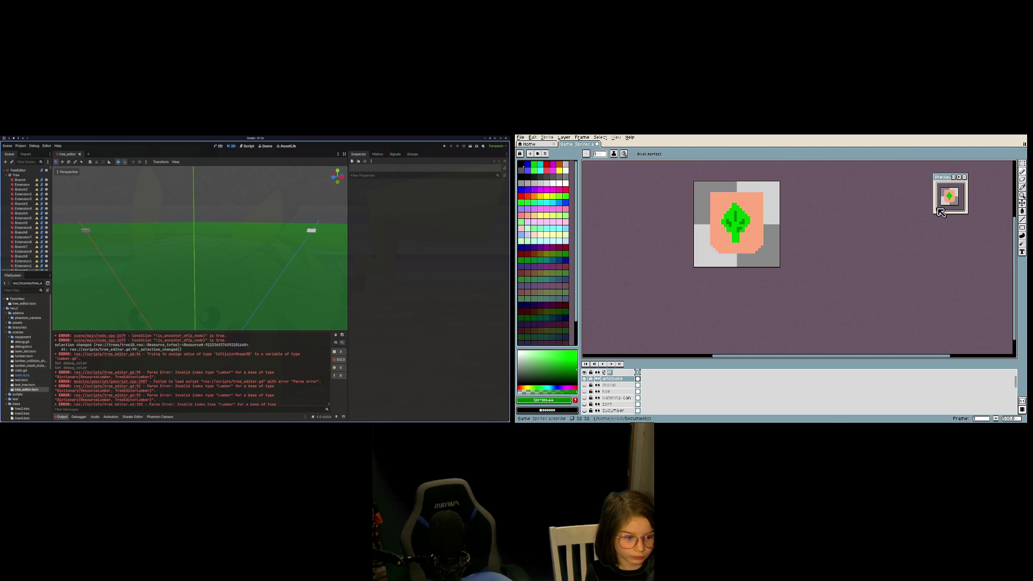
Widen the Preview window, pan its tile thumbnail left, and shrink it beside the sprite
drag(934, 204, 796, 204)
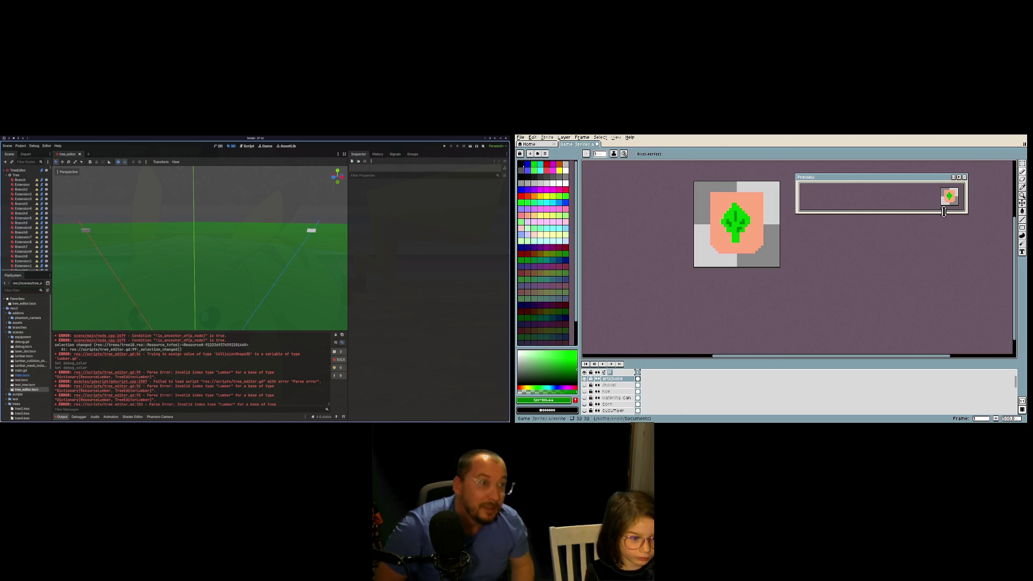
drag(949, 199, 809, 198)
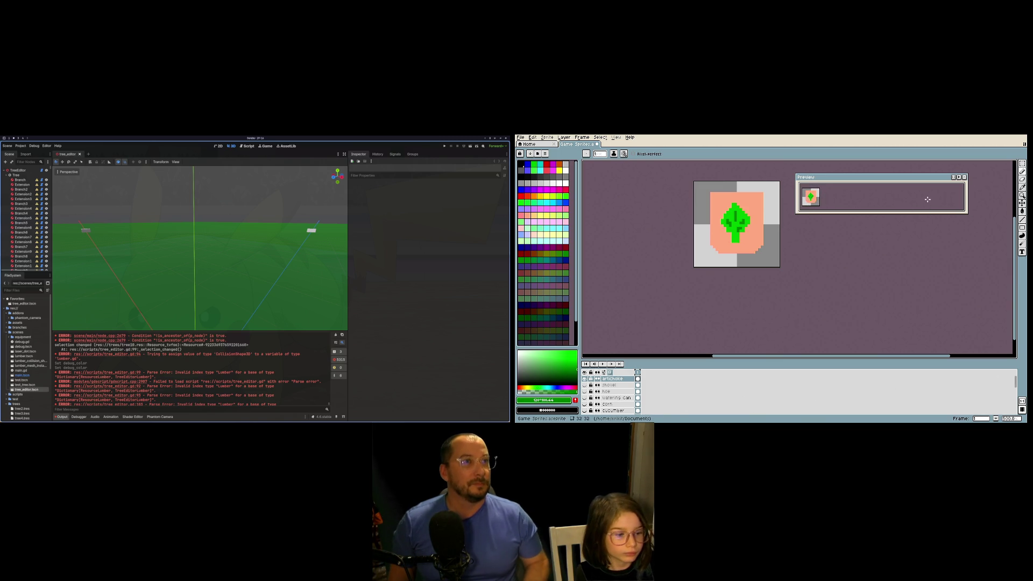
drag(967, 202, 827, 202)
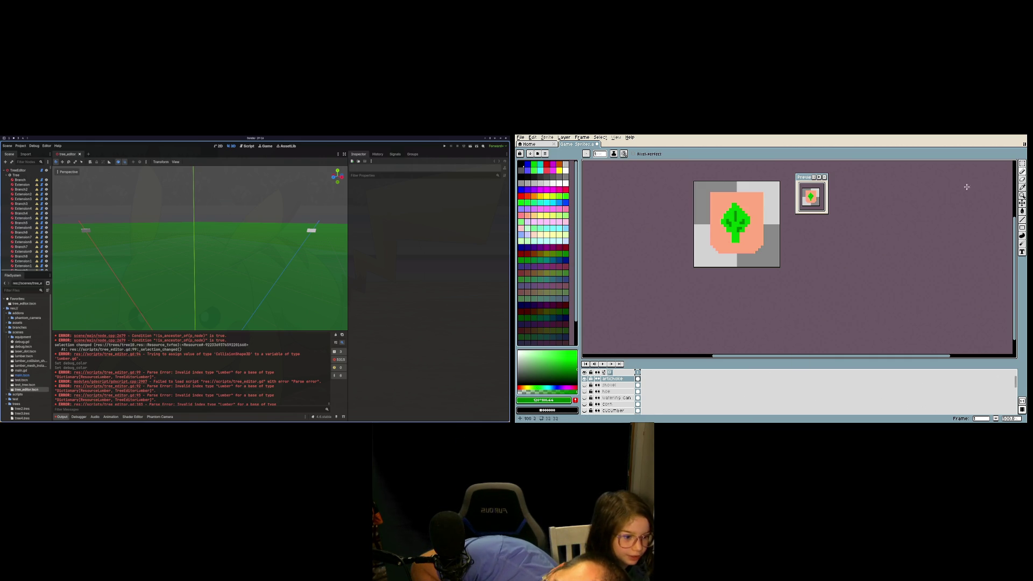
Select the Pencil tool and add Layer 1 through Layer > New > New Layer
click(1023, 179)
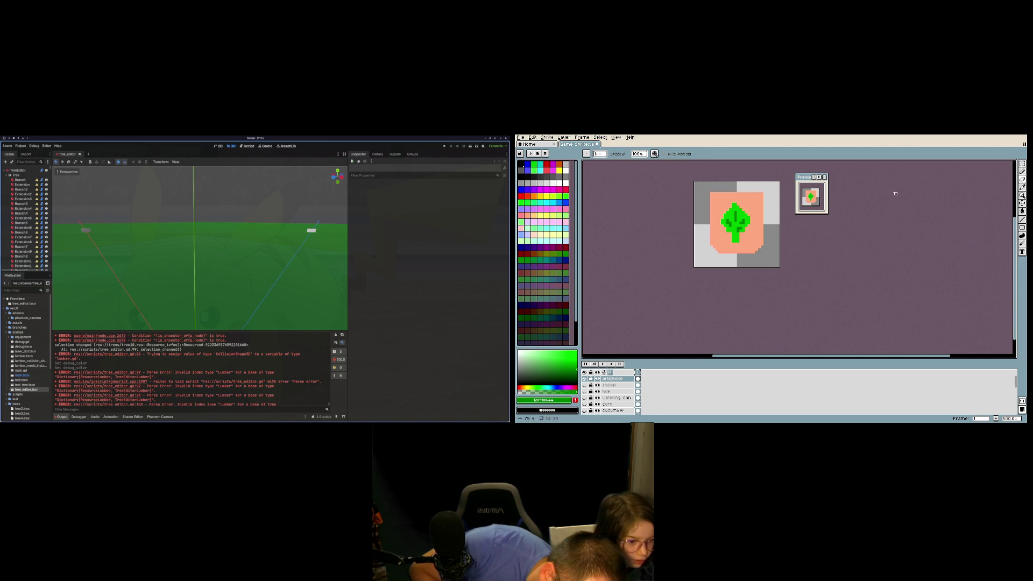
click(1022, 171)
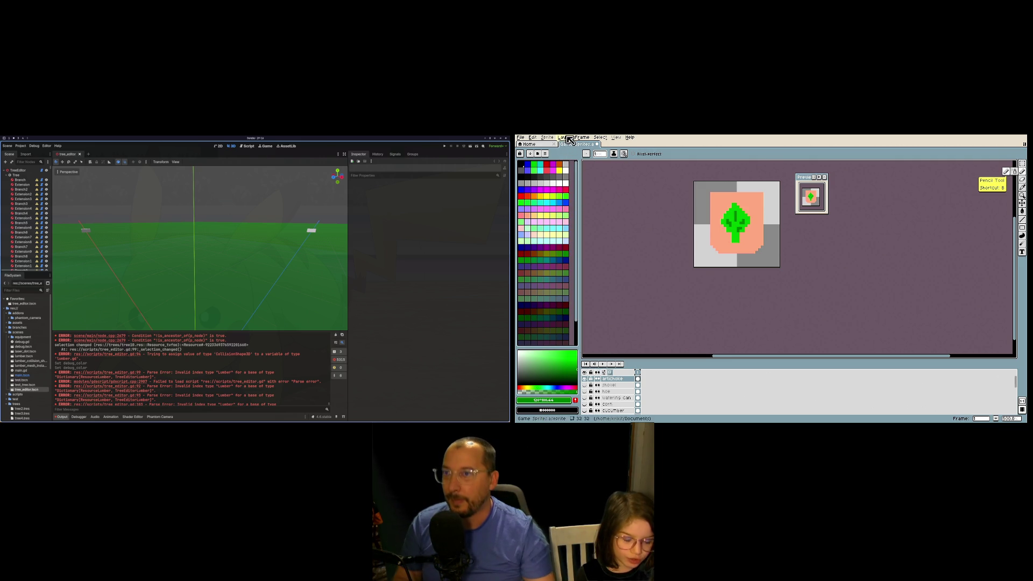
click(565, 138)
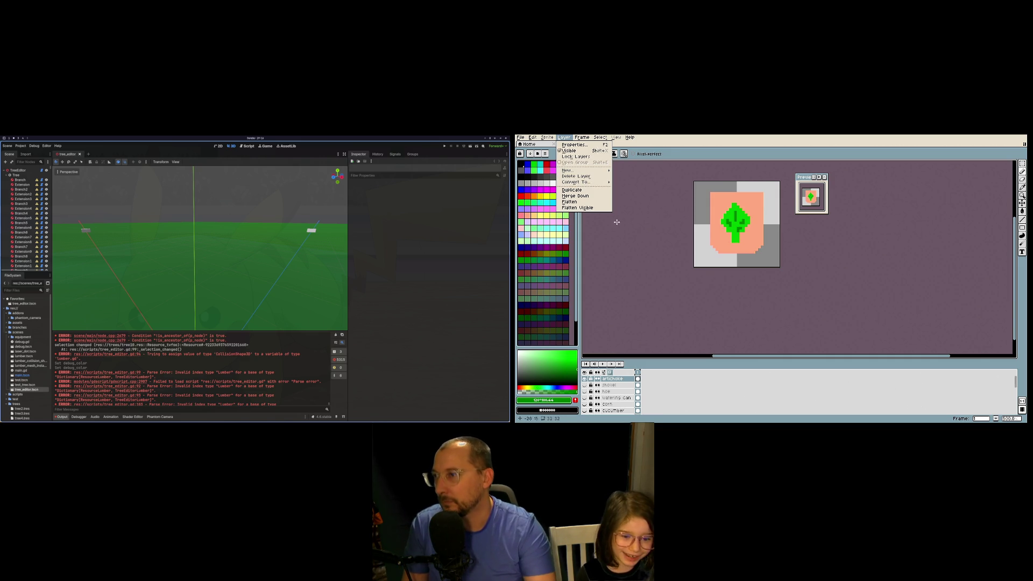
mouse_move(586, 182)
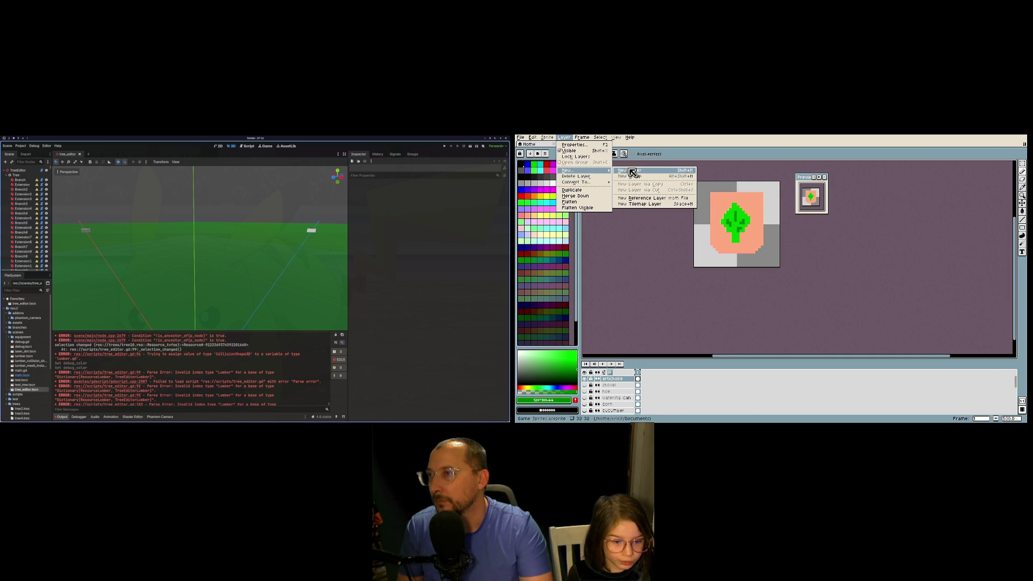
click(630, 170)
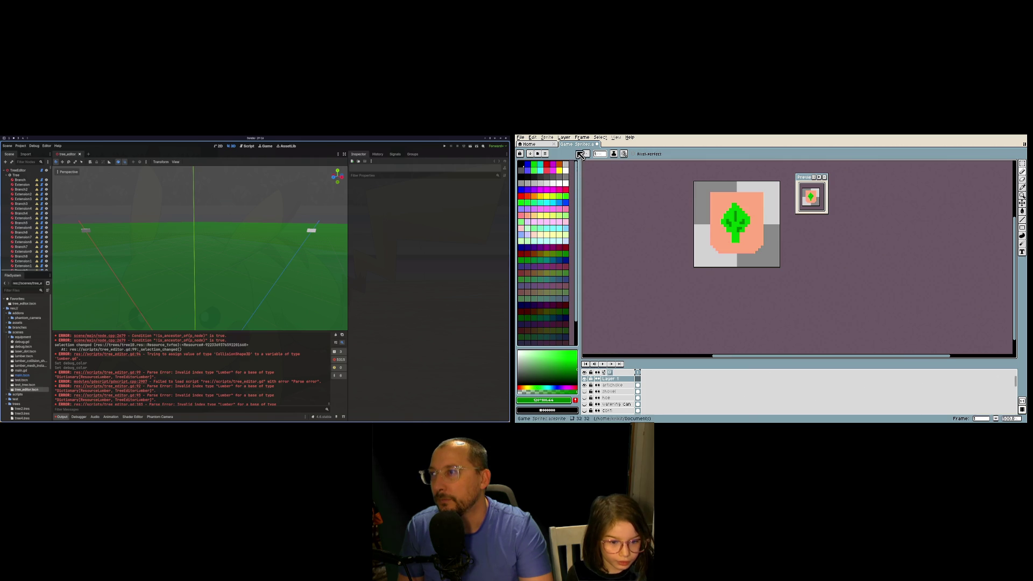
Add two more empty layers, Layer 2 and Layer 3, the same way
click(564, 138)
mouse_move(584, 171)
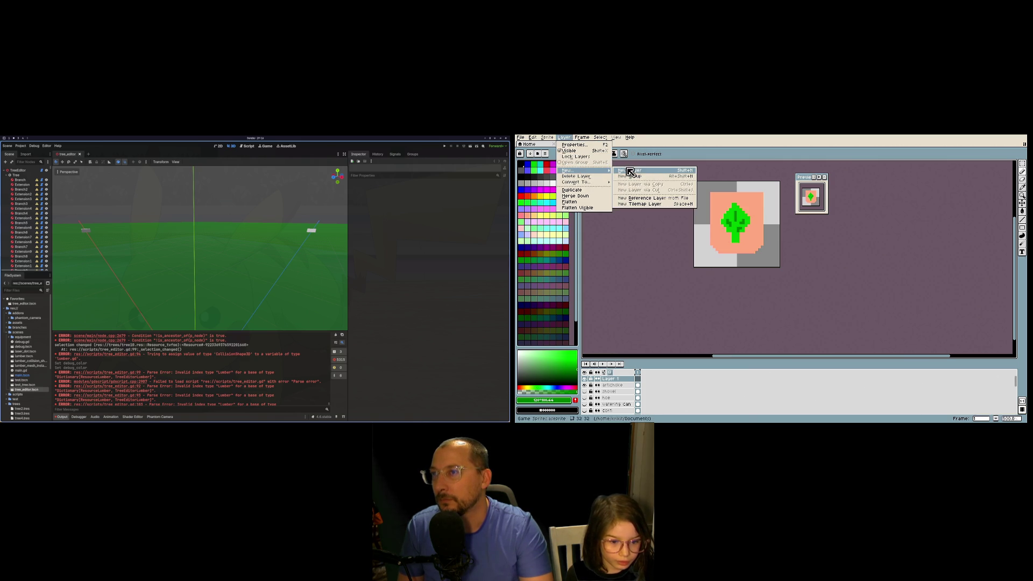
click(628, 171)
click(564, 138)
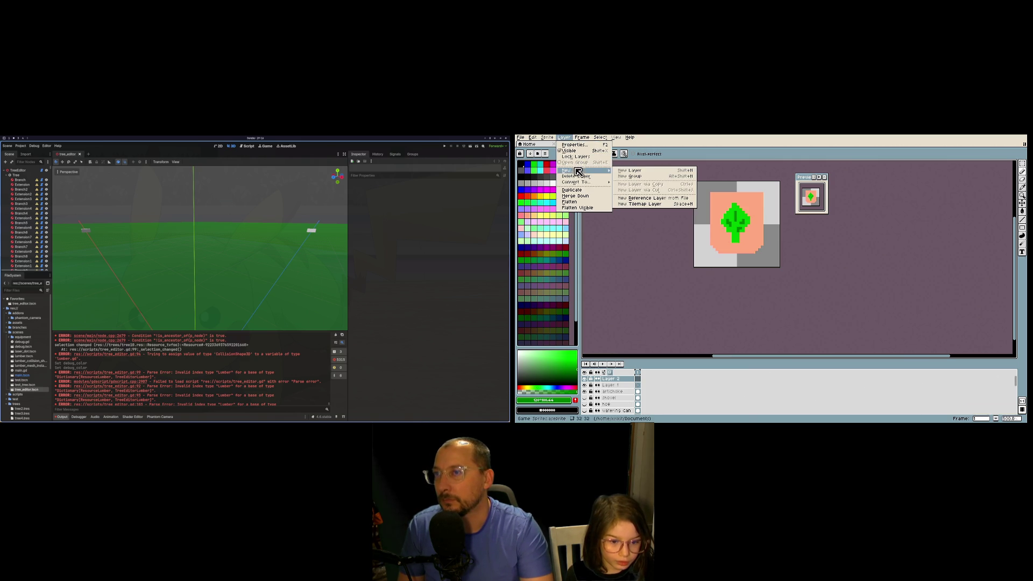
click(627, 171)
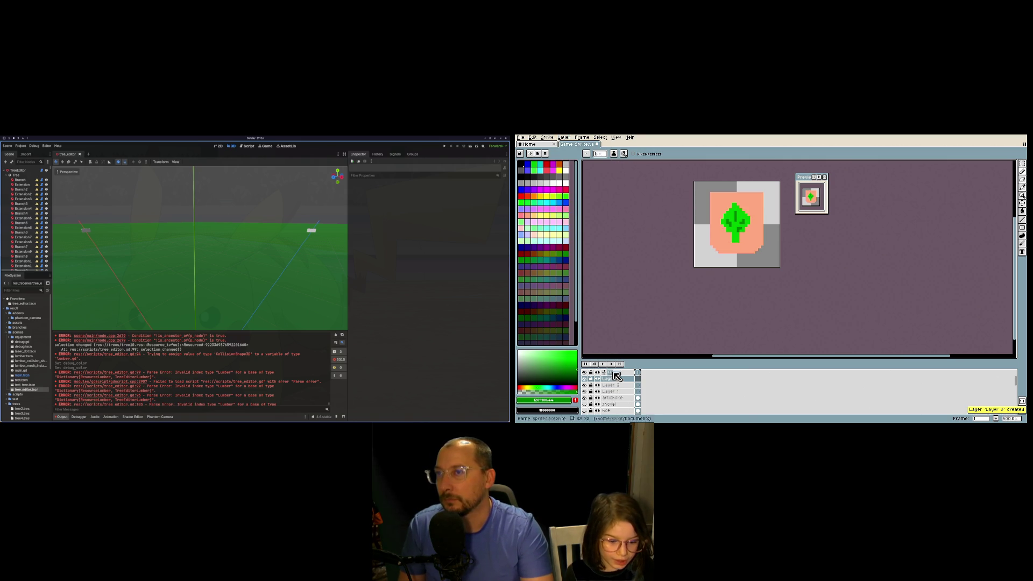
Select Layers 1–2, hide the green artichoke layer, and pick magenta from the palette
drag(614, 391, 614, 384)
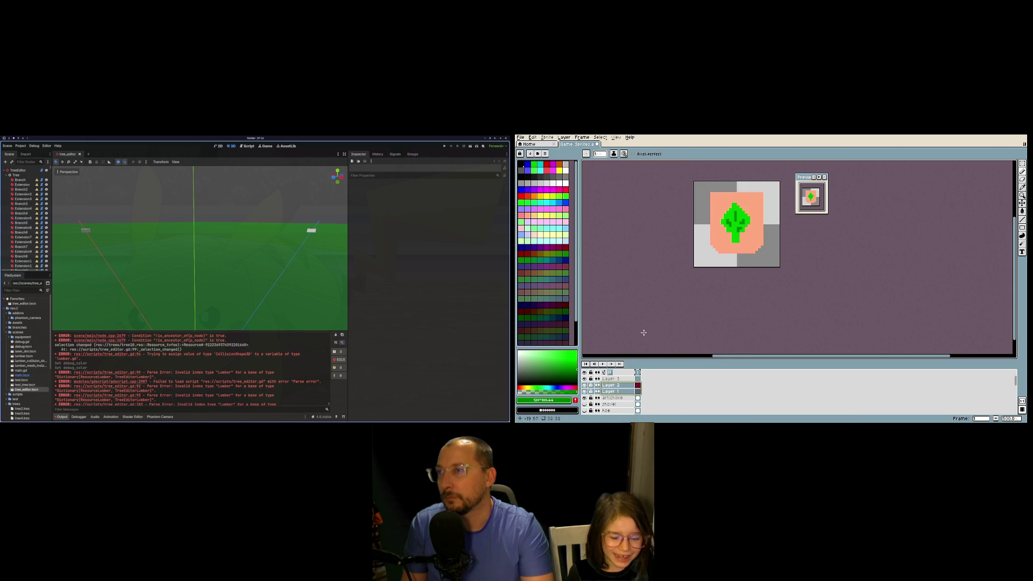
click(585, 398)
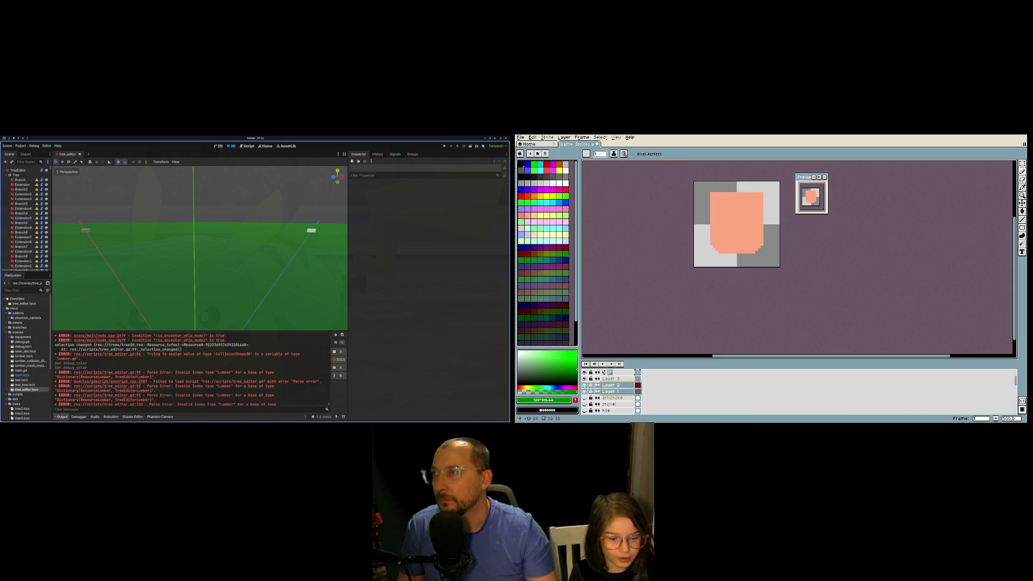
click(556, 165)
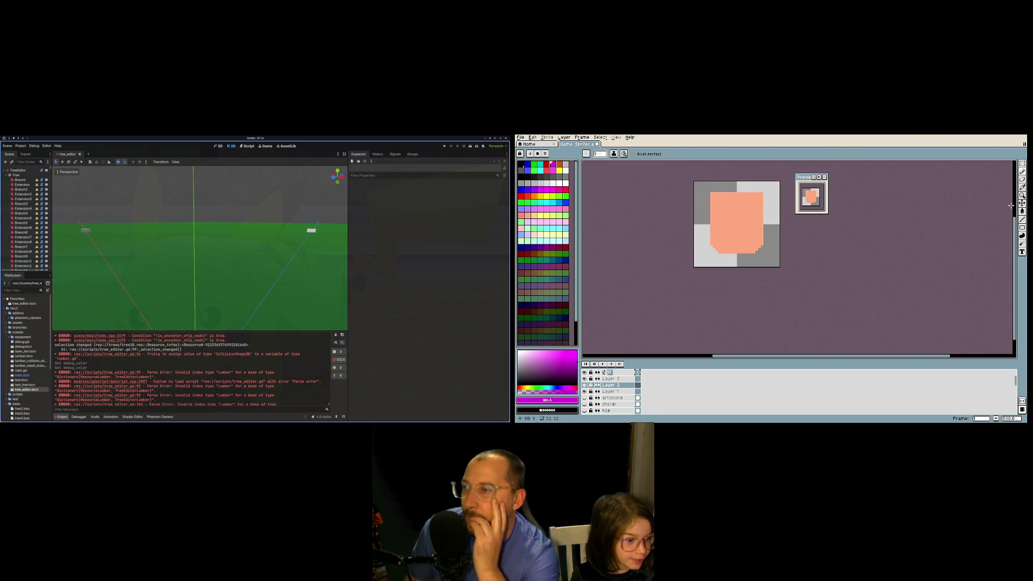
Try a magenta filled ellipse on the tile, undo it, and zoom in
click(1022, 228)
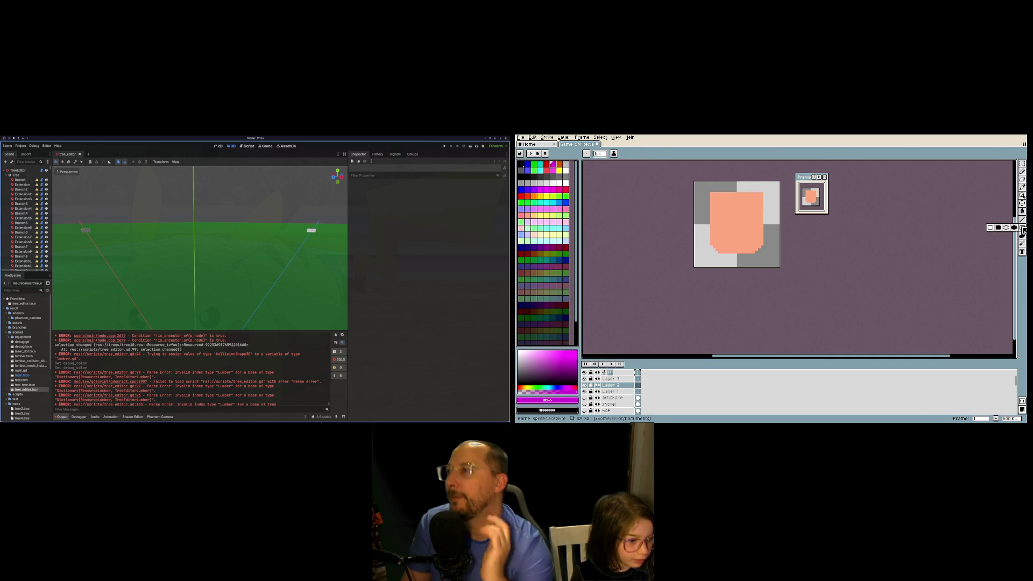
click(1013, 229)
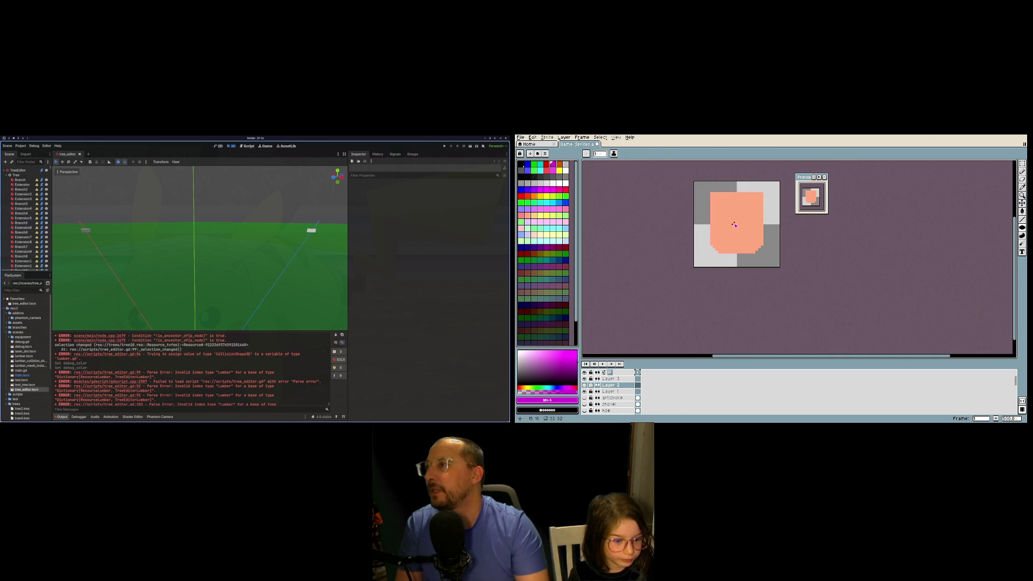
mouse_move(727, 227)
mouse_down()
mouse_move(745, 251)
mouse_move(730, 241)
mouse_up()
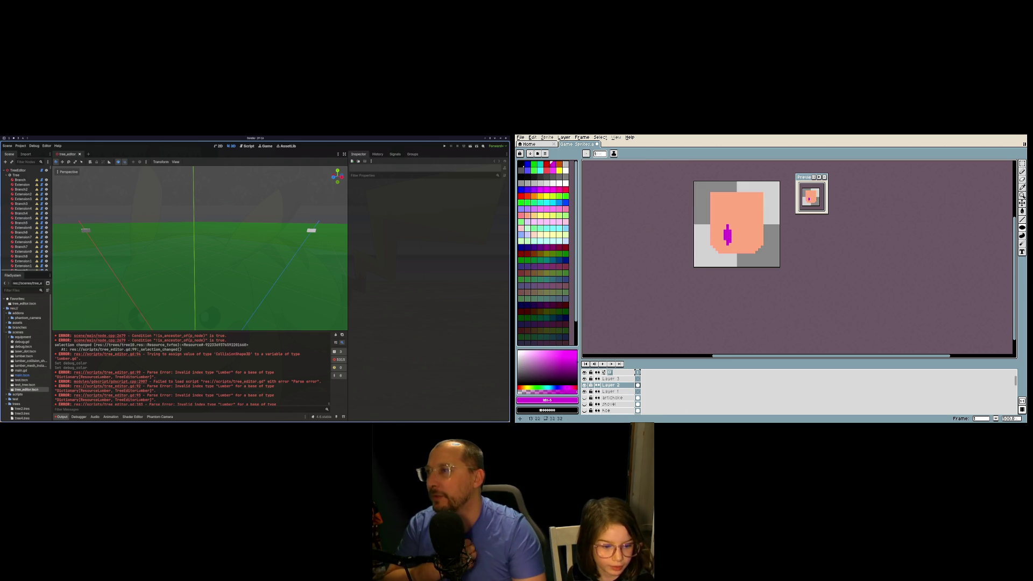
key(z)
key(ctrl+z)
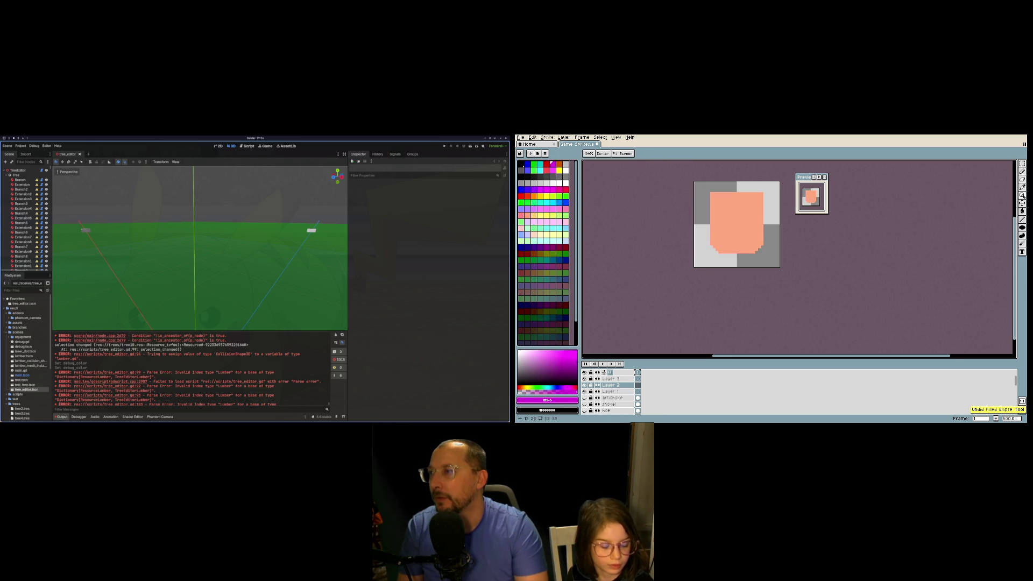
click(1000, 200)
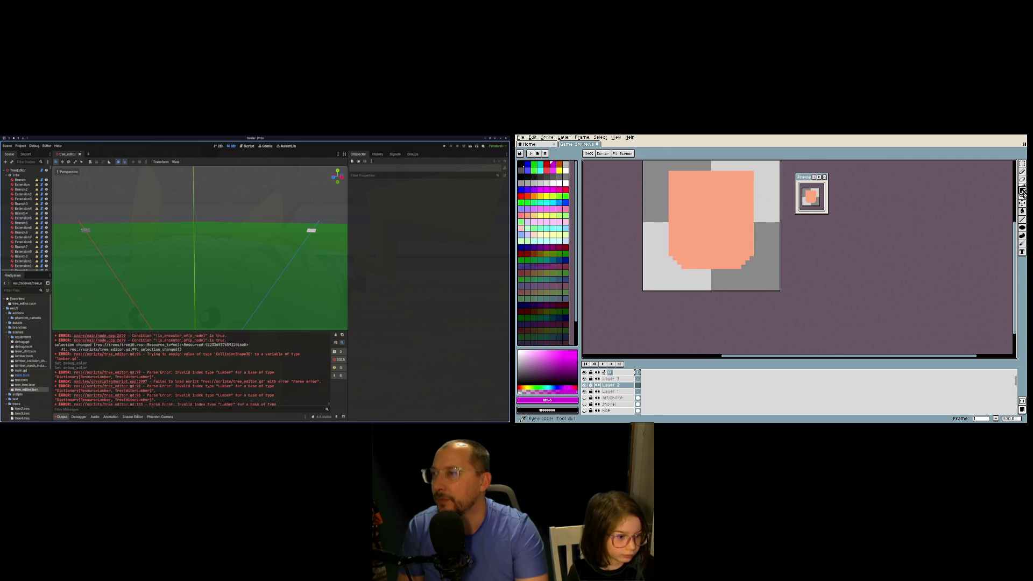
click(1022, 171)
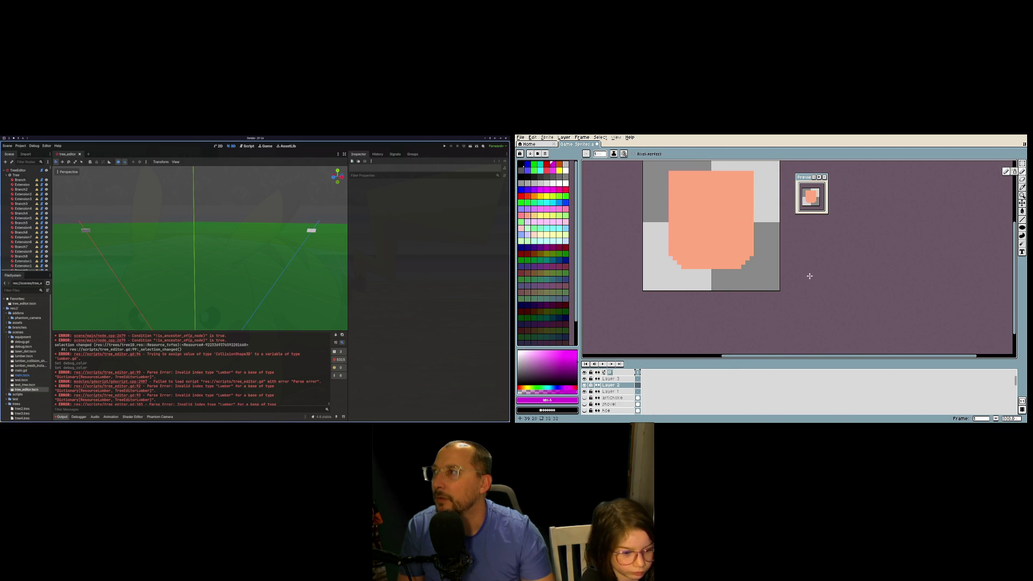
mouse_move(777, 262)
mouse_down()
mouse_move(752, 276)
mouse_move(782, 288)
mouse_up()
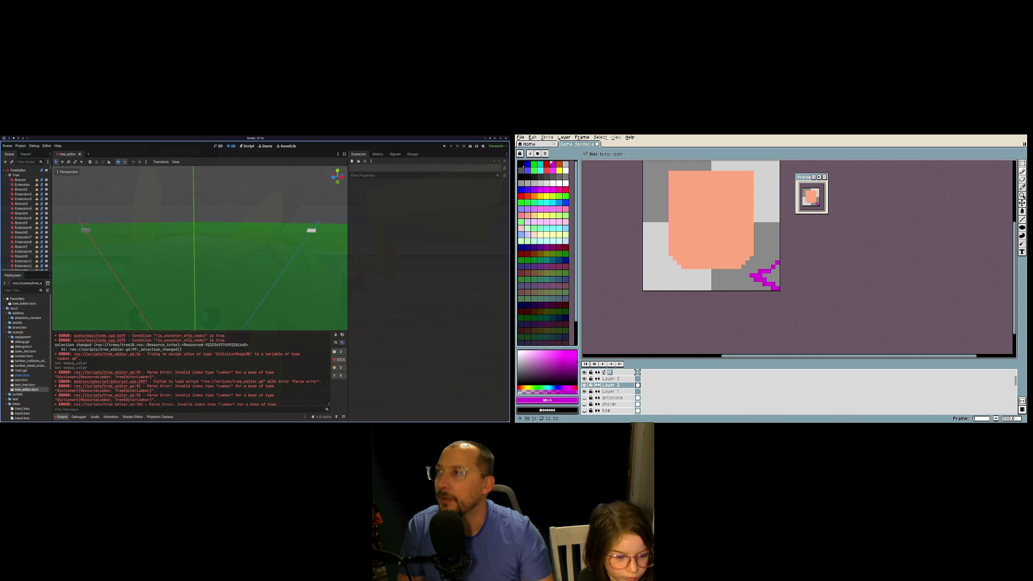
key(ctrl+z)
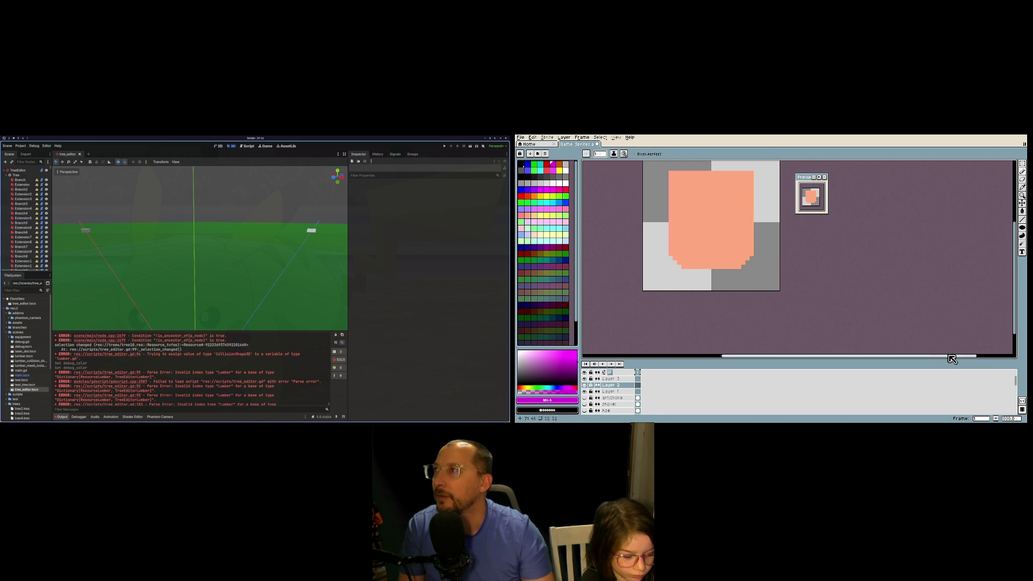
Centre the sprite with the scrollbars and park the preview thumbnail at its upper left
drag(916, 360, 874, 360)
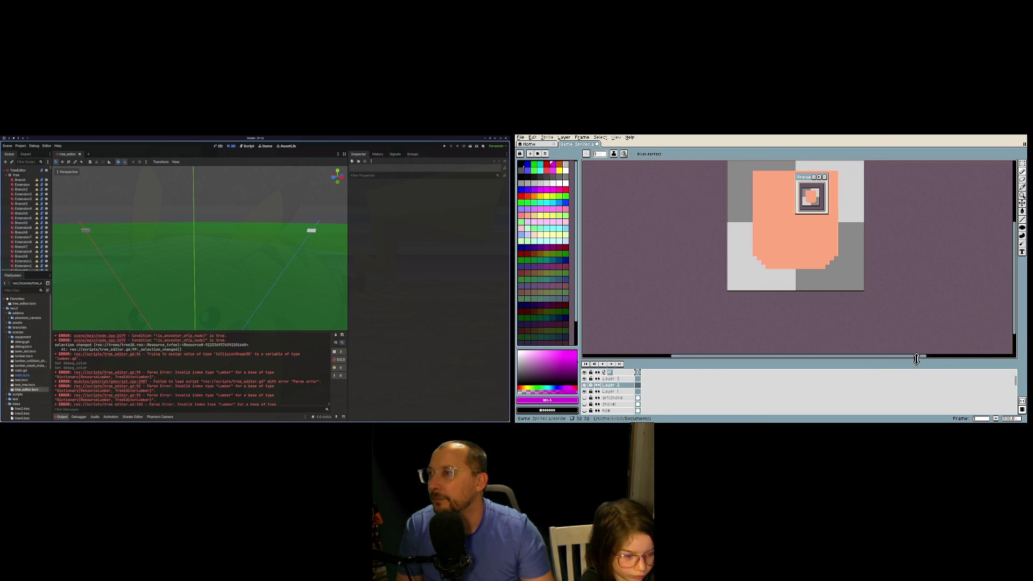
drag(1020, 319, 1022, 301)
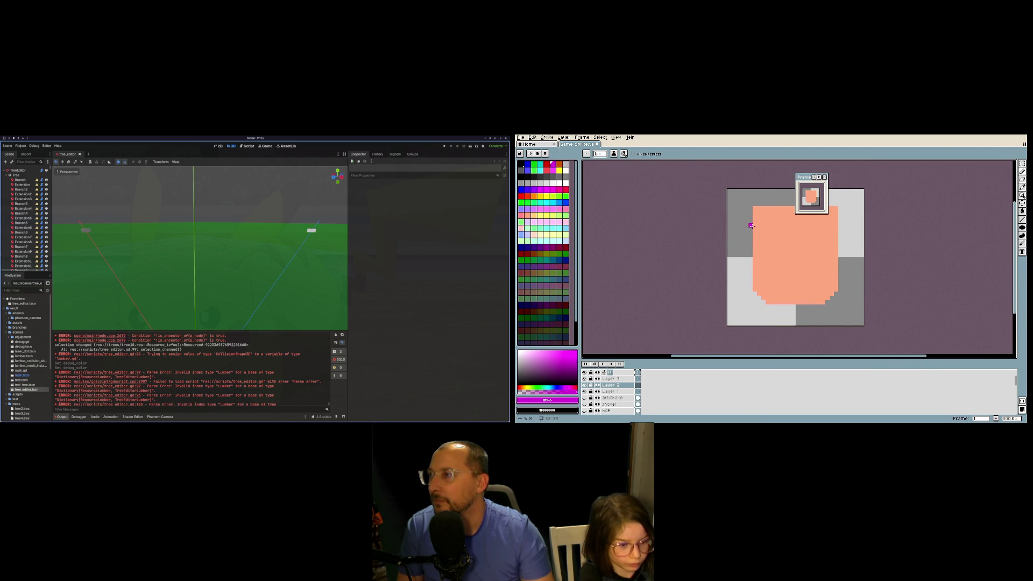
mouse_move(797, 197)
mouse_down()
mouse_move(636, 196)
mouse_move(679, 195)
mouse_up()
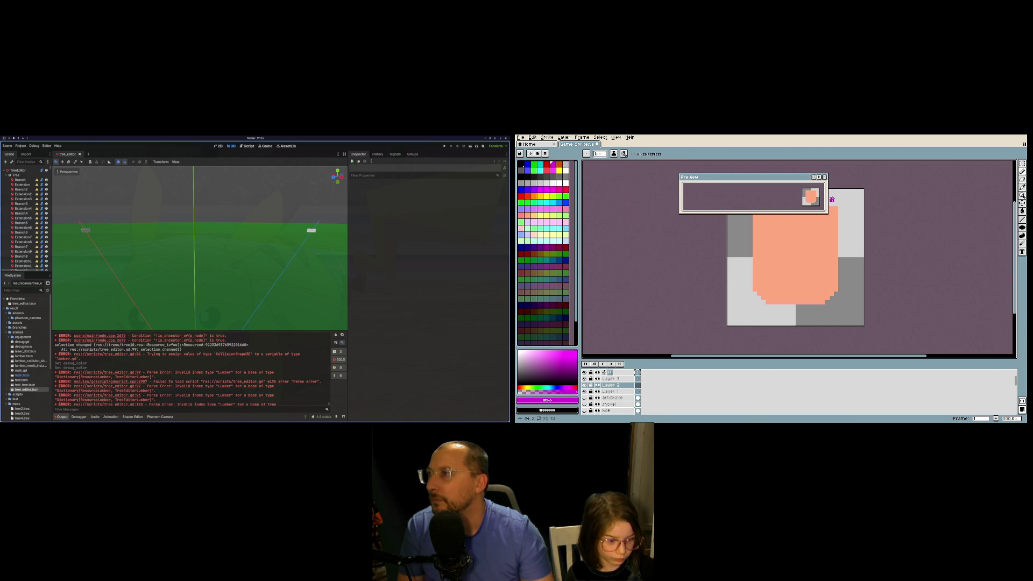
drag(816, 198, 700, 199)
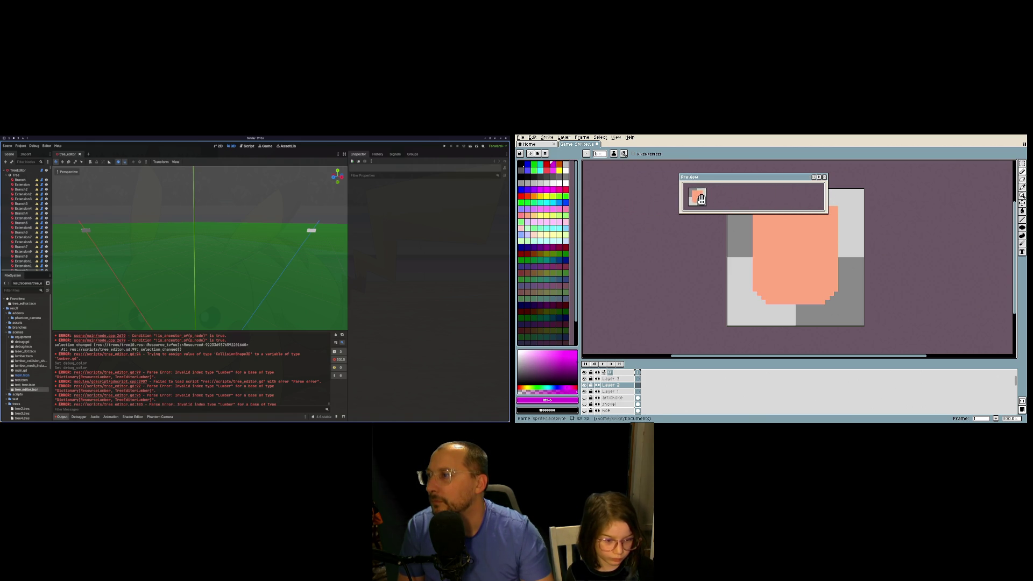
drag(827, 198, 718, 198)
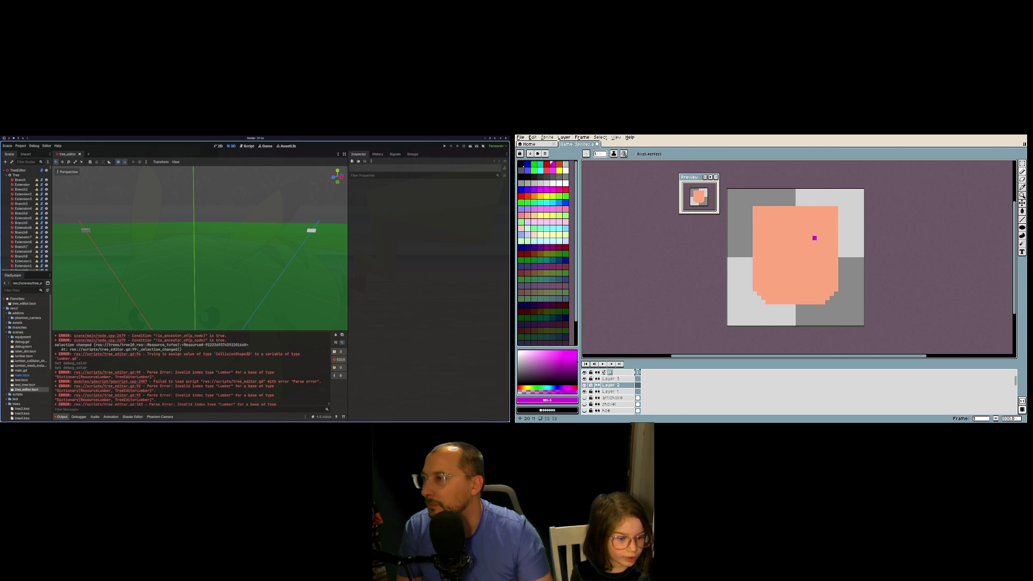
Paint a few magenta pixels low on the peach tile
click(790, 289)
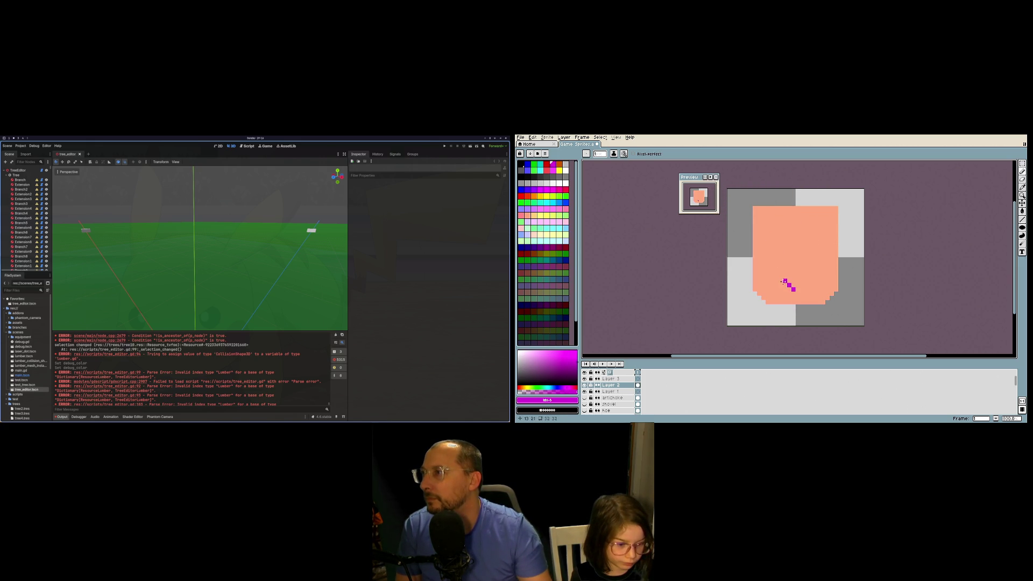
click(798, 286)
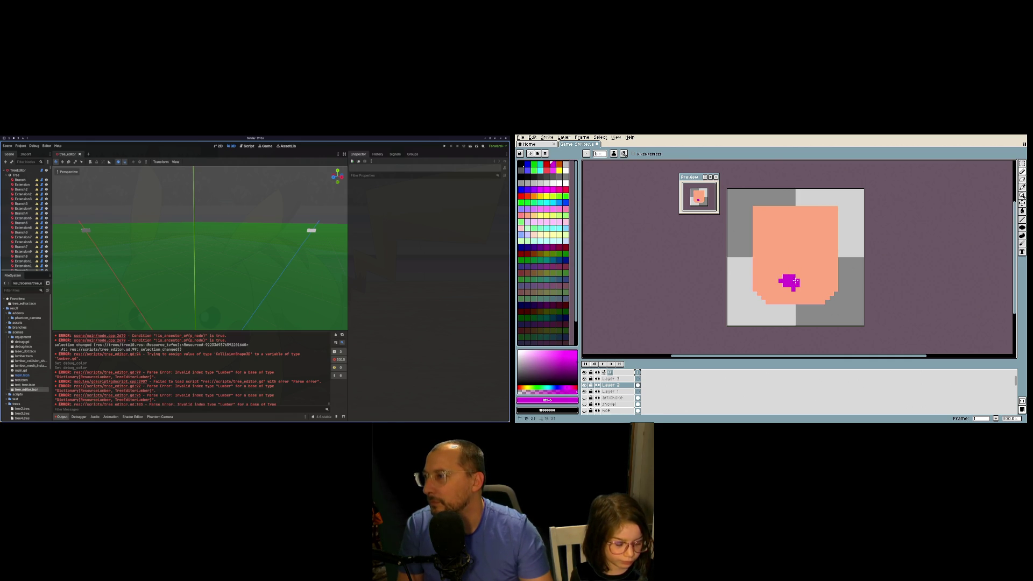
drag(788, 272, 781, 273)
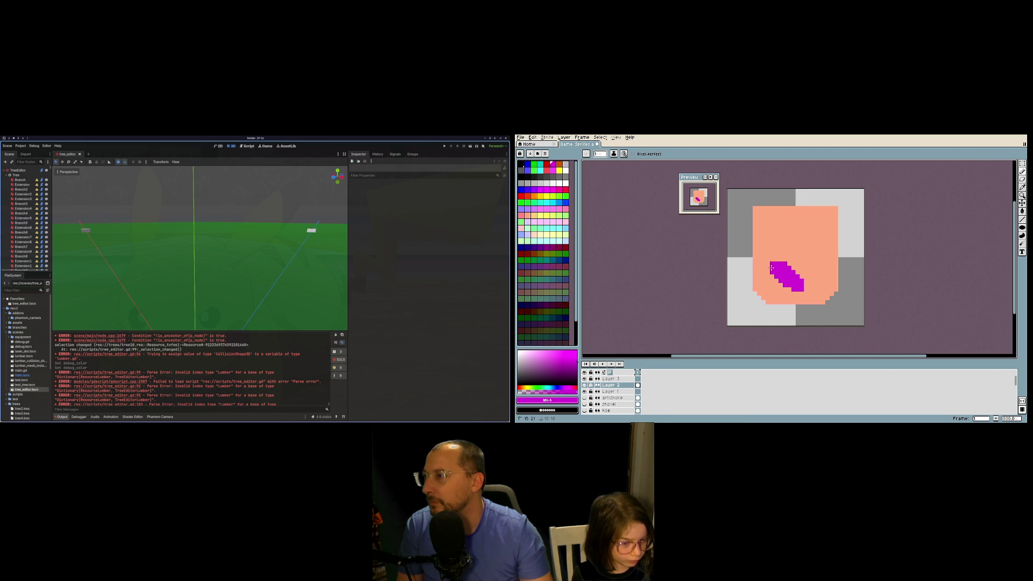
click(772, 259)
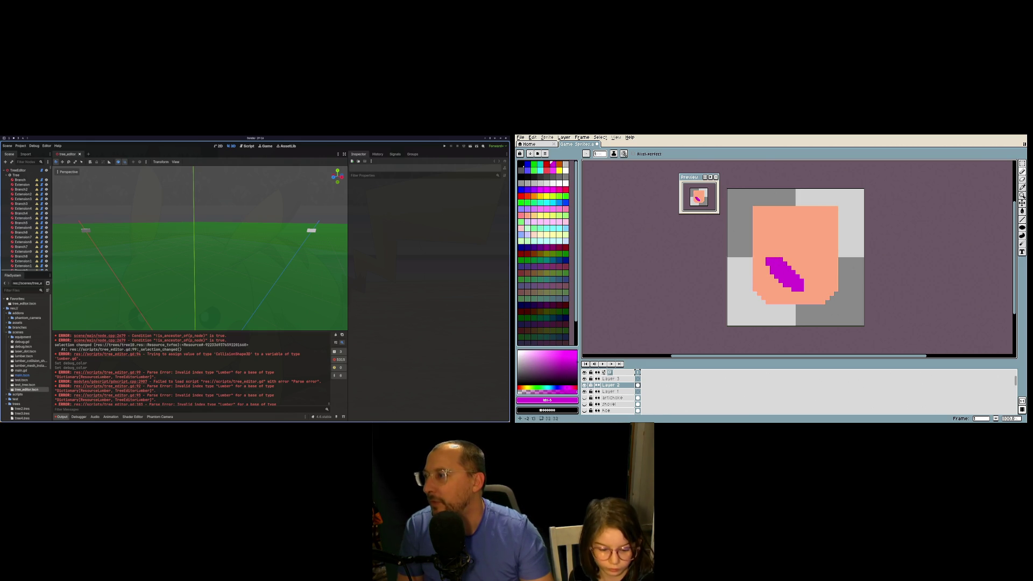
Undo the magenta strokes with Ctrl+Z so the tile is plain, then switch to Zoom
key(ctrl+z)
drag(792, 281, 790, 281)
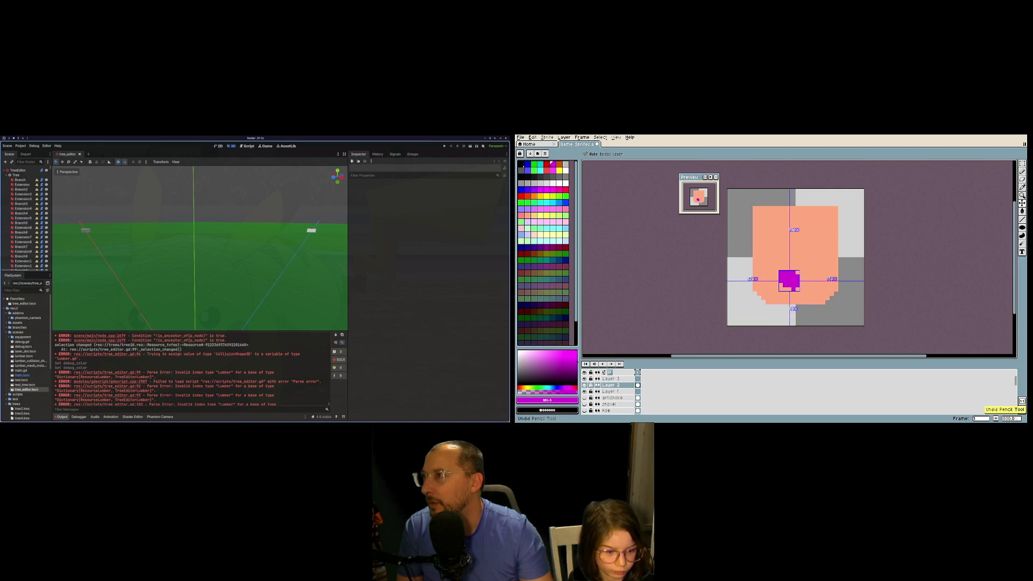
key(ctrl+z)
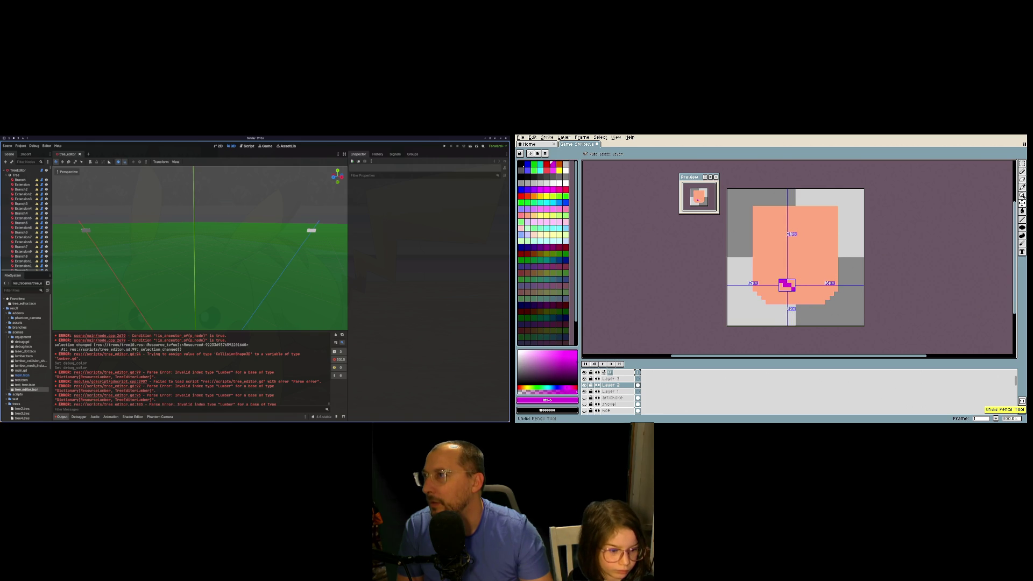
key(z)
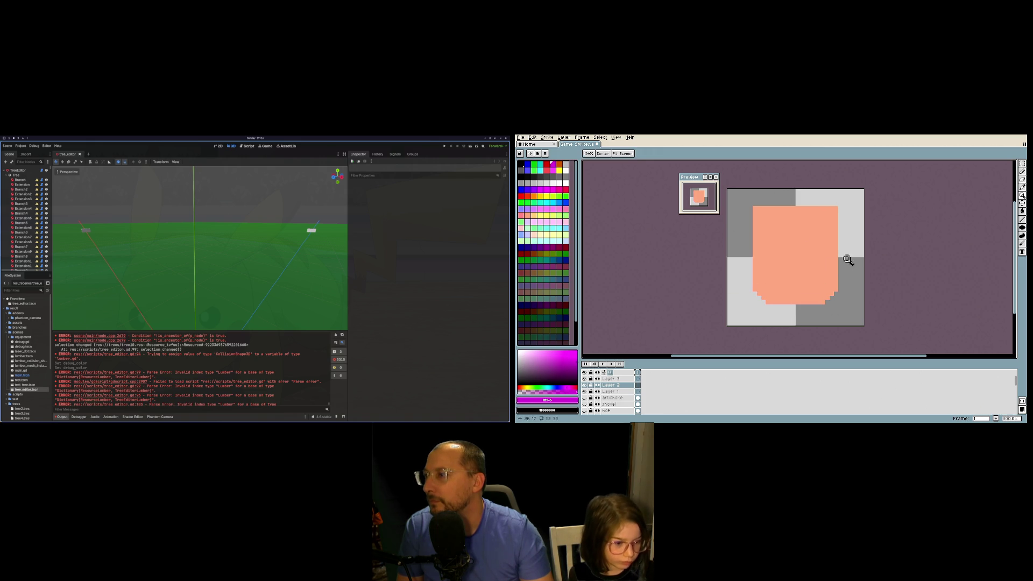
With the Pencil, draw a slanted magenta loop outline across the tile's lower half
click(1022, 171)
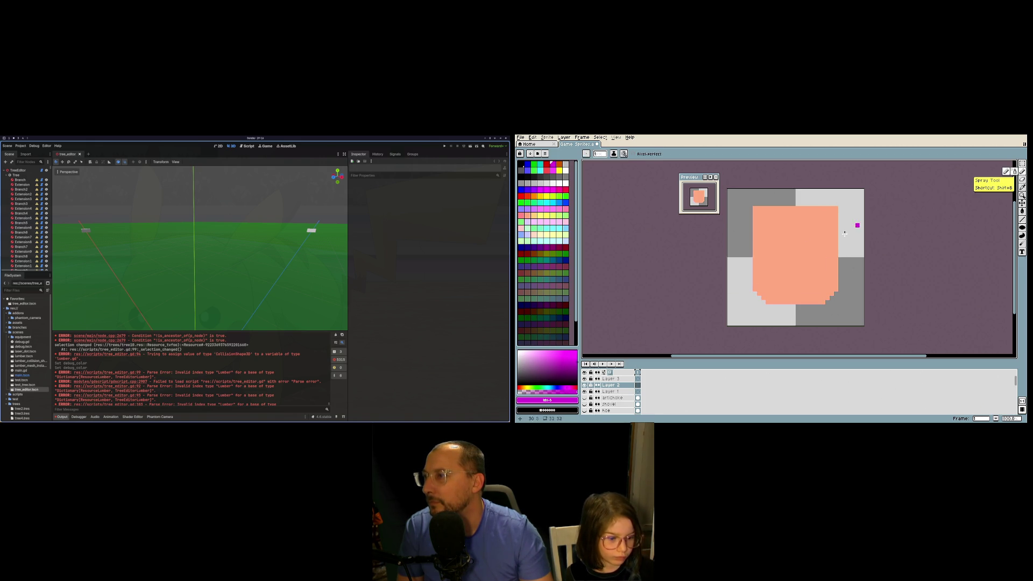
click(780, 293)
mouse_move(780, 291)
mouse_down()
mouse_move(774, 281)
mouse_move(794, 250)
mouse_up()
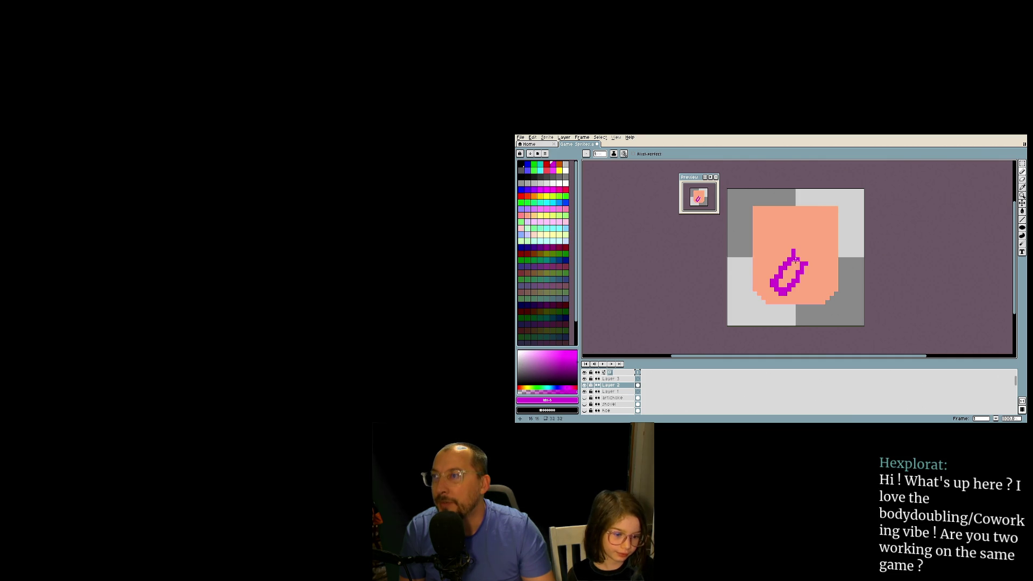
drag(793, 253, 805, 259)
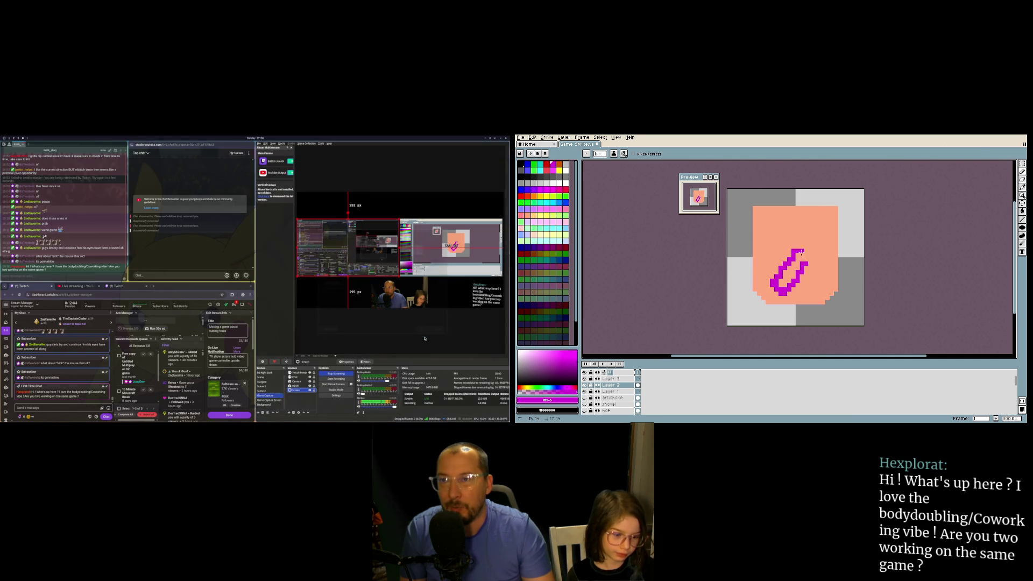
Fill the loop solid magenta, select Extension1303 in Godot, and make green the drawing colour
drag(794, 263, 780, 278)
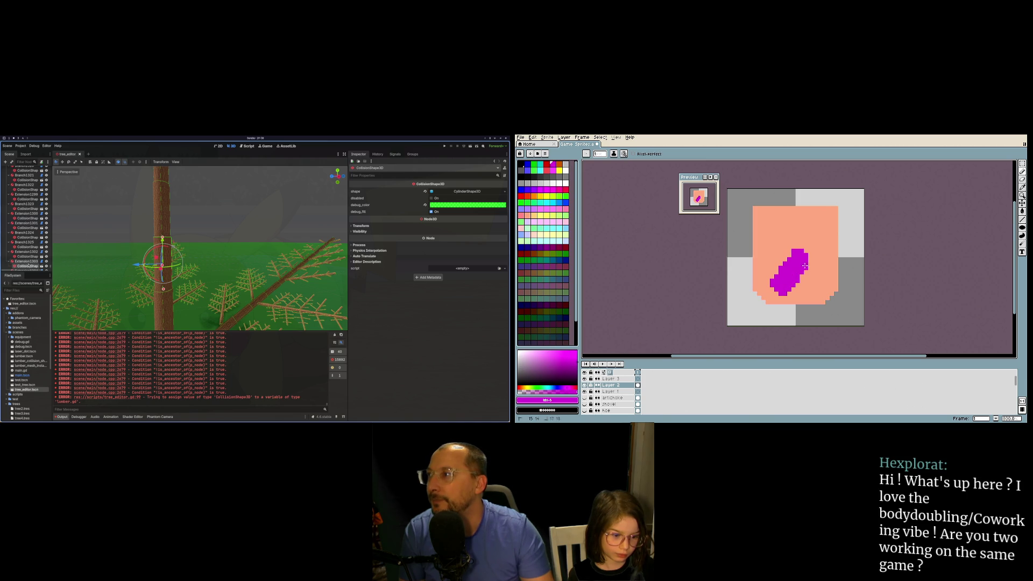
click(29, 264)
click(28, 262)
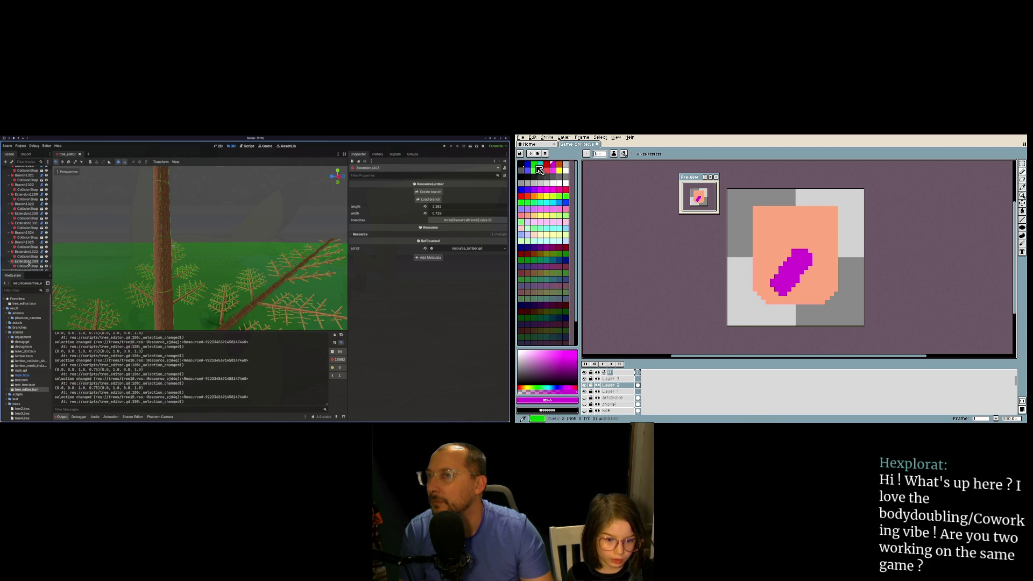
click(534, 165)
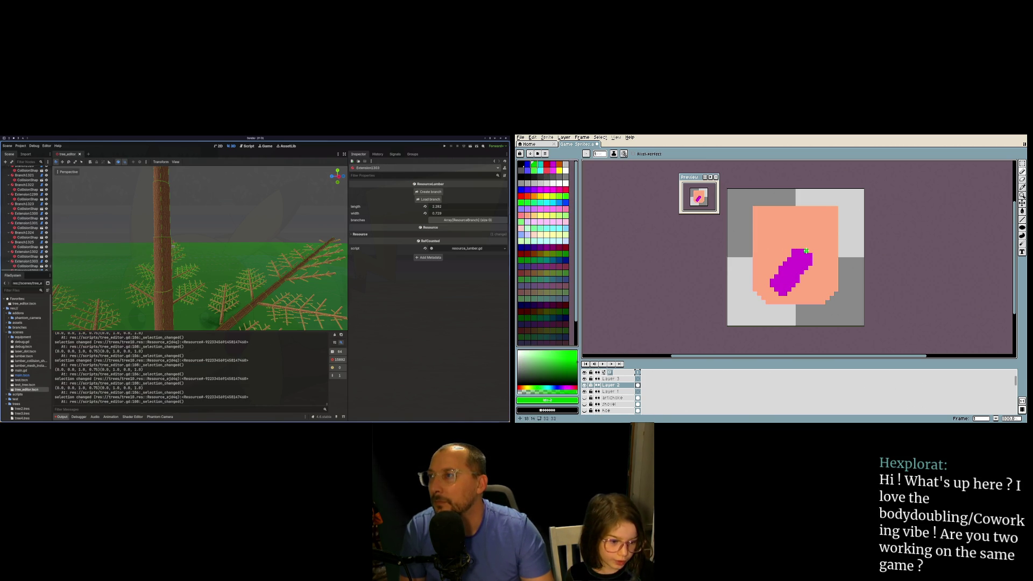
key(alt+Tab)
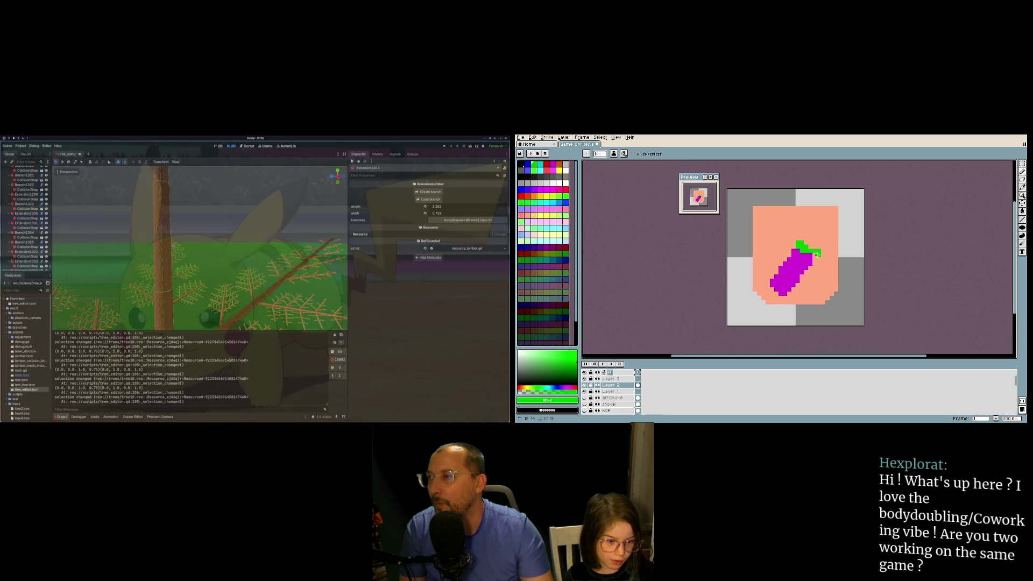
Add a green stem pixel on top of the magenta eggplant
click(818, 253)
scroll(151, 263, down, 3)
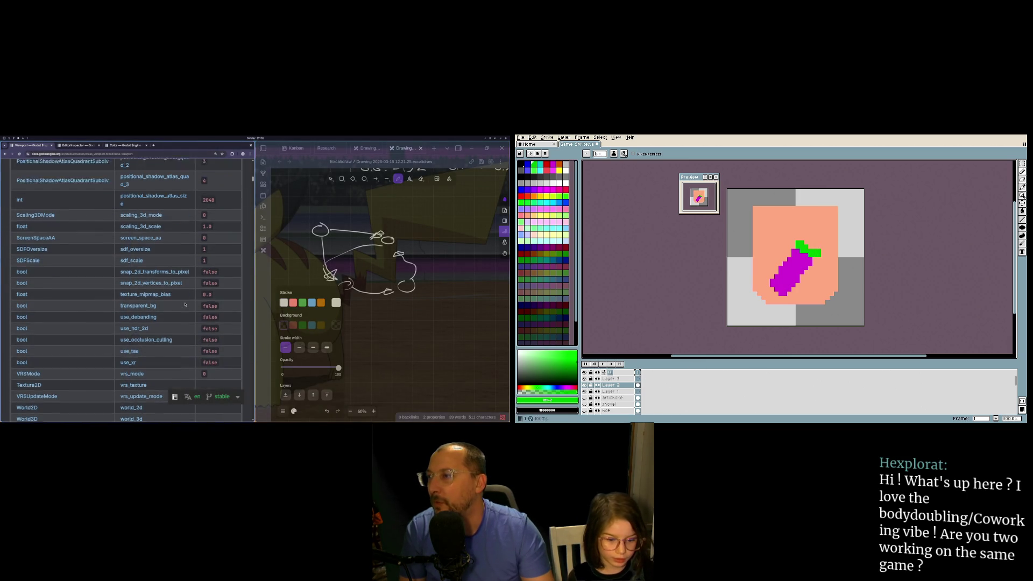
key(F11)
key(Escape)
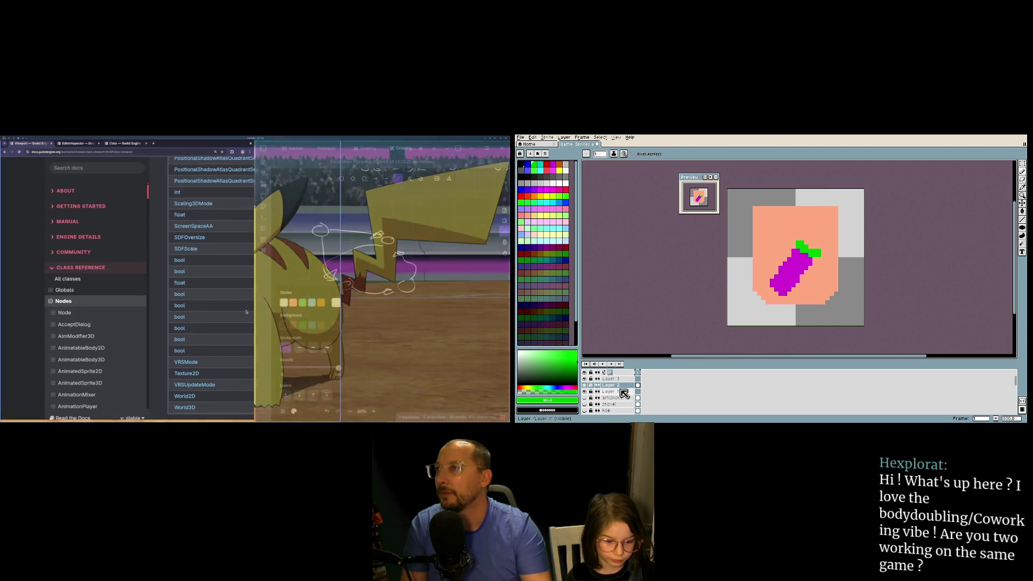
Open Layer 2's properties and clear its current name
double_click(623, 389)
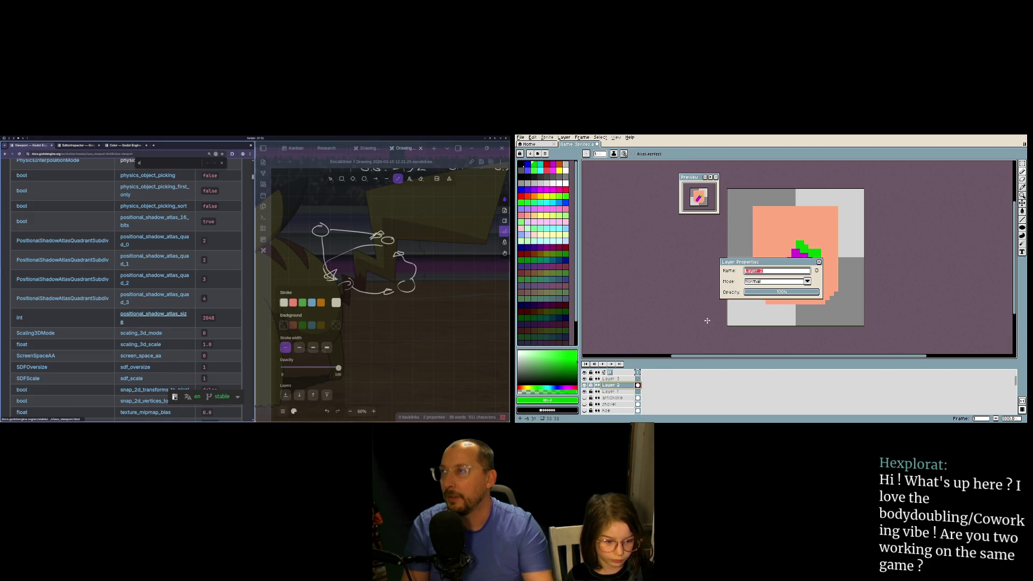
text(clea)
key(BackSpace)
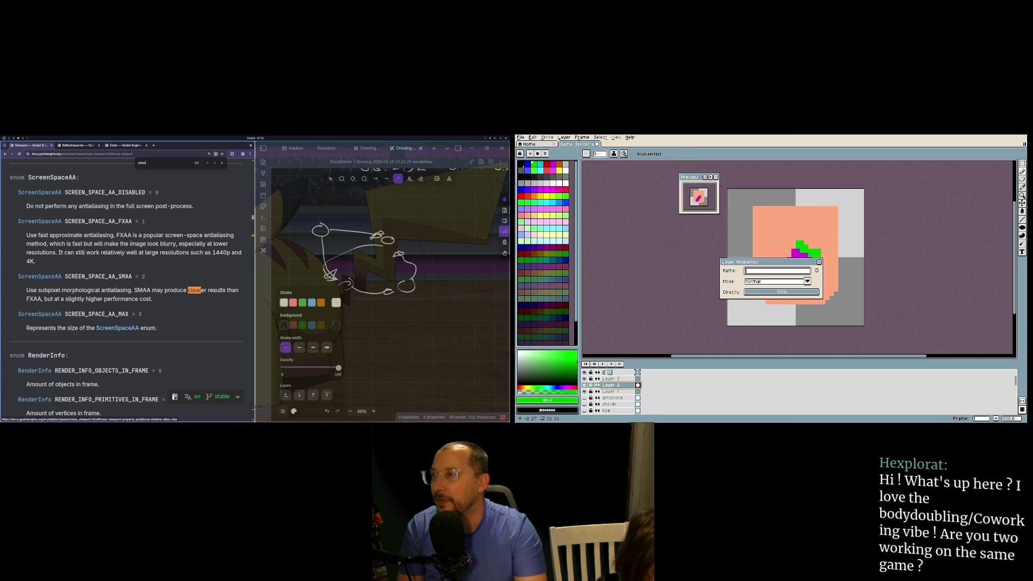
text(r)
key(Return)
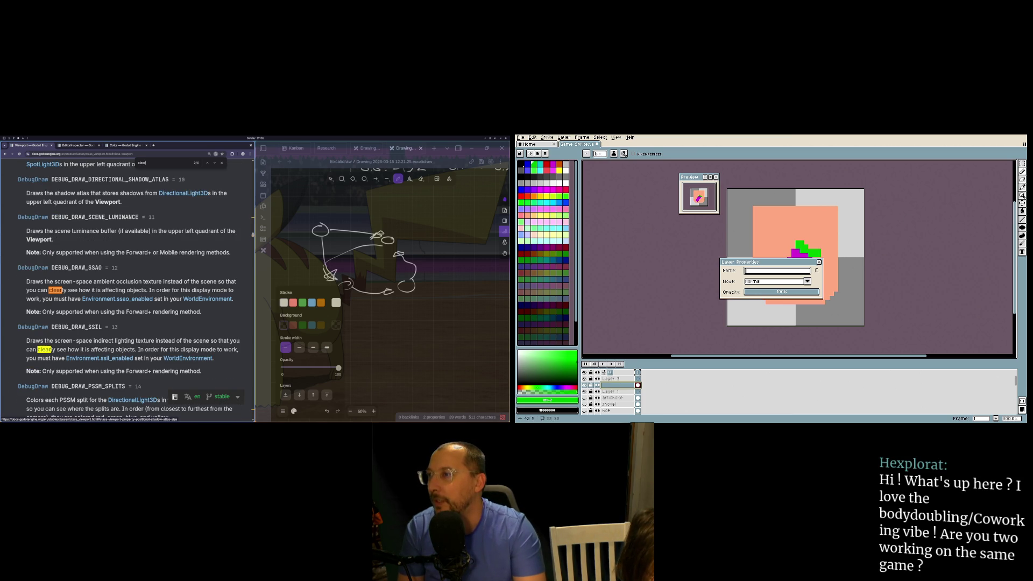
scroll(129, 280, down, 2)
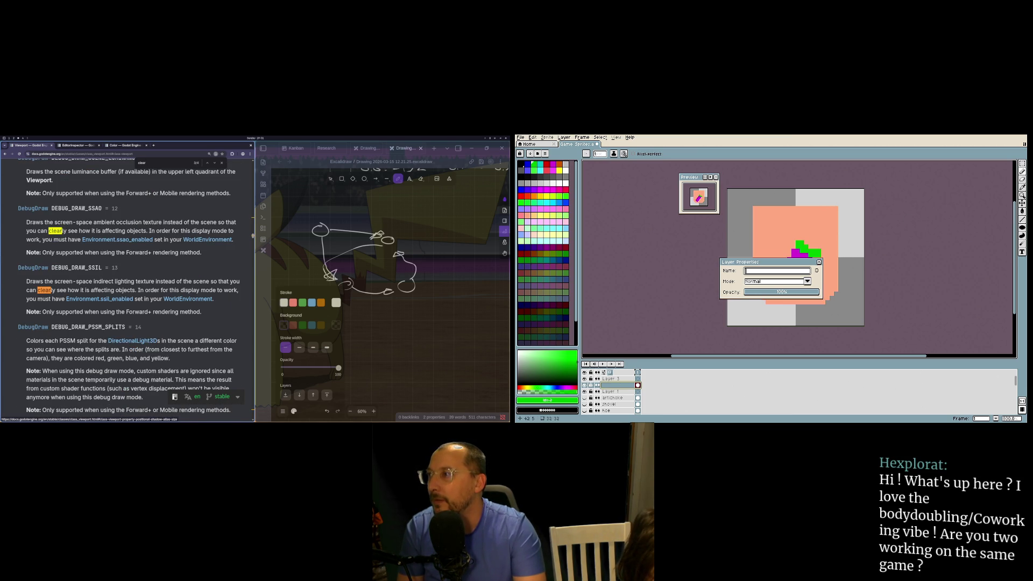
key(Return)
key(Return)
key(Return)
text(e)
key(Return)
key(Return)
text(99)
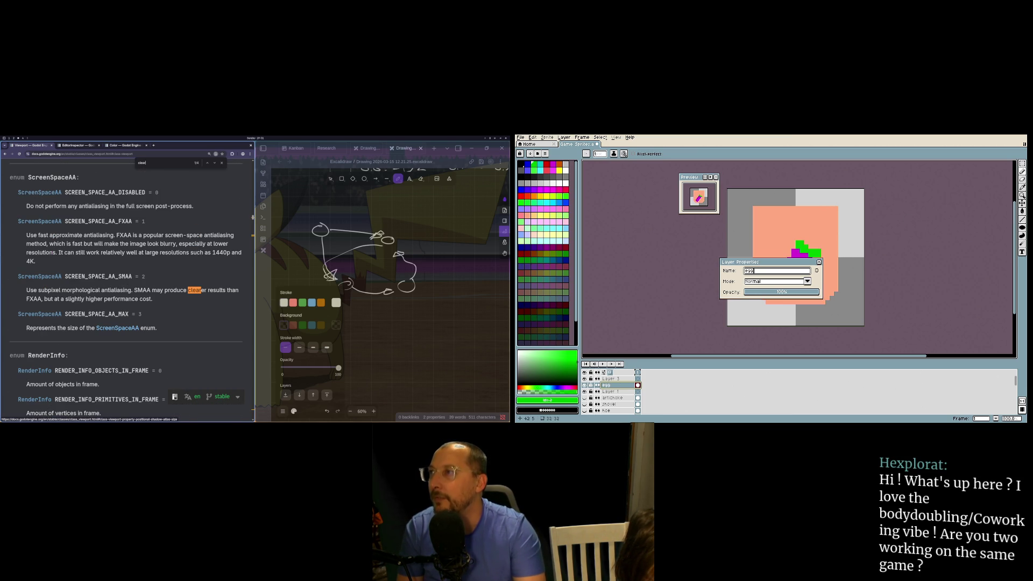
Enter 'eggplant' as the layer name and confirm it
click(222, 163)
text(P)
mouse_move(253, 217)
mouse_down()
mouse_move(253, 171)
mouse_move(252, 184)
mouse_up()
text(a)
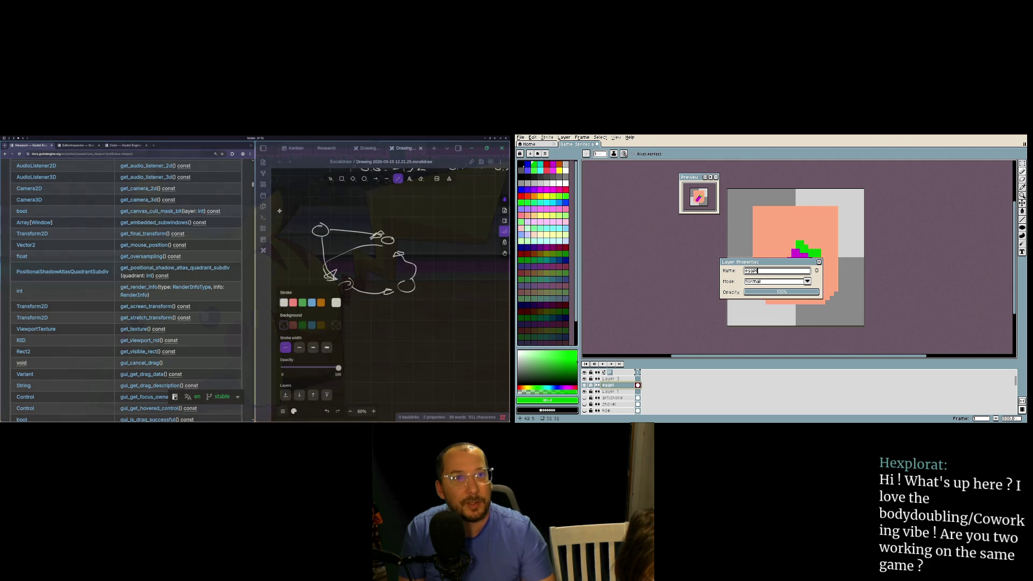
scroll(253, 185, down, 2)
text(nt)
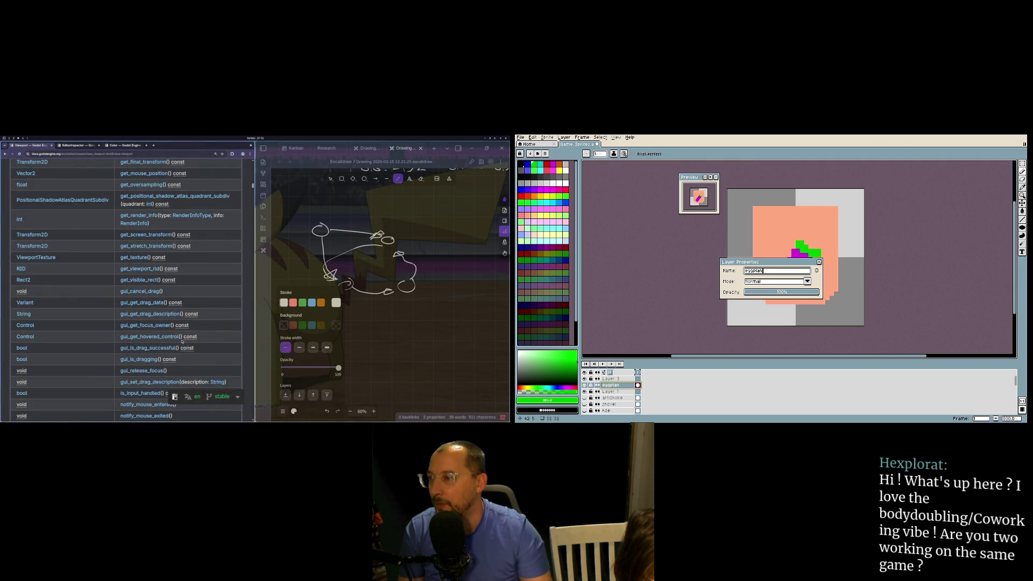
scroll(180, 322, down, 5)
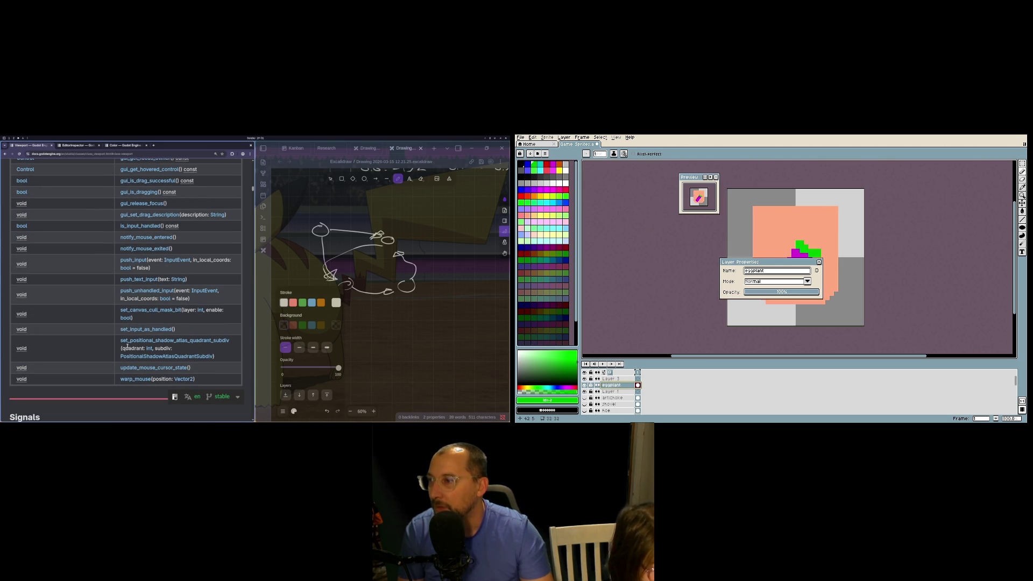
key(Return)
scroll(126, 374, up, 5)
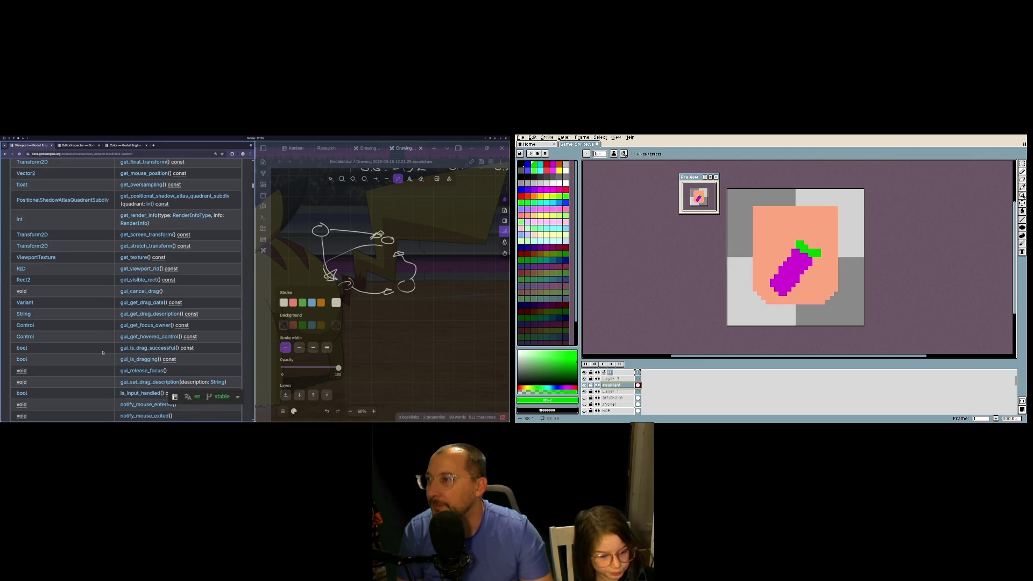
Hide the eggplant layer and select Layer 1 for the next crop
scroll(103, 352, up, 2)
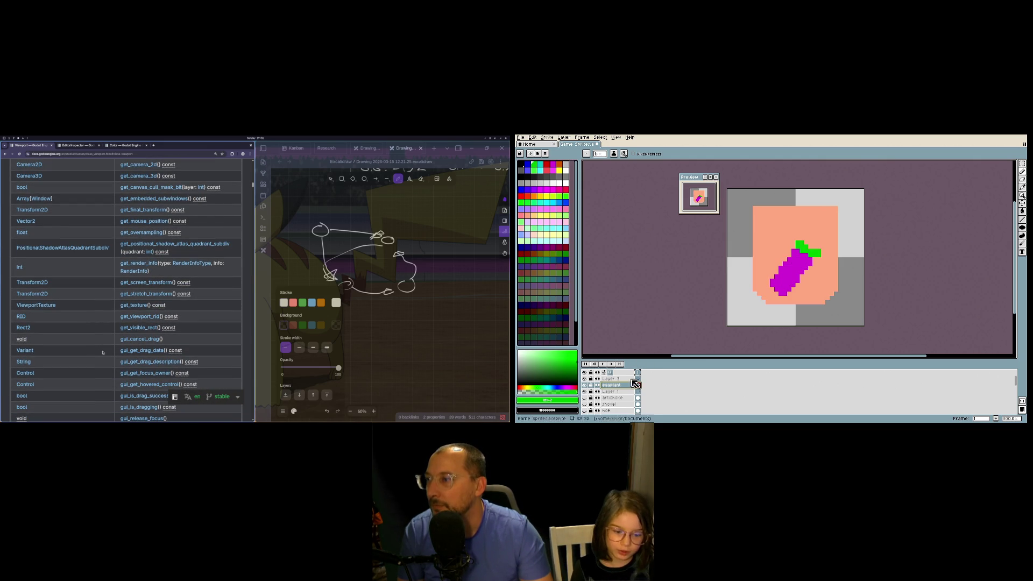
key(ctrl+f)
text(refres)
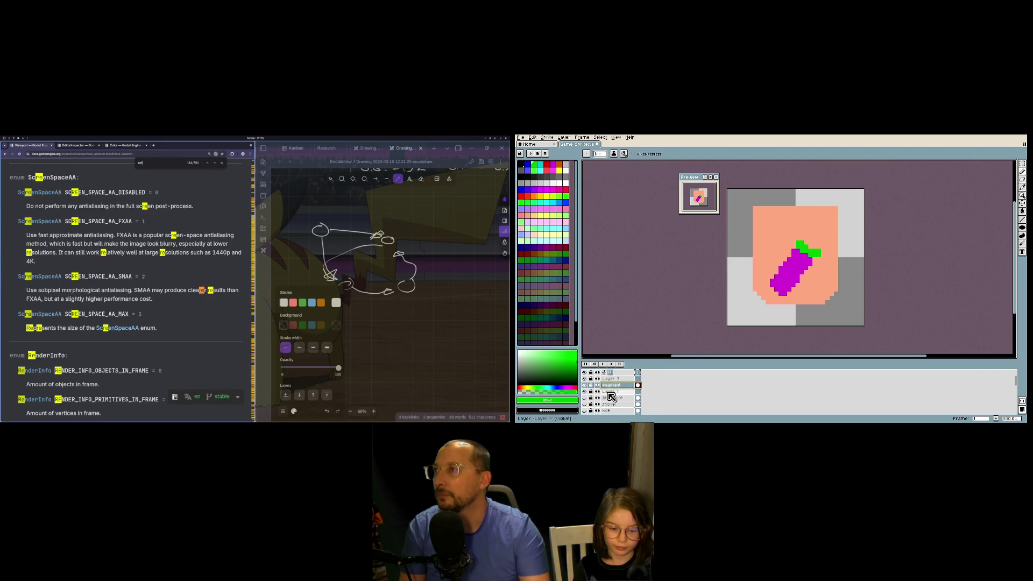
click(610, 391)
click(585, 385)
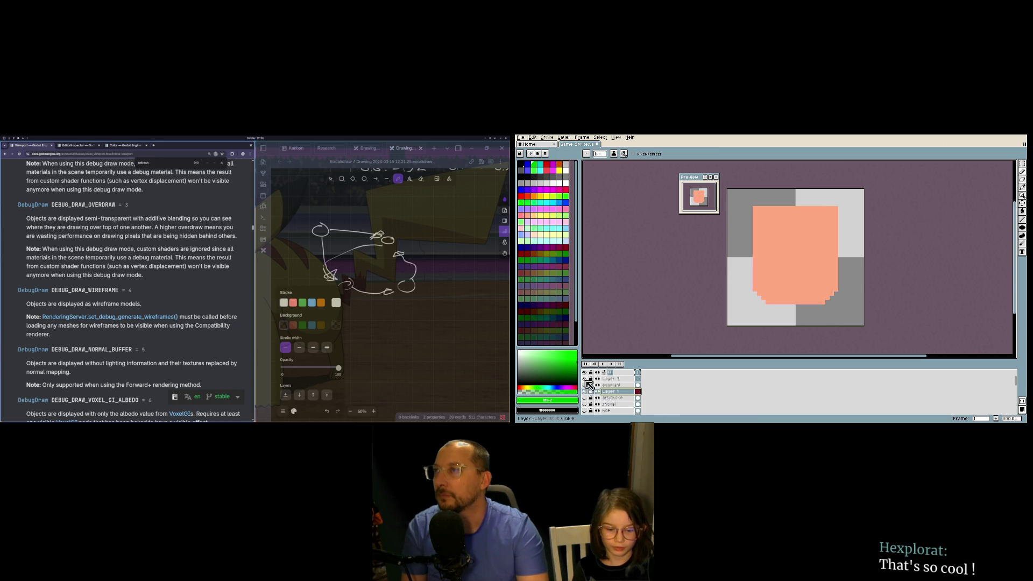
In Godot, orbit the 3D view down onto the tree, then bring Neovim forward
key(alt+Tab)
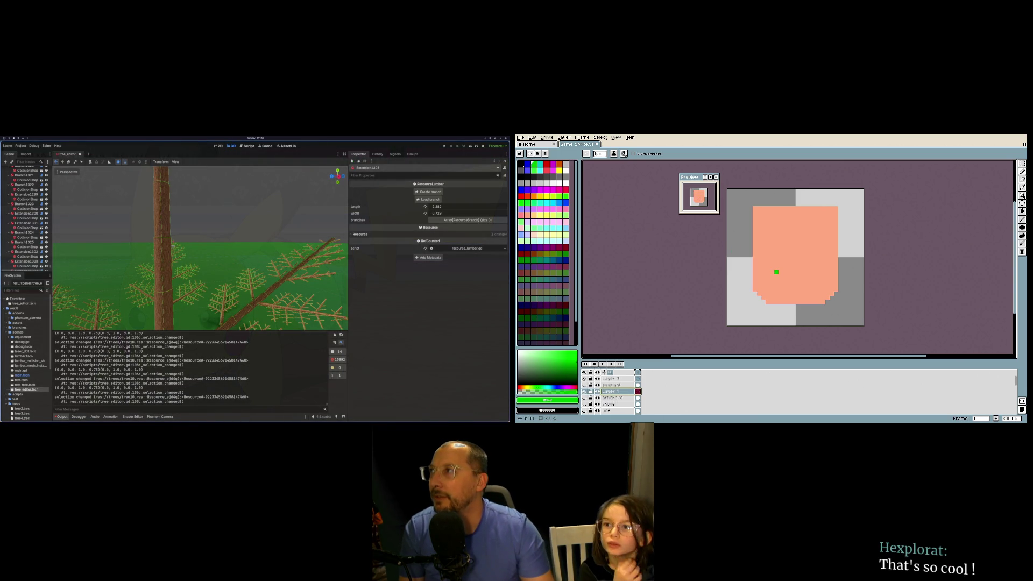
scroll(169, 285, down, 5)
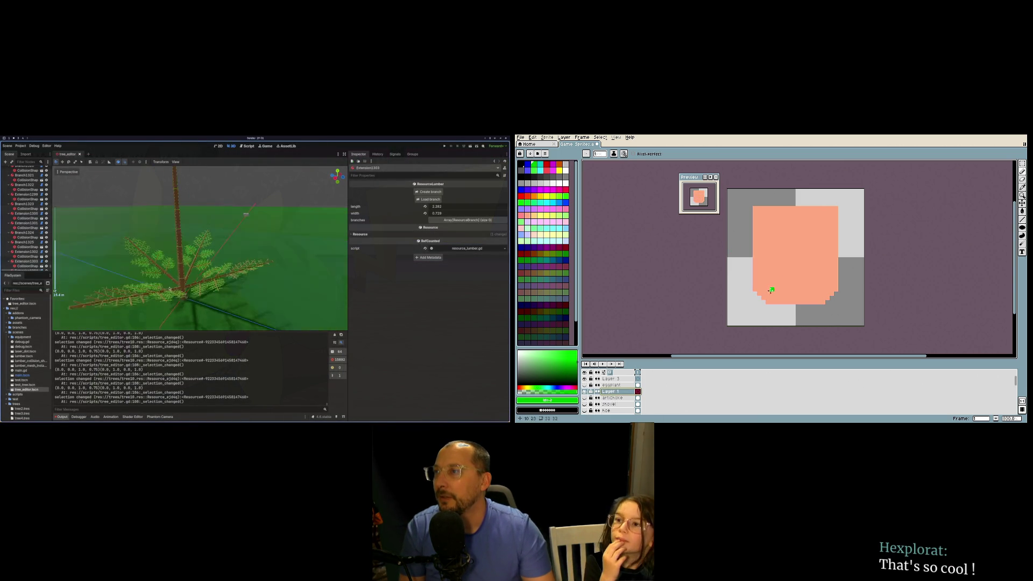
mouse_move(169, 286)
mouse_down()
mouse_move(149, 287)
mouse_move(195, 291)
mouse_move(169, 274)
mouse_up()
key(super+2)
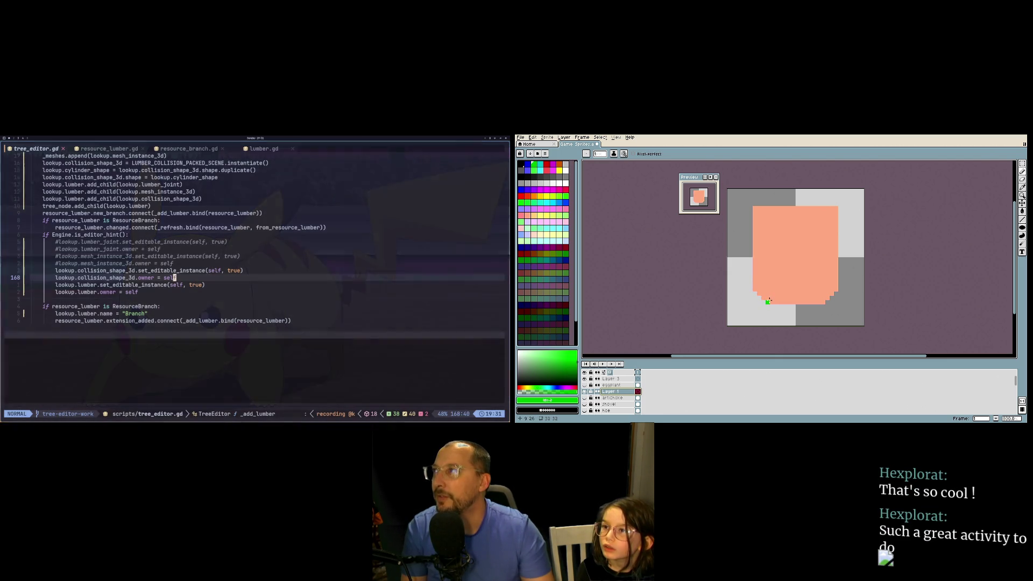
Quit Neovim and cd the terminal into ../gem-farm-game/
text(:enew)
key(Return)
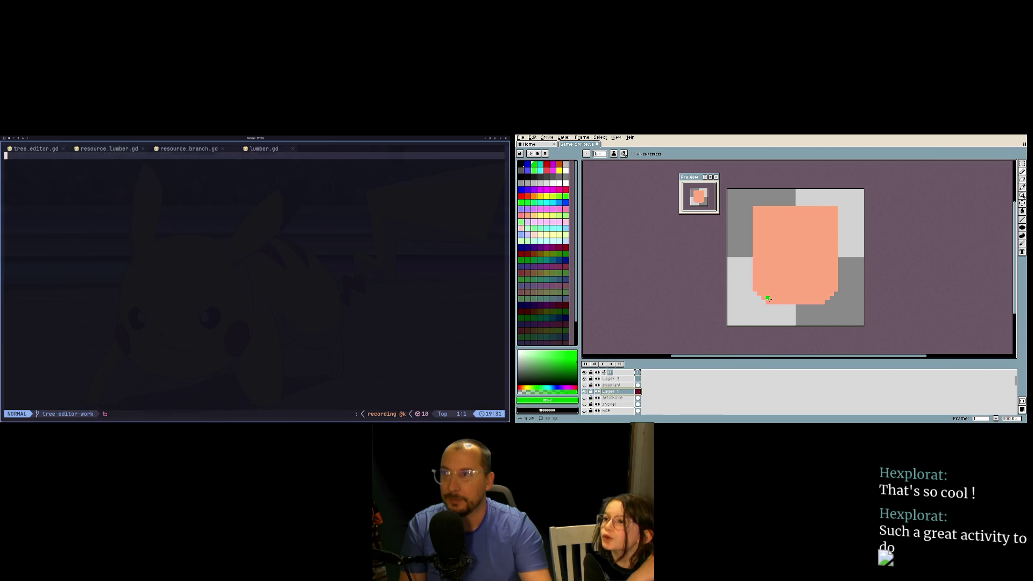
text(:q)
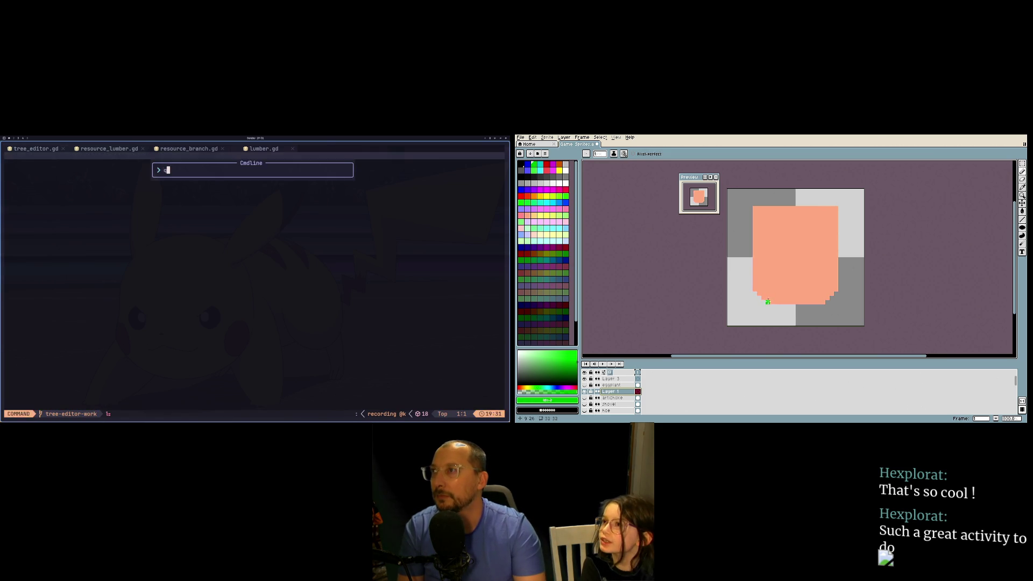
key(Return)
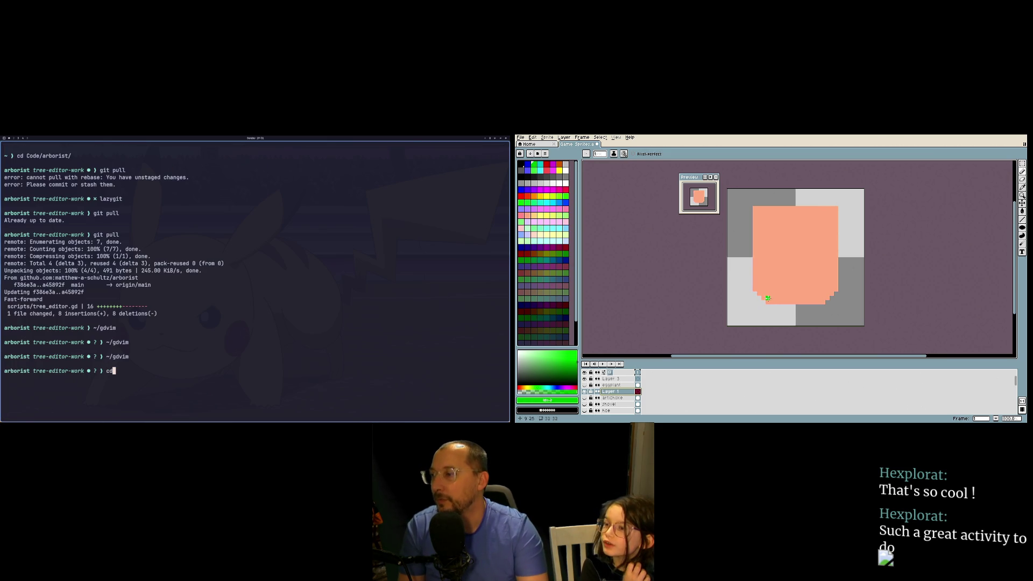
text(/)
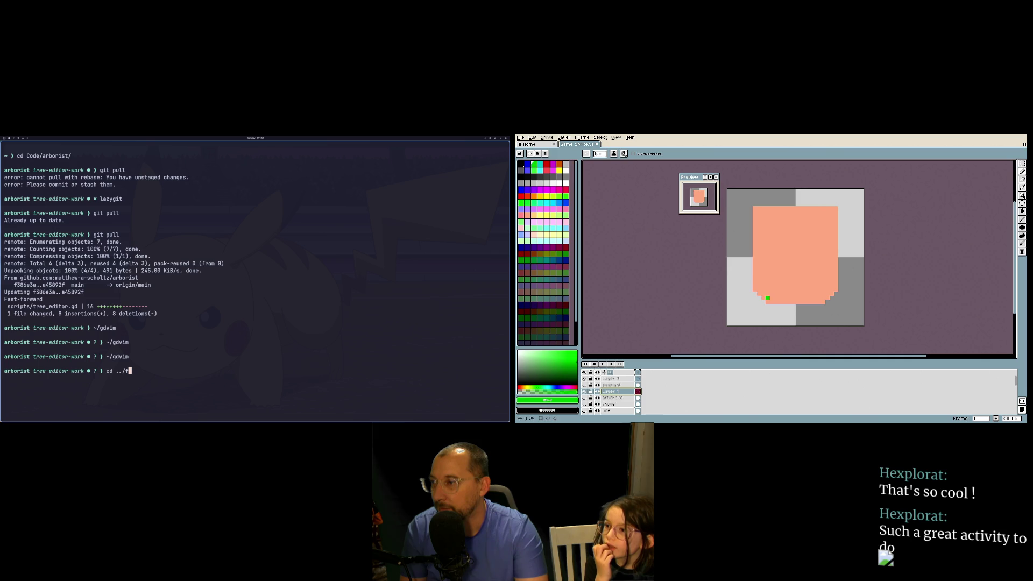
key(Tab)
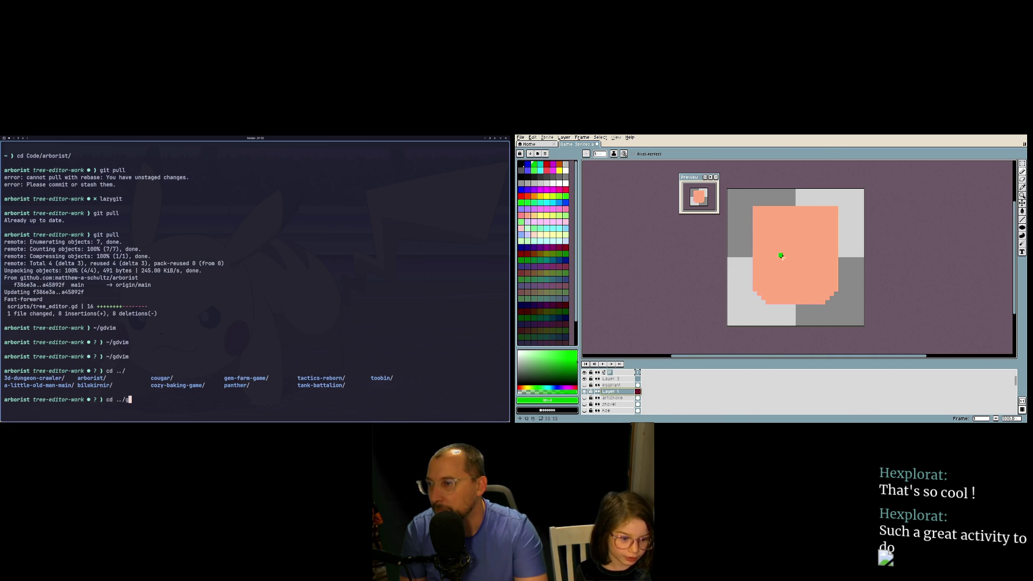
key(Tab)
key(Return)
Launch Godot from the app launcher on an empty workspace
text(~/gdvim)
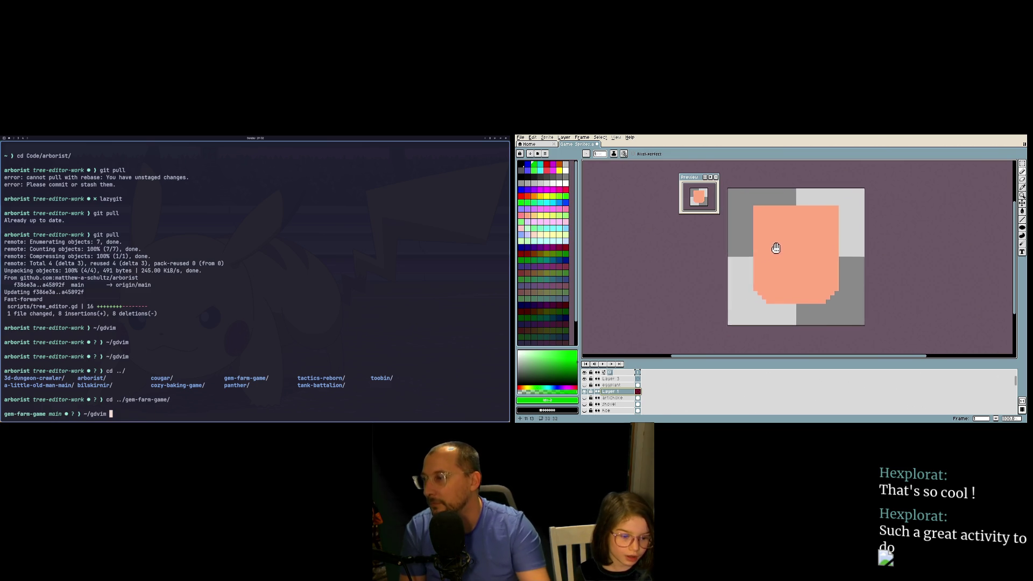
key(super+2)
key(super+space)
text(godot)
key(Return)
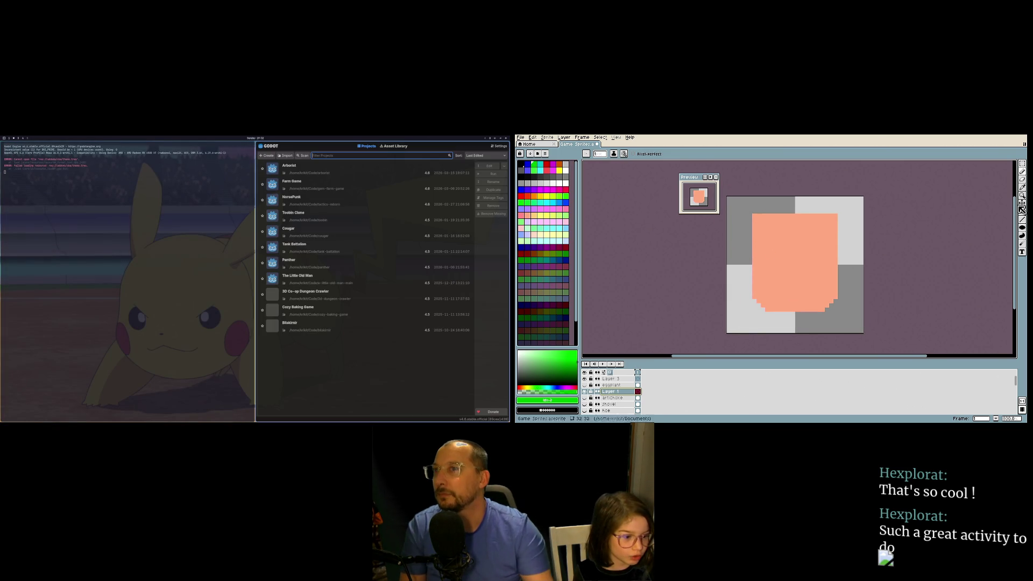
Open the Farm Game project in the Godot editor from the Project Manager
click(441, 184)
click(489, 165)
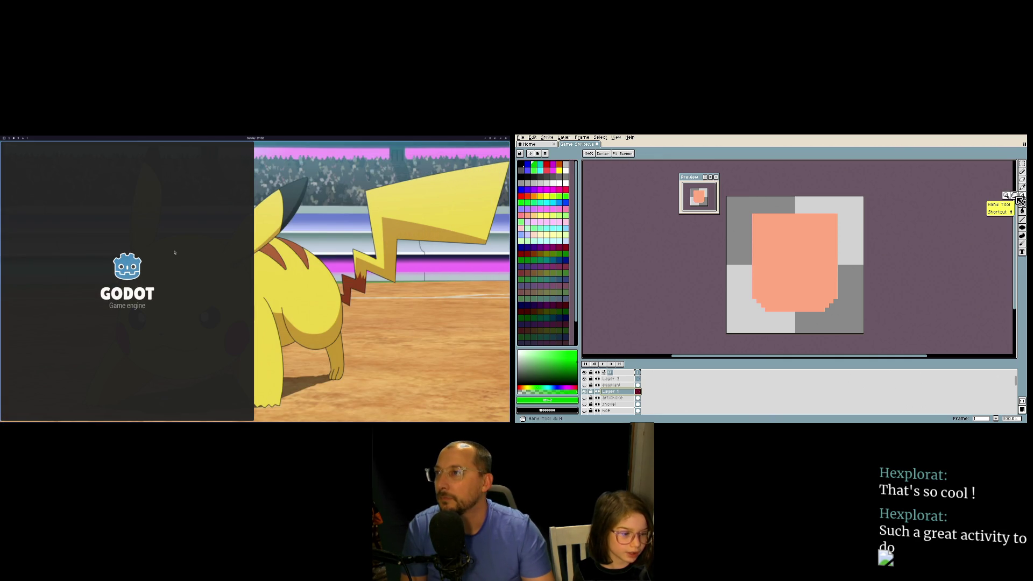
mouse_move(812, 258)
mouse_down()
mouse_move(788, 261)
mouse_move(827, 259)
mouse_move(809, 239)
mouse_up()
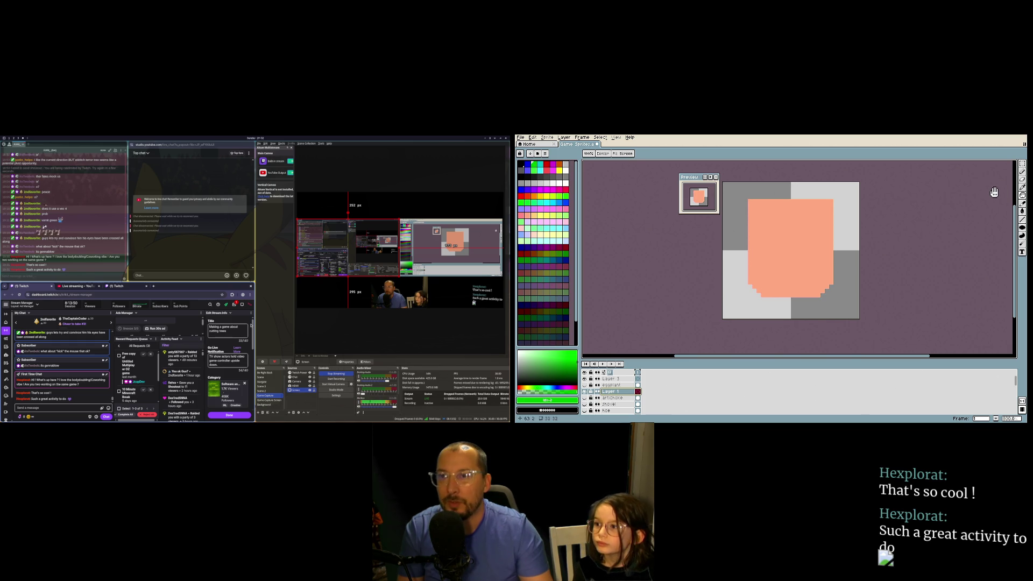
Select Aseprite's Eraser tool and cycle the left screen to the streaming and chat workspace
click(1023, 186)
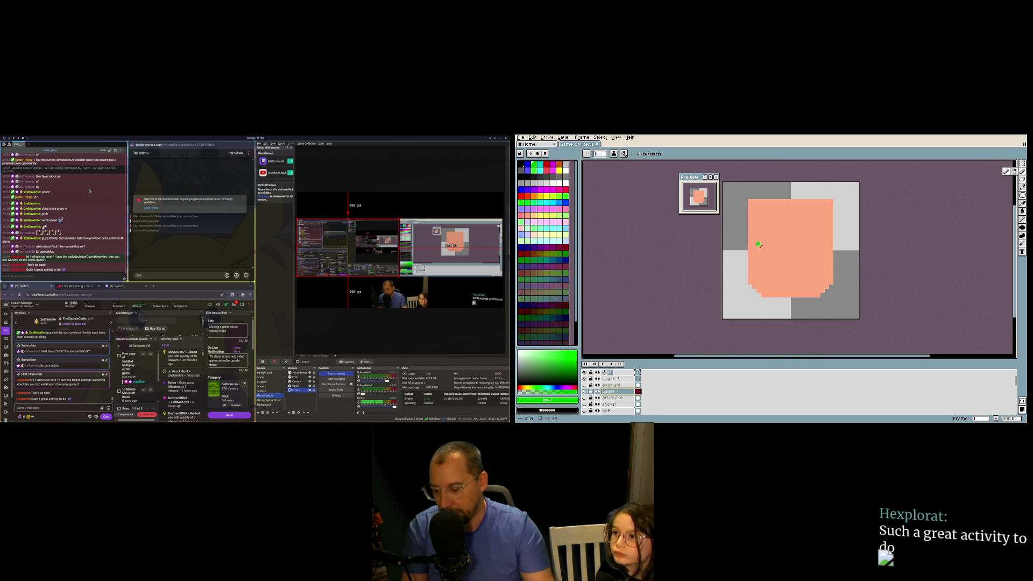
key(super+Right)
key(super+Right)
key(super+Right)
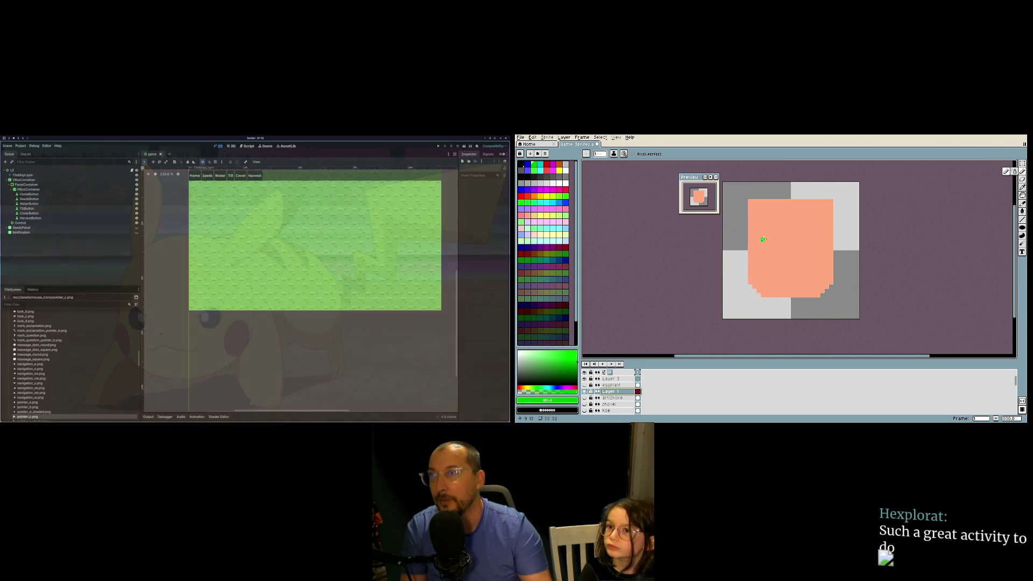
key(super+Left)
key(super+Left)
key(super+Left)
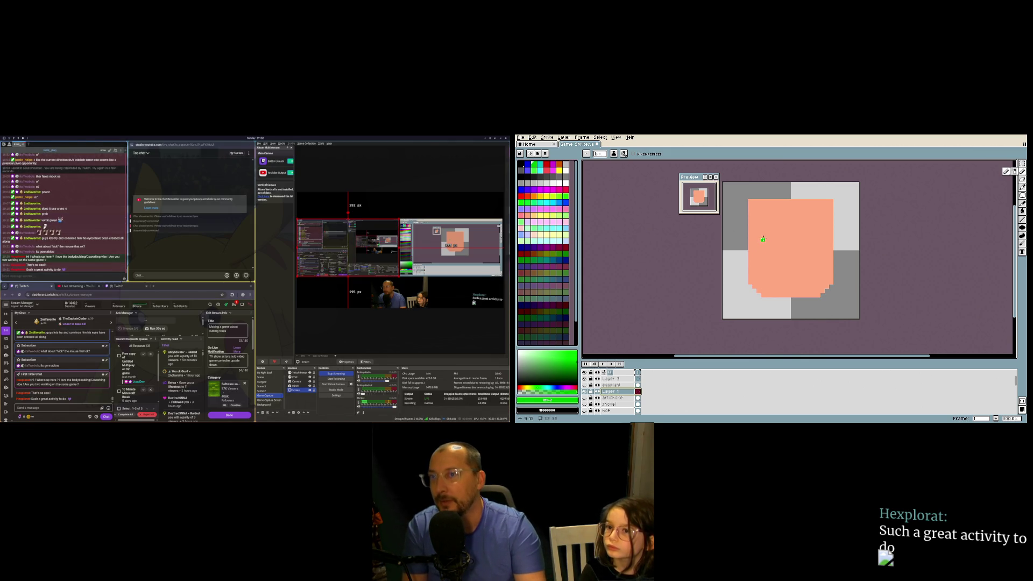
key(super+Right)
key(super+Right)
key(super+Left)
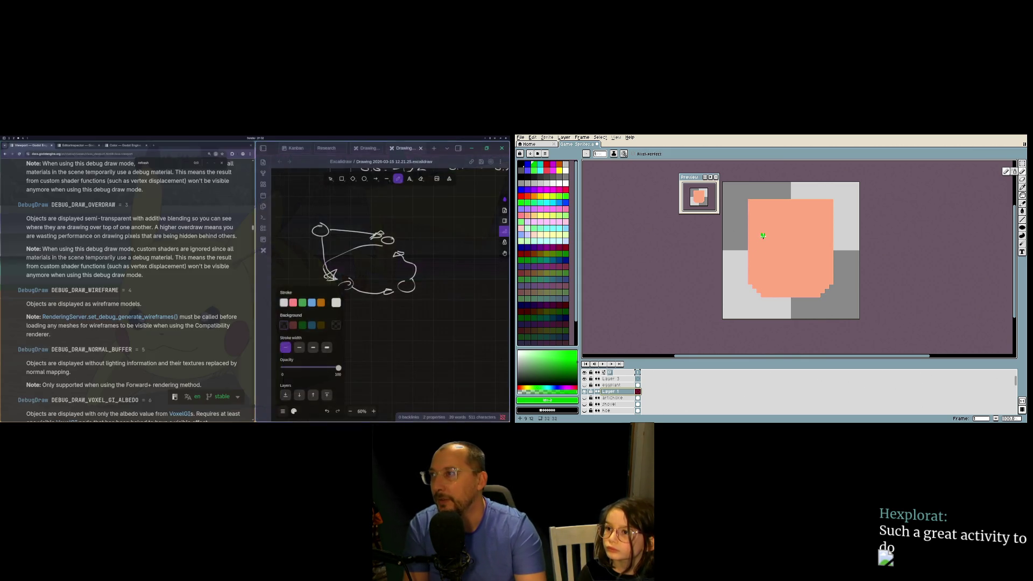
key(super+Left)
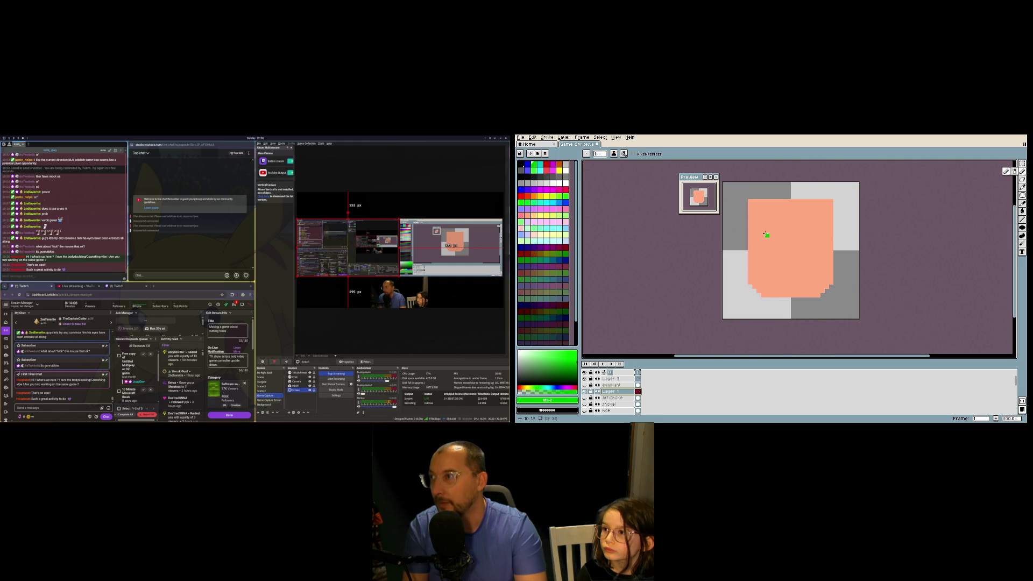
Float the Twitch chat window and shrink it on the terminal workspace
key(super+shift+space)
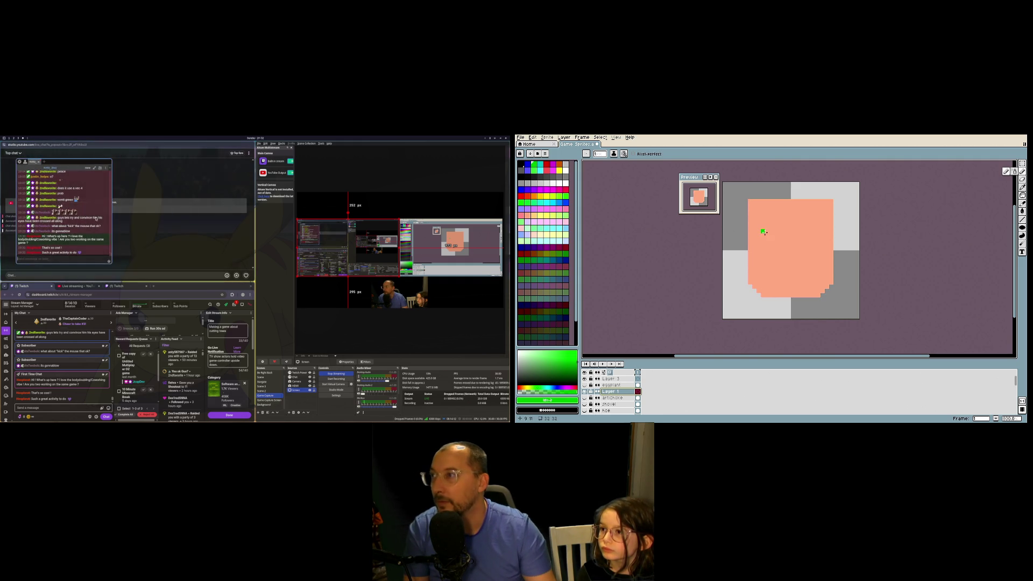
key(super+Left)
key(super+Left)
key(super+Left)
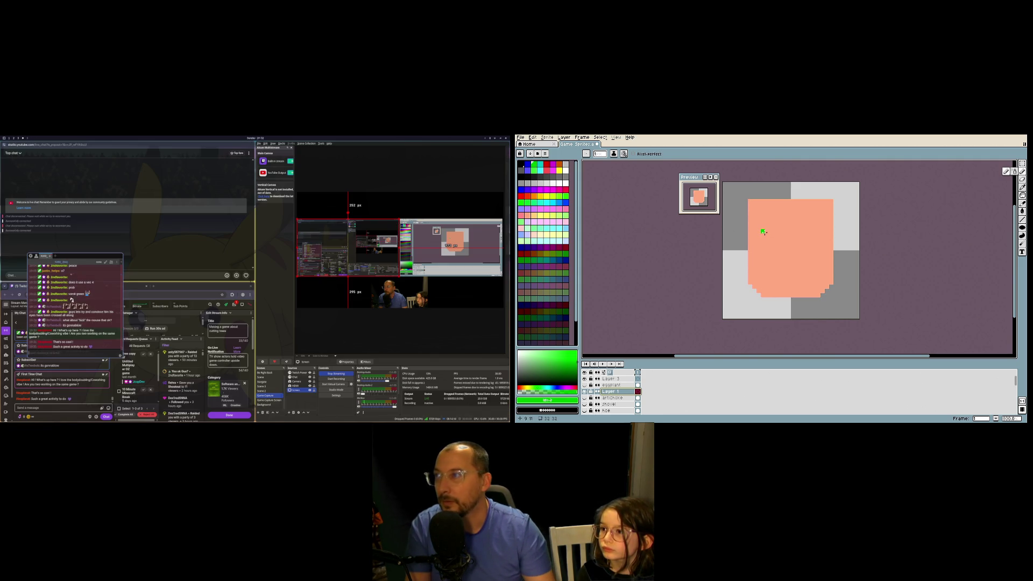
key(super+shift+space)
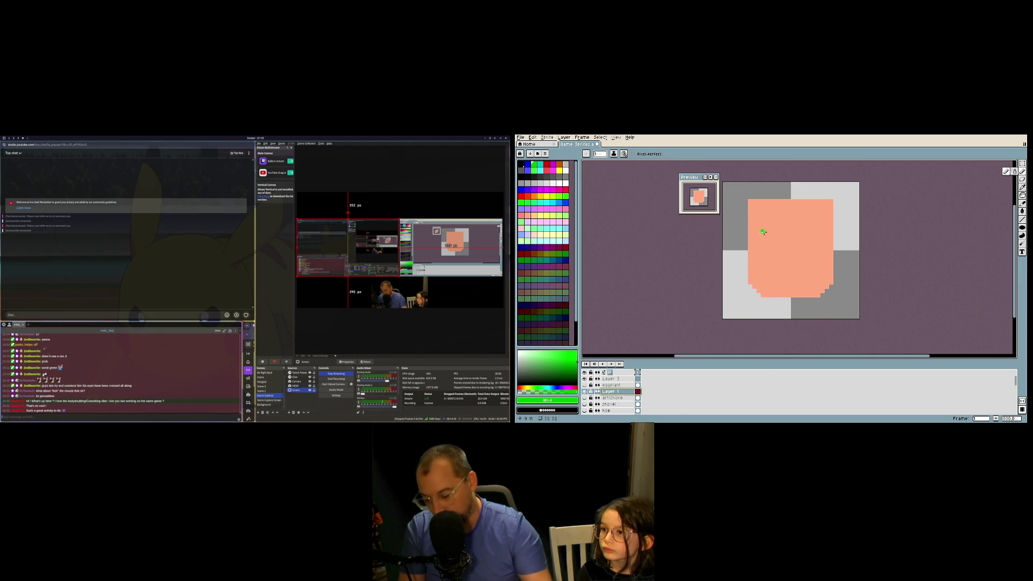
key(super+shift+space)
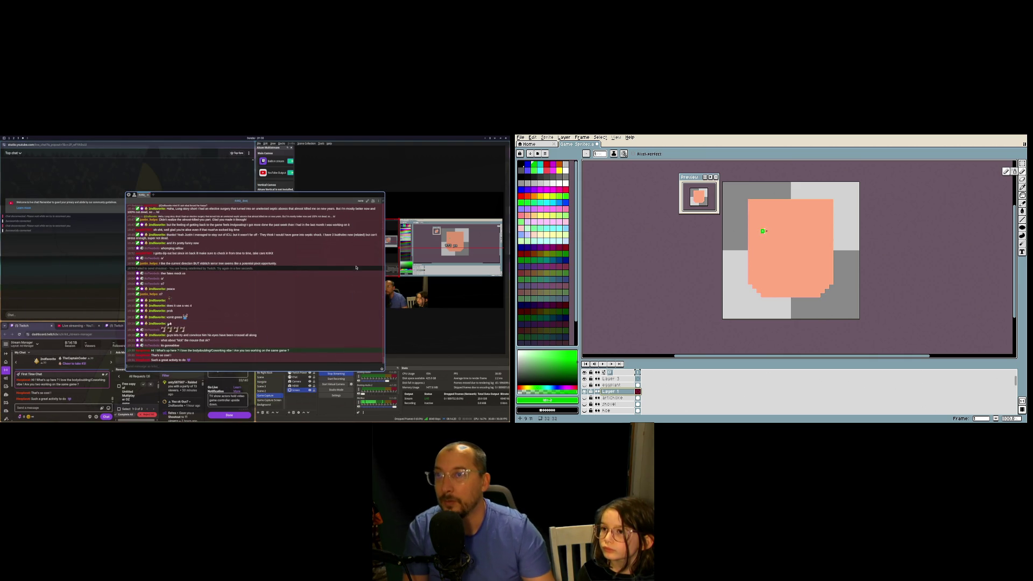
key(super+Left)
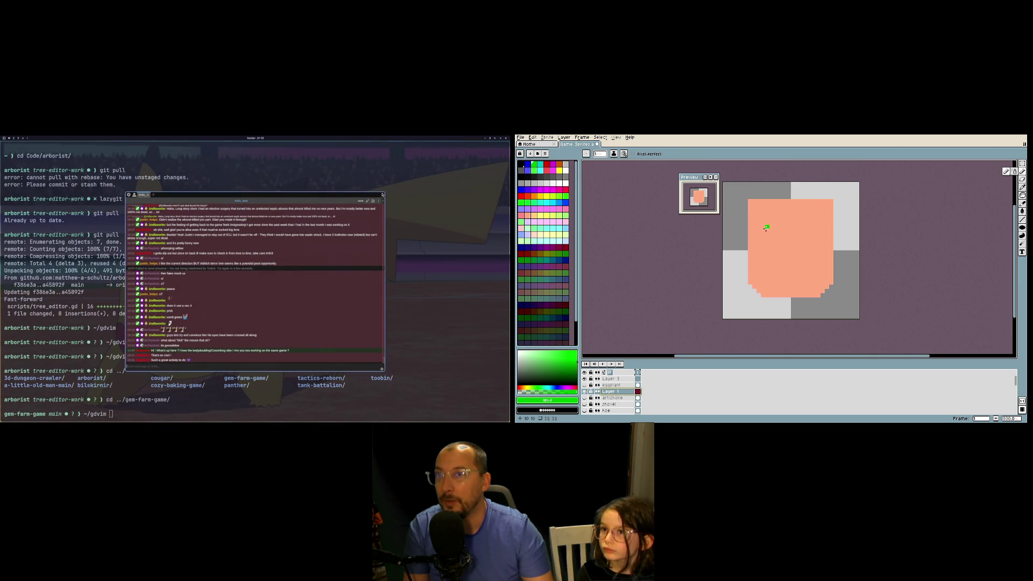
mouse_move(385, 194)
mouse_down()
mouse_move(316, 212)
mouse_move(209, 291)
mouse_move(77, 361)
mouse_move(44, 362)
mouse_up()
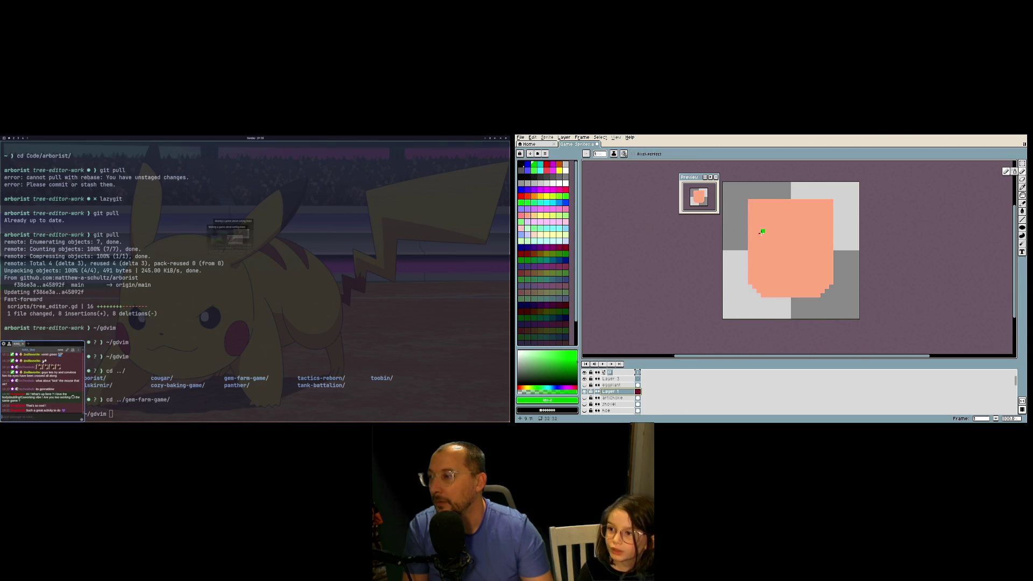
Cycle the left screen's workspaces back to the Godot editor
key(super+Right)
key(super+Right)
key(super+Right)
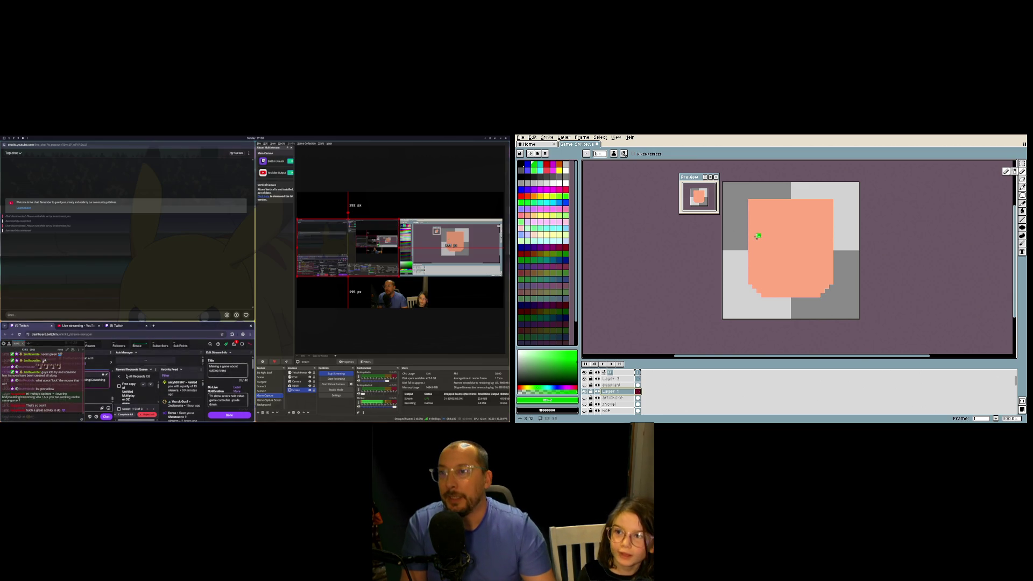
key(super+Right)
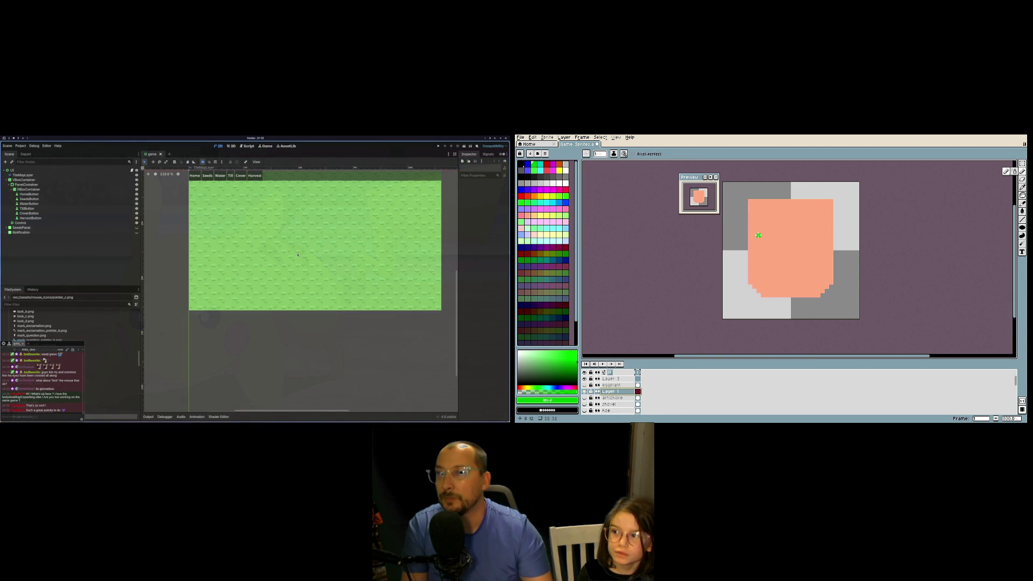
key(super+Right)
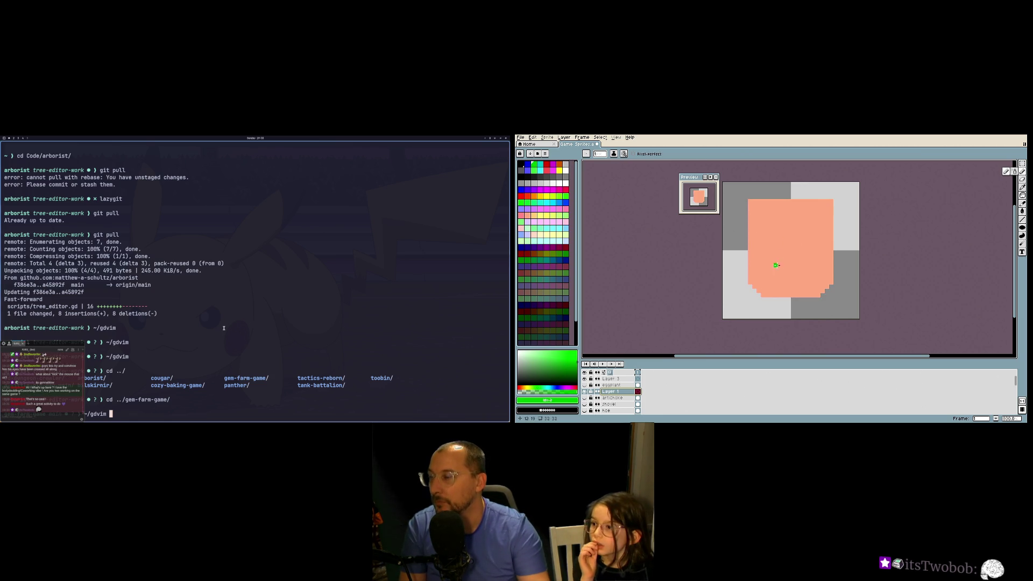
key(super+Right)
key(super+Left)
key(super+Right)
key(super+Right)
key(super+Right)
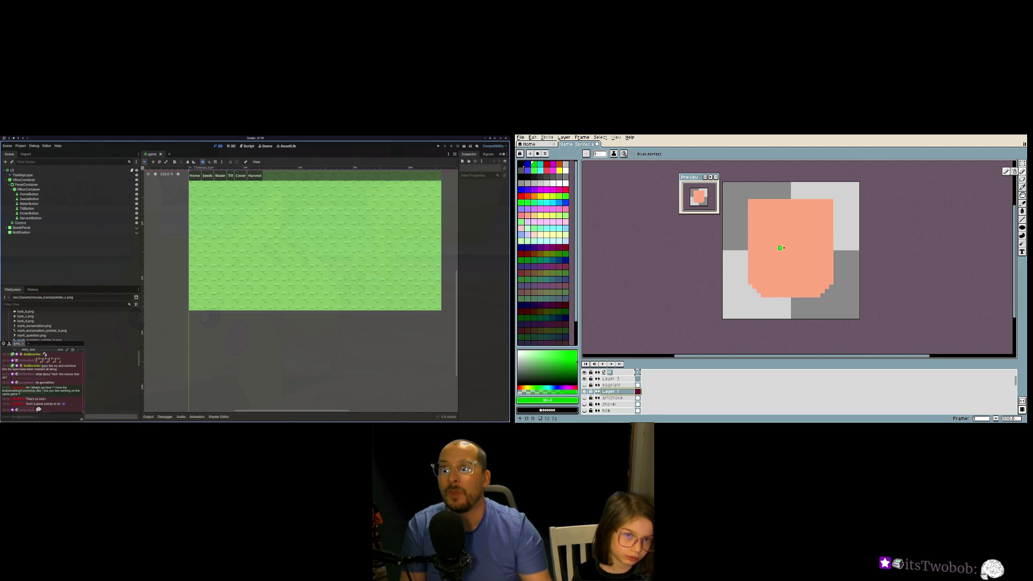
Run the farm game, till a square of grass, and switch to Water mode
click(439, 147)
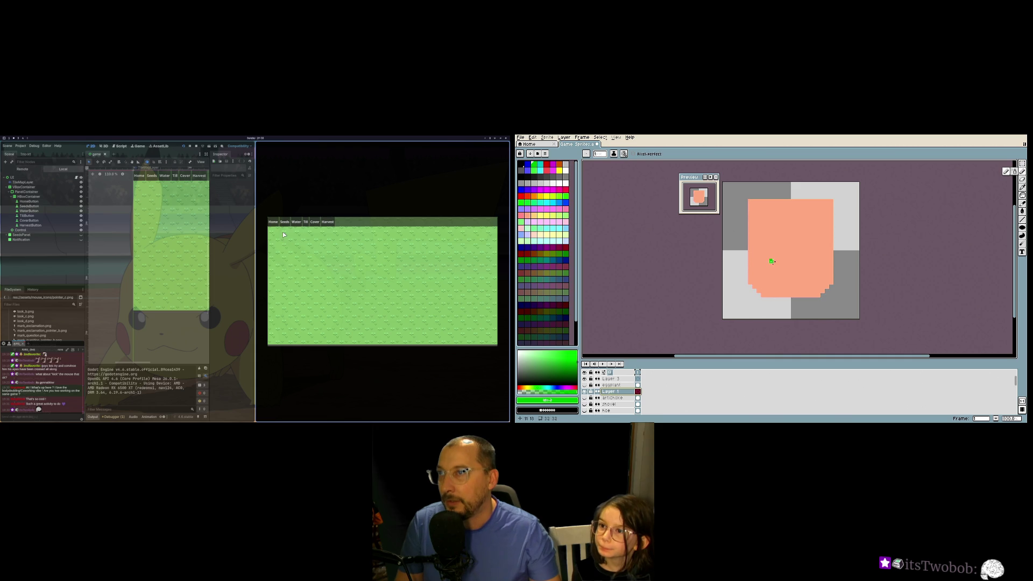
click(384, 296)
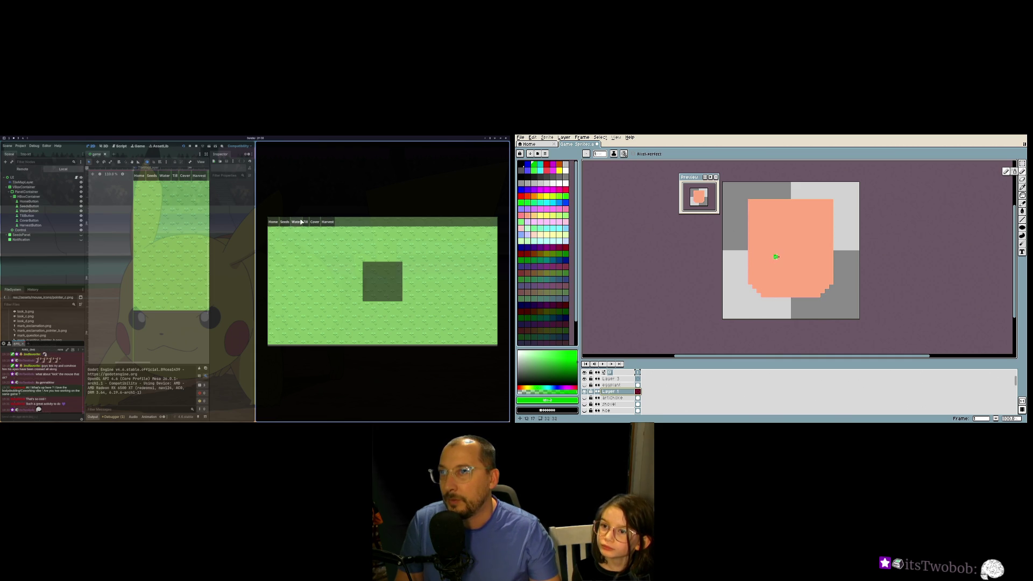
click(300, 221)
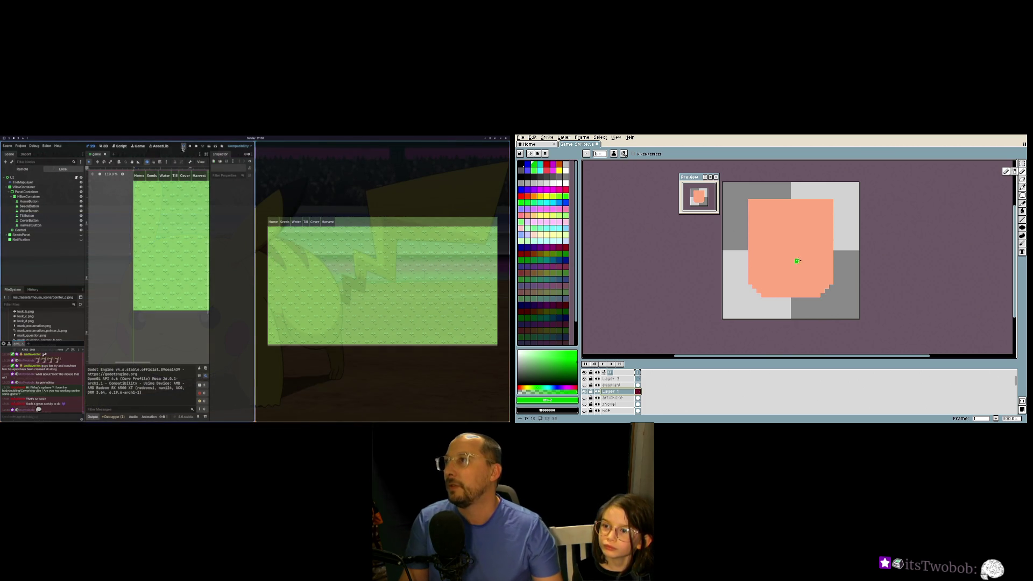
Open the game.gd script in LazyVim through the leader file search for 'game'
key(super+2)
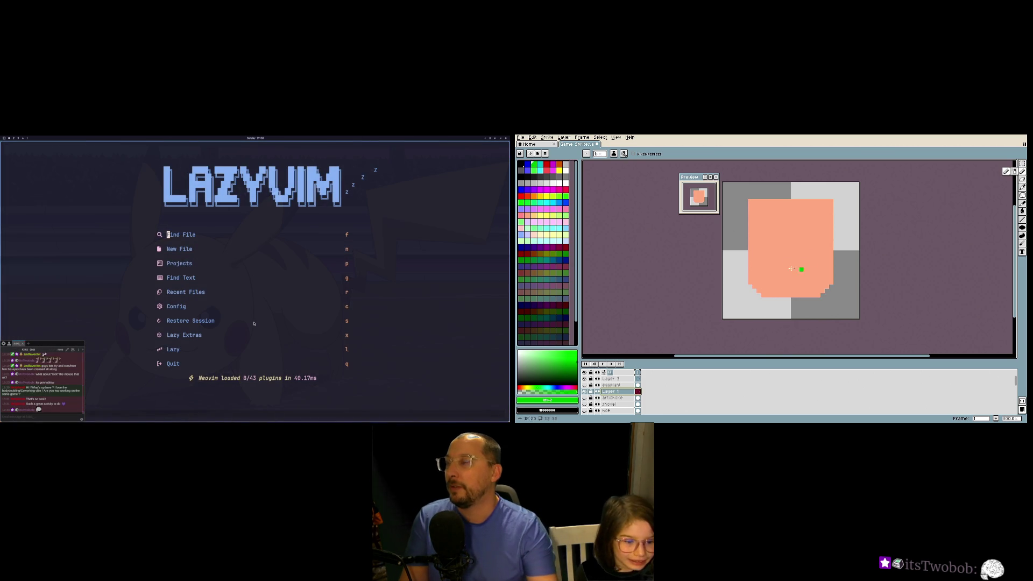
key(space)
key(space)
text(game)
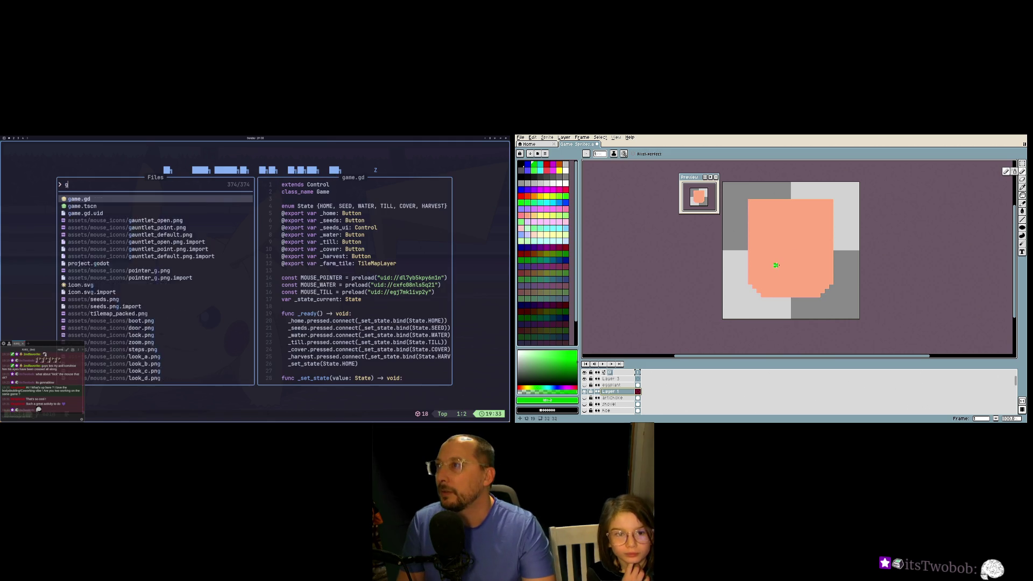
key(Return)
key(k)
key(k)
key(k)
key(k)
key(k)
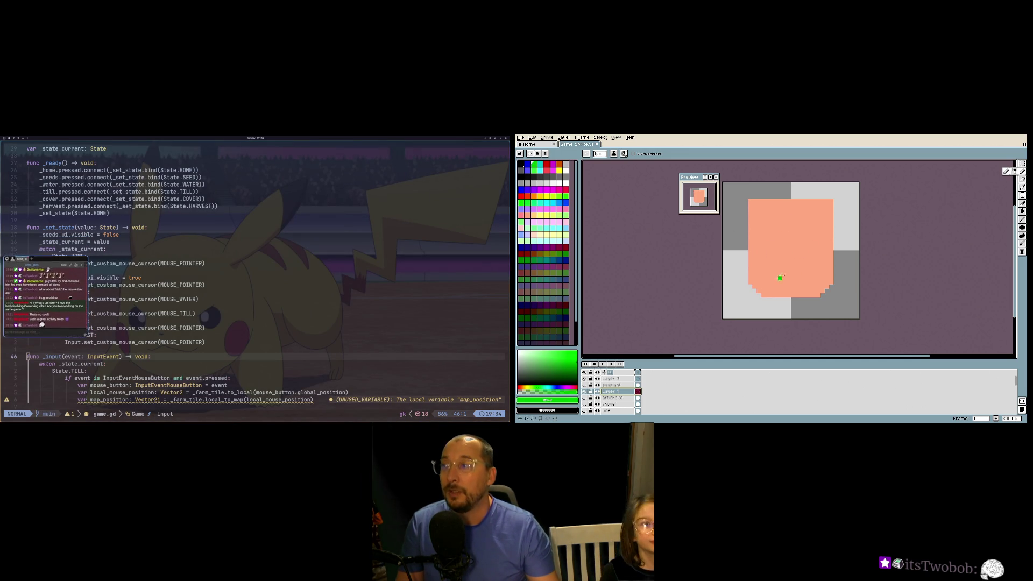
scroll(164, 298, down, 2)
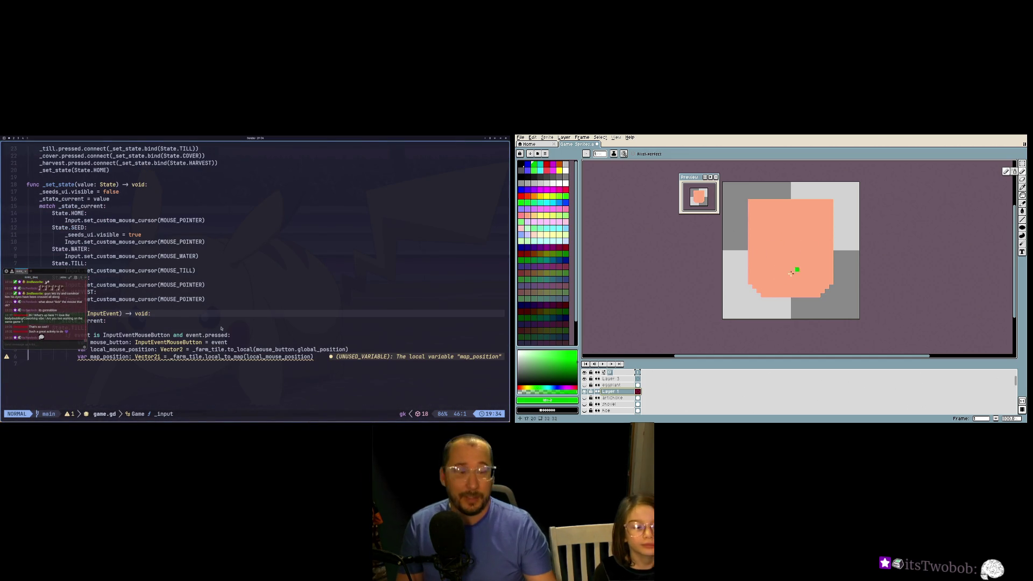
scroll(235, 339, up, 1)
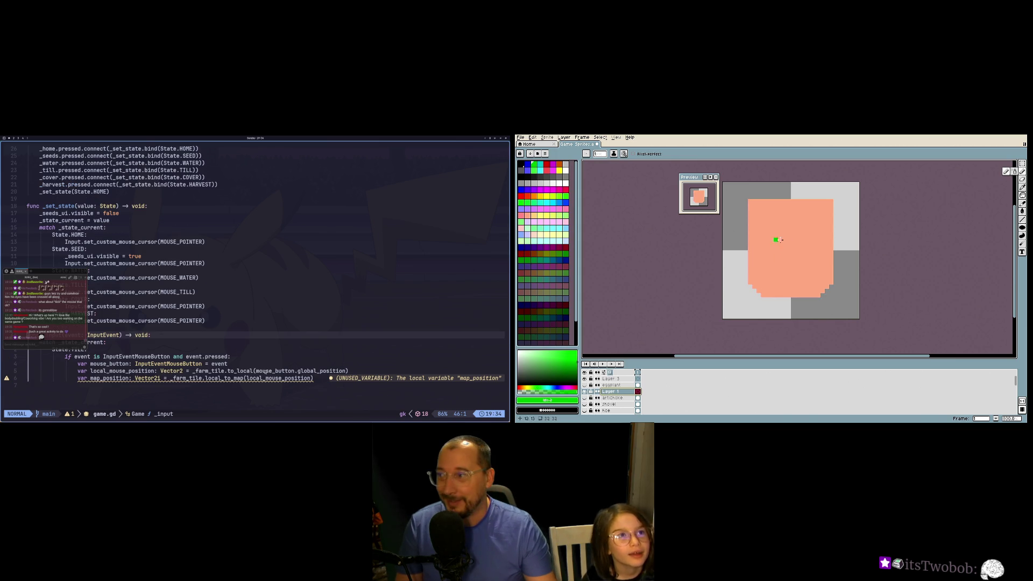
scroll(227, 390, up, 1)
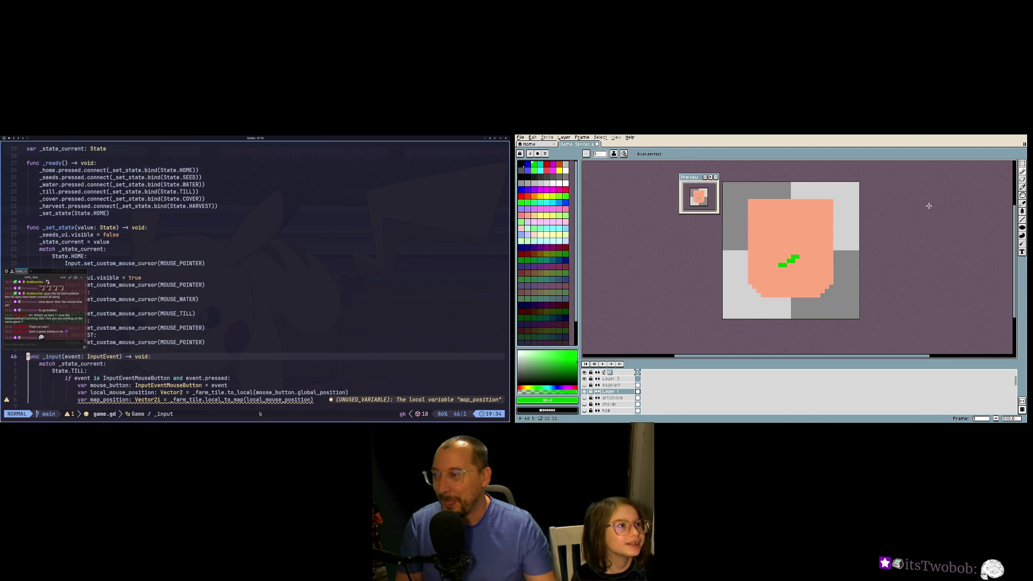
Add a print_debug() call on a new line below the map_position declaration
click(314, 399)
key(A)
key(Return)
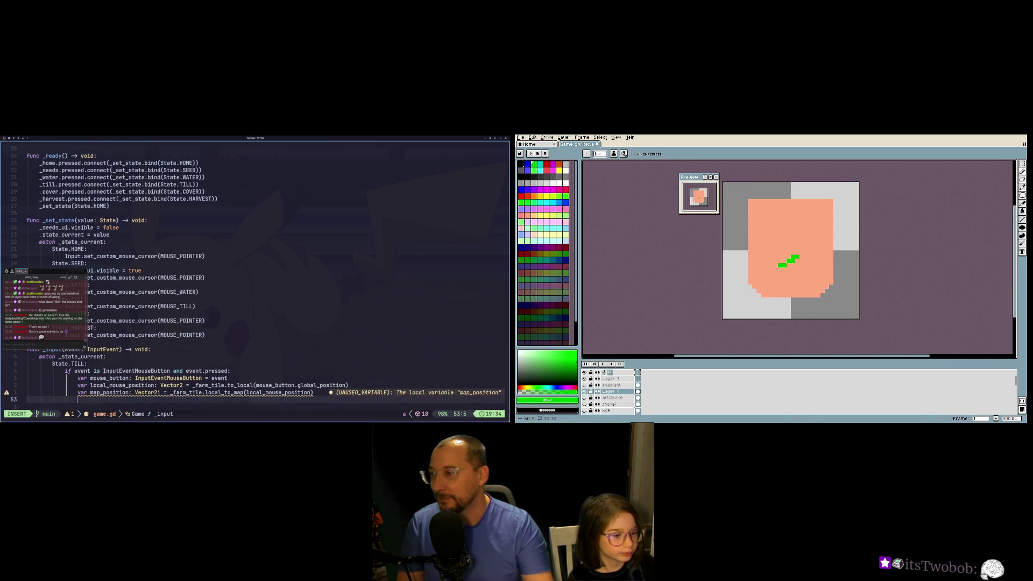
text(print)
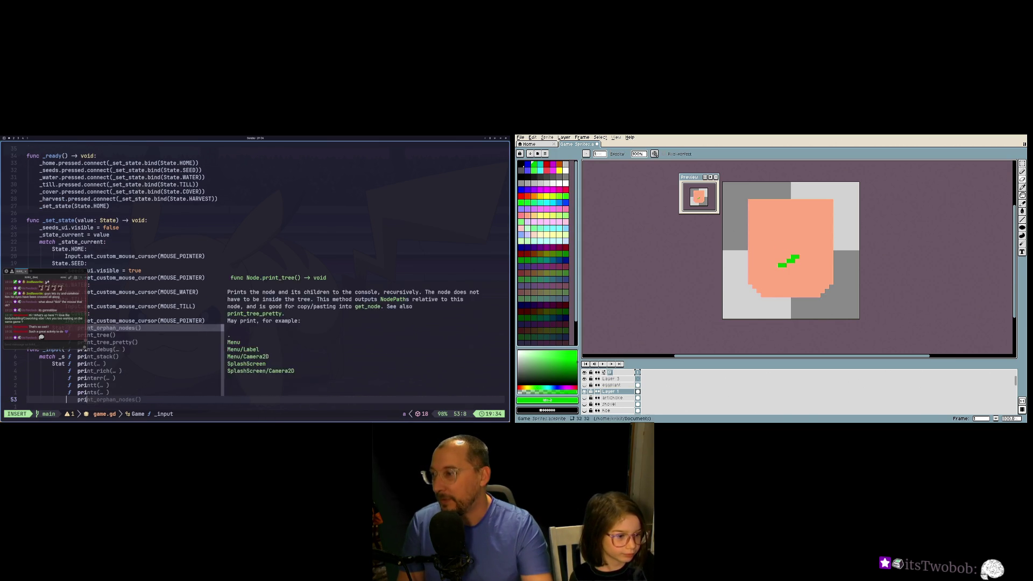
text(_d)
key(Return)
drag(786, 271, 771, 278)
key(Escape)
Paste map_position into print_debug() and run the game with F5
key(k)
key(b)
key(y)
key(w)
key(ctrl+z)
key(j)
key(l)
key(l)
key(l)
key(p)
key(u)
key(l)
key(p)
click(1023, 171)
key(F5)
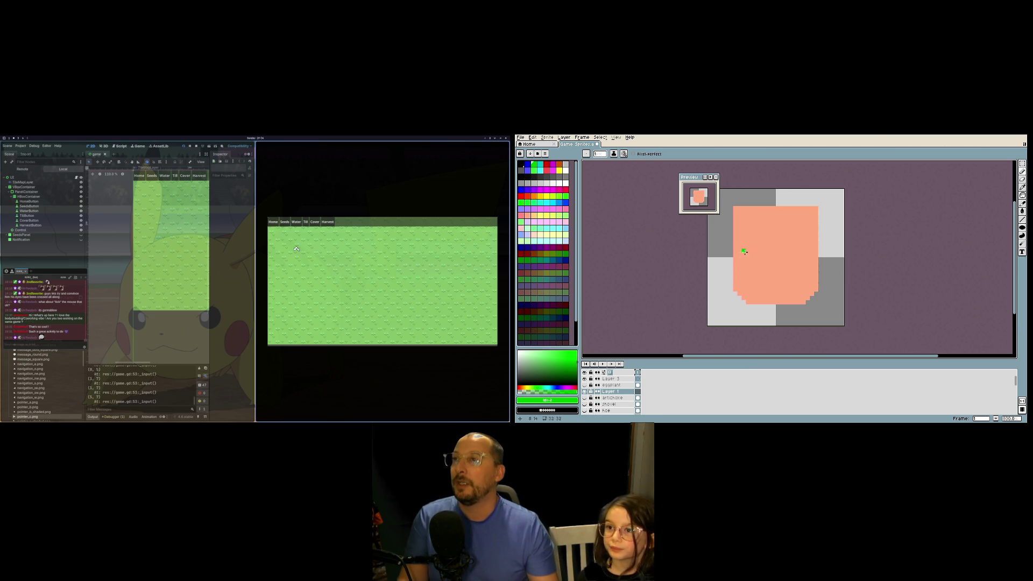
Click a farm tile to log its coordinate (0, 5), then stop the running game
click(278, 244)
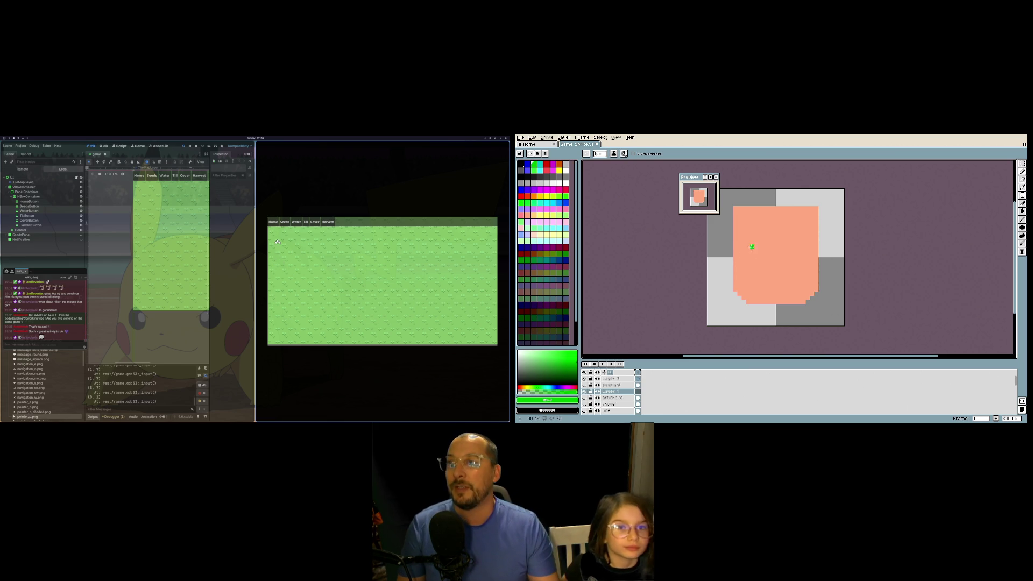
key(super+1)
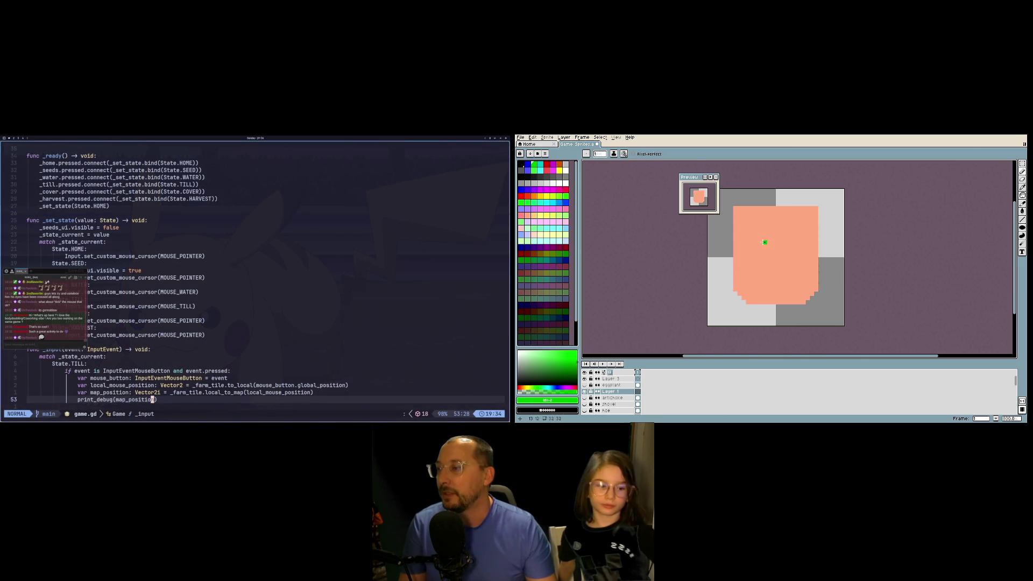
key(super+3)
key(super+2)
key(super+1)
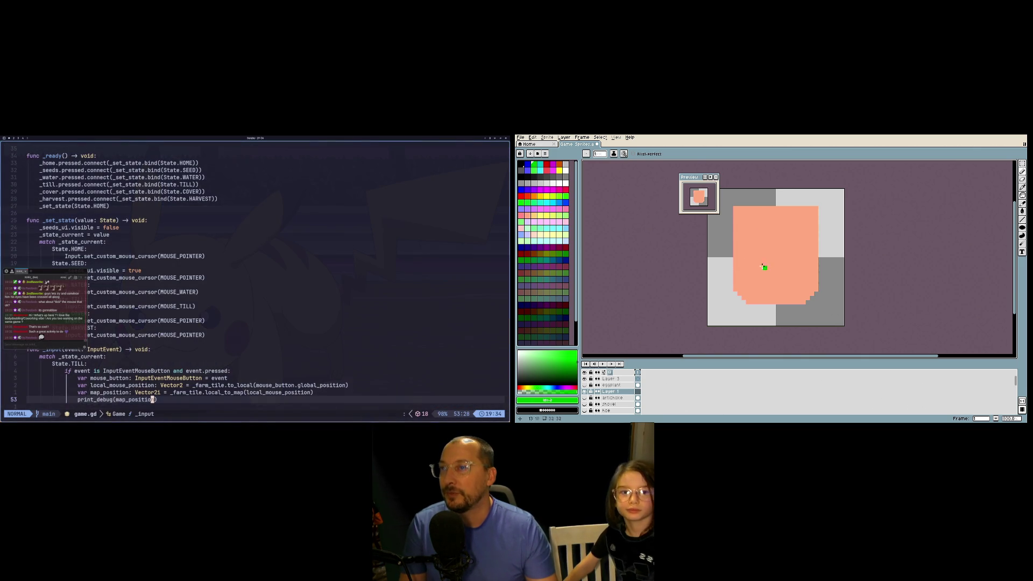
key(super+3)
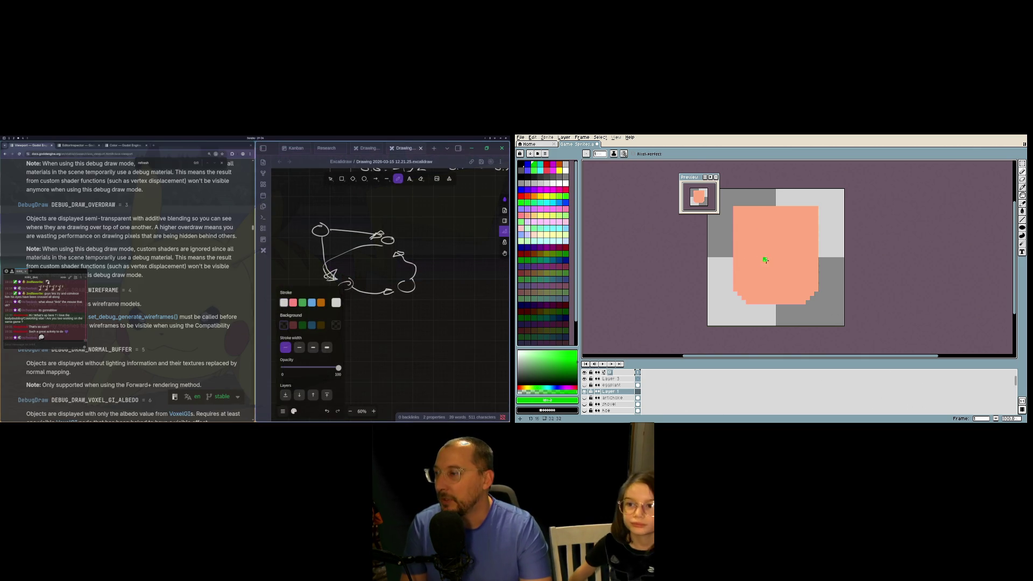
key(super+4)
key(super+3)
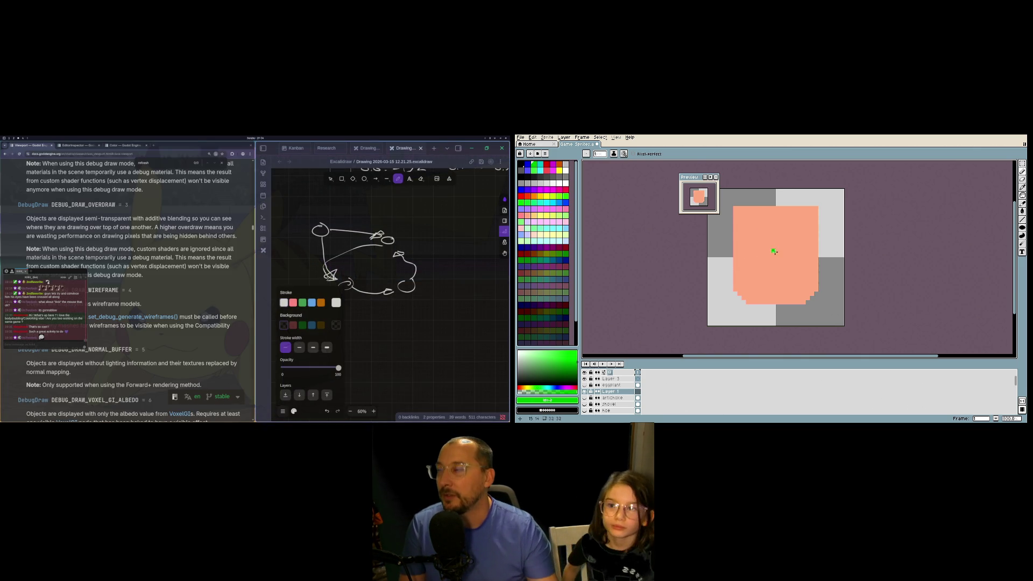
key(super+2)
key(super+q)
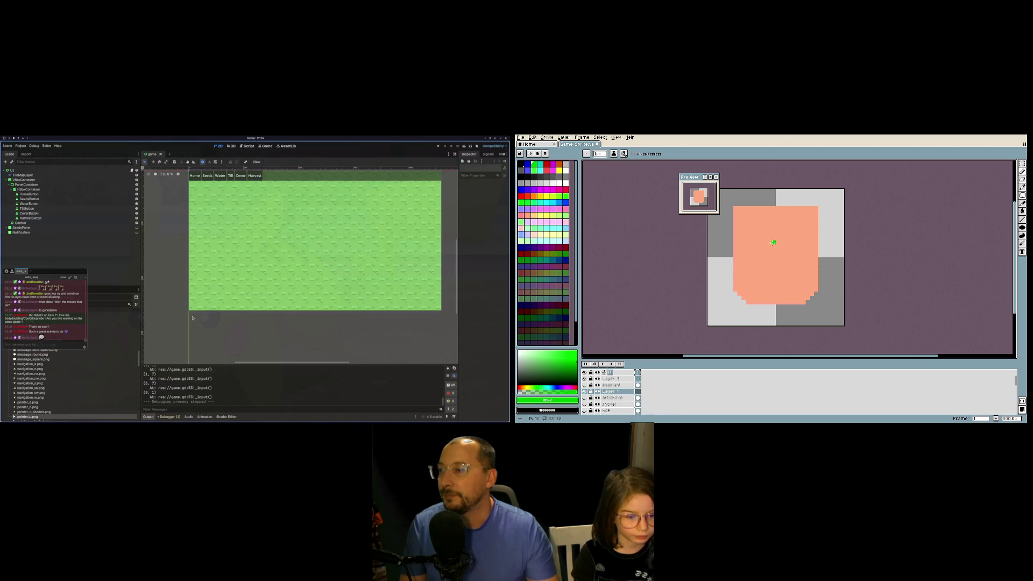
Select TileMapLayer in the Scene dock and zoom around its tileset atlas
click(23, 175)
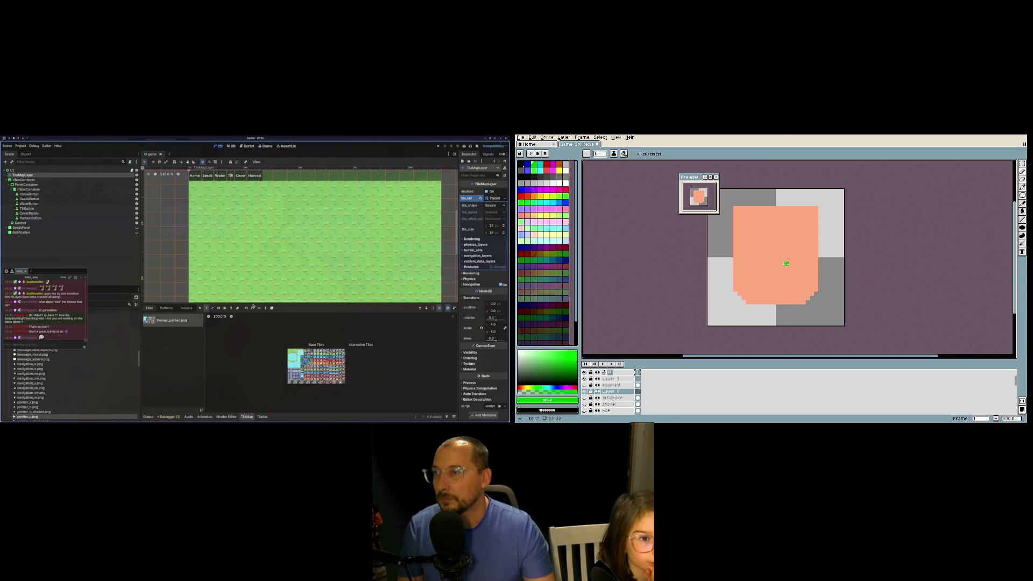
scroll(295, 325, up, 10)
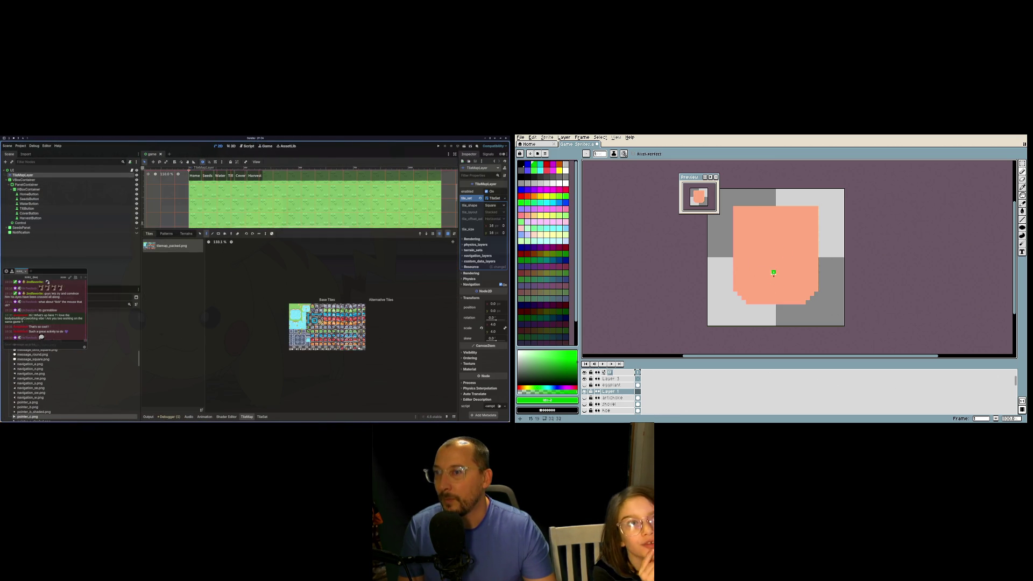
scroll(295, 325, down, 2)
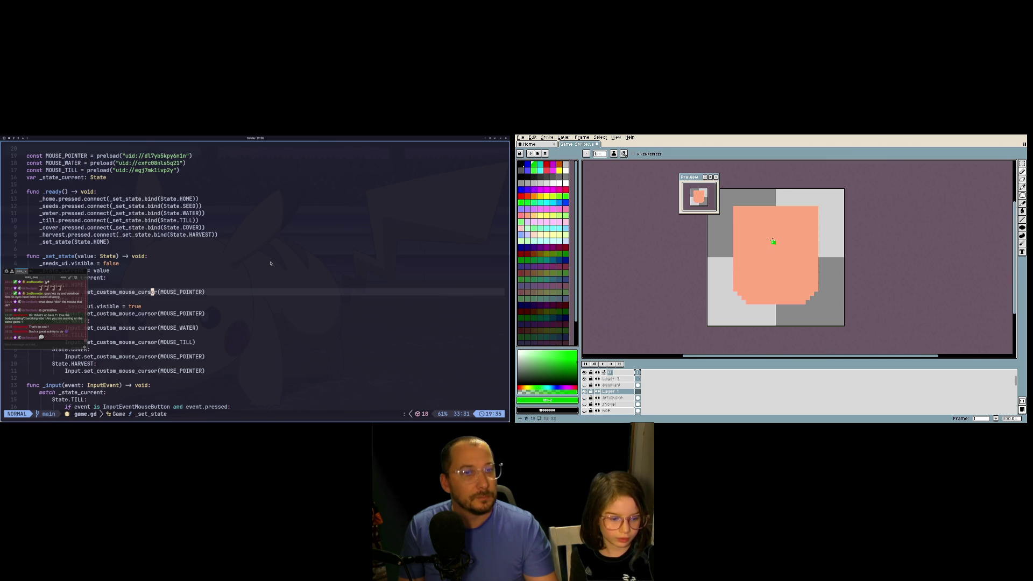
Settle on the pure red palette swatch after trying the pinker red beside it
click(521, 196)
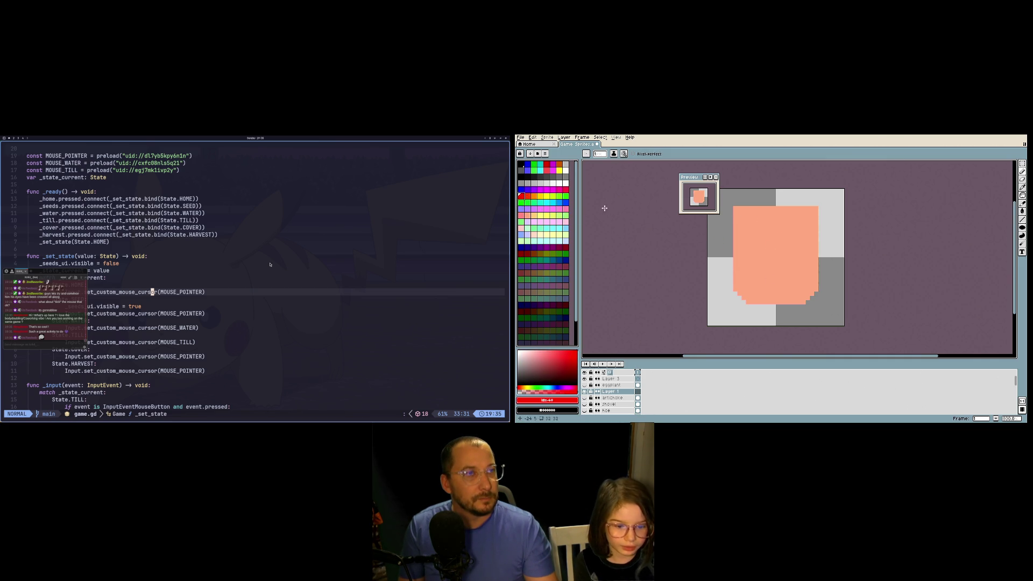
click(566, 189)
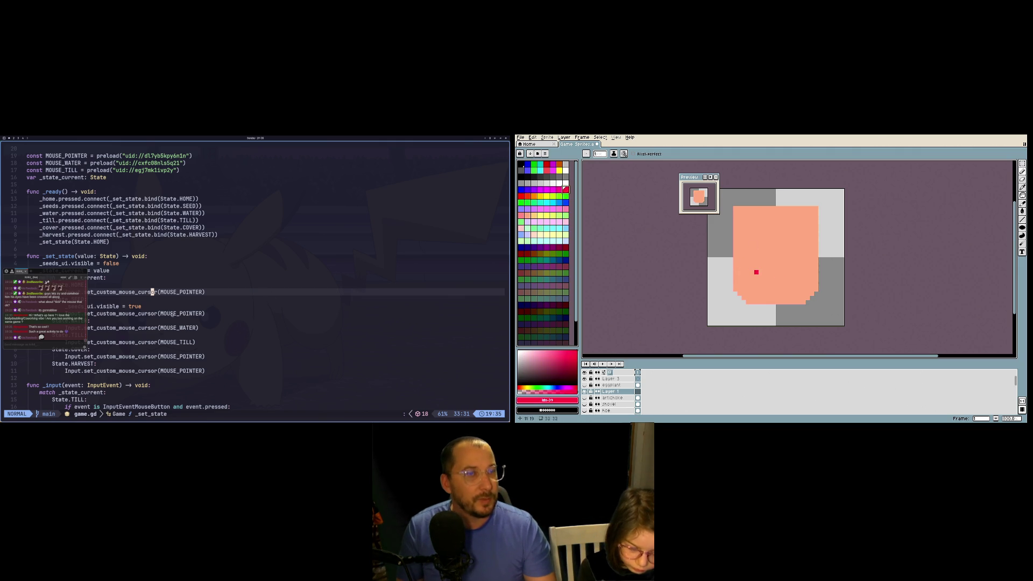
key(alt+Tab)
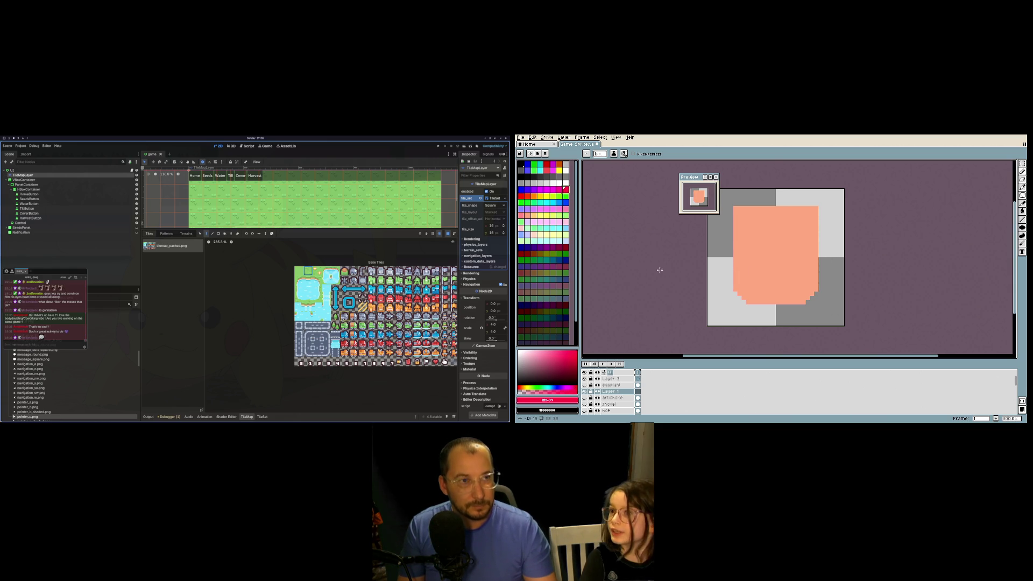
scroll(337, 257, up, 2)
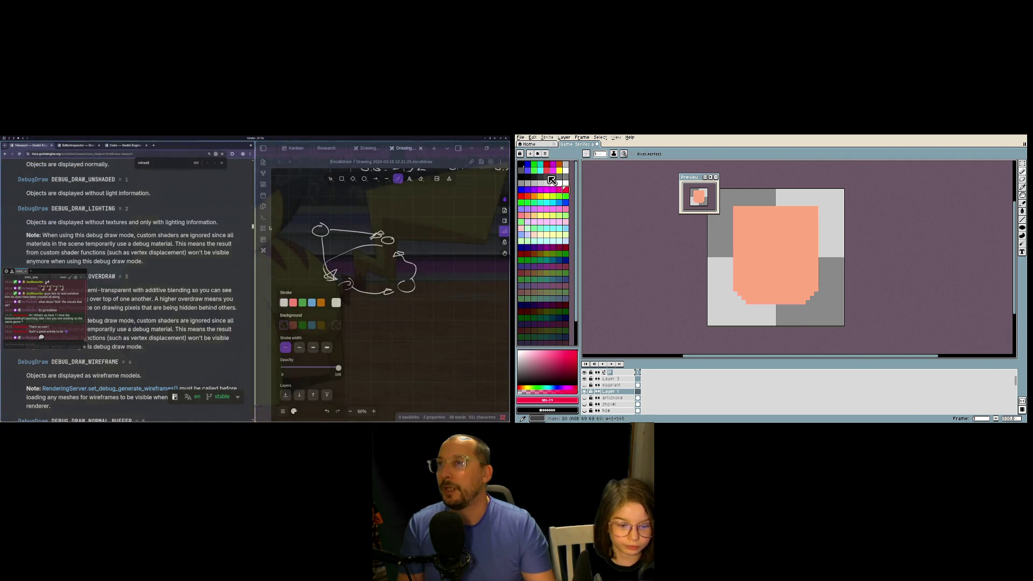
click(522, 197)
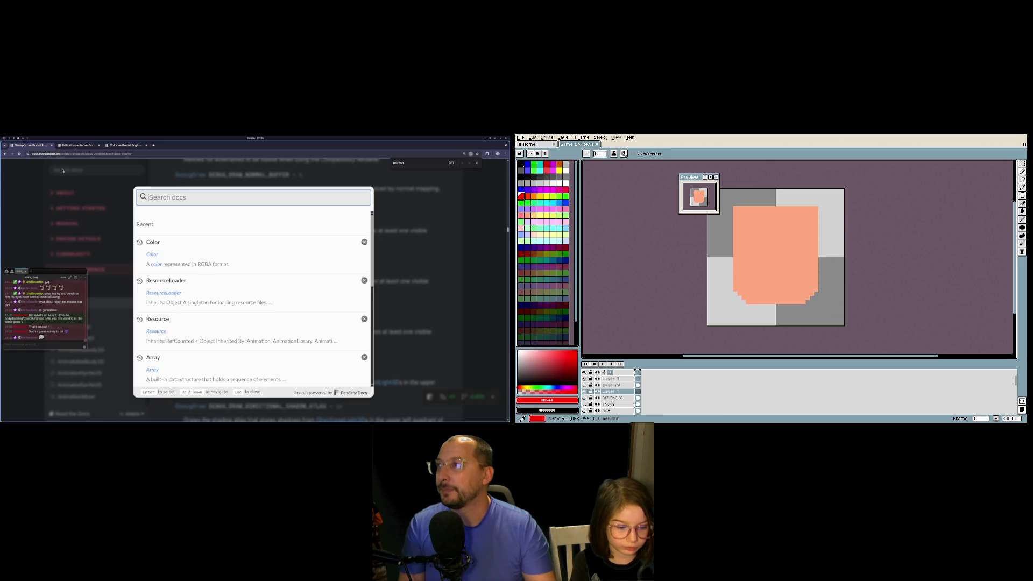
Paint a red strawberry outline on the peach tile and fill its body red
mouse_move(757, 268)
mouse_down()
mouse_move(778, 287)
mouse_move(784, 270)
mouse_move(769, 281)
mouse_move(757, 264)
mouse_move(781, 269)
mouse_move(768, 275)
mouse_up()
key(ctrl+BackSpace)
key(ctrl+BackSpace)
key(ctrl+BackSpace)
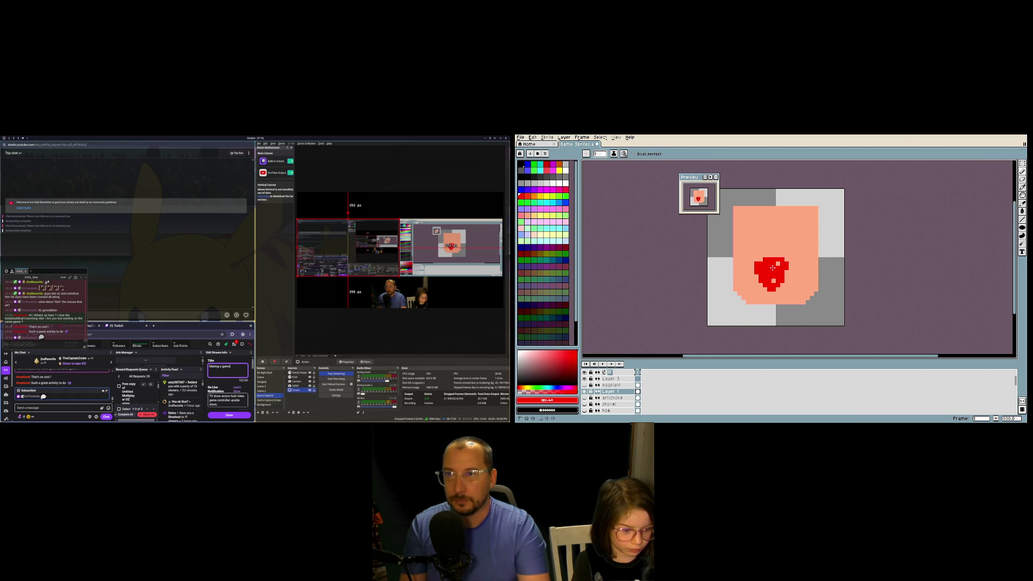
Pick pale yellow for seeds and save the stream title 'a point and click farming'
click(540, 216)
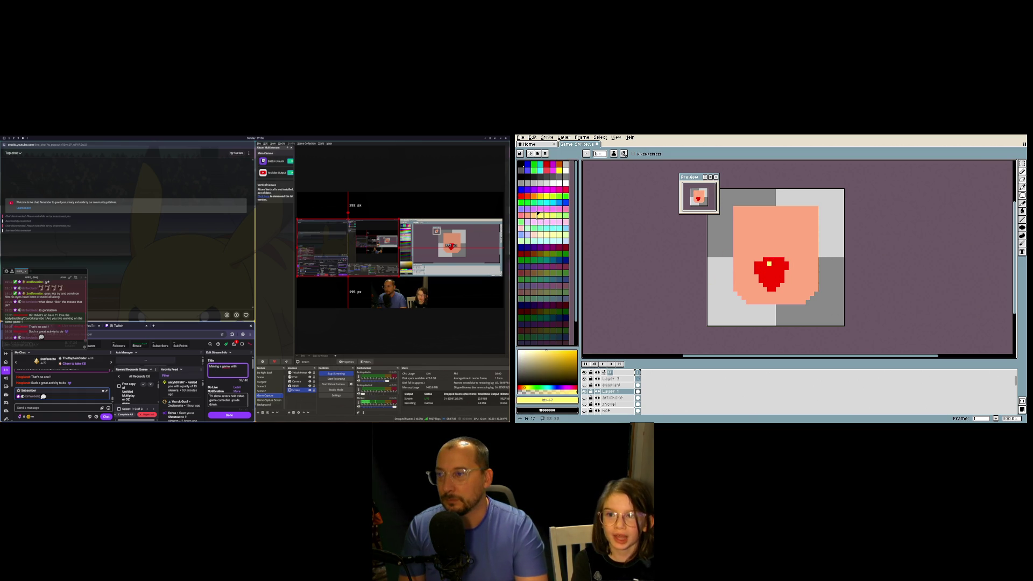
text(aughter)
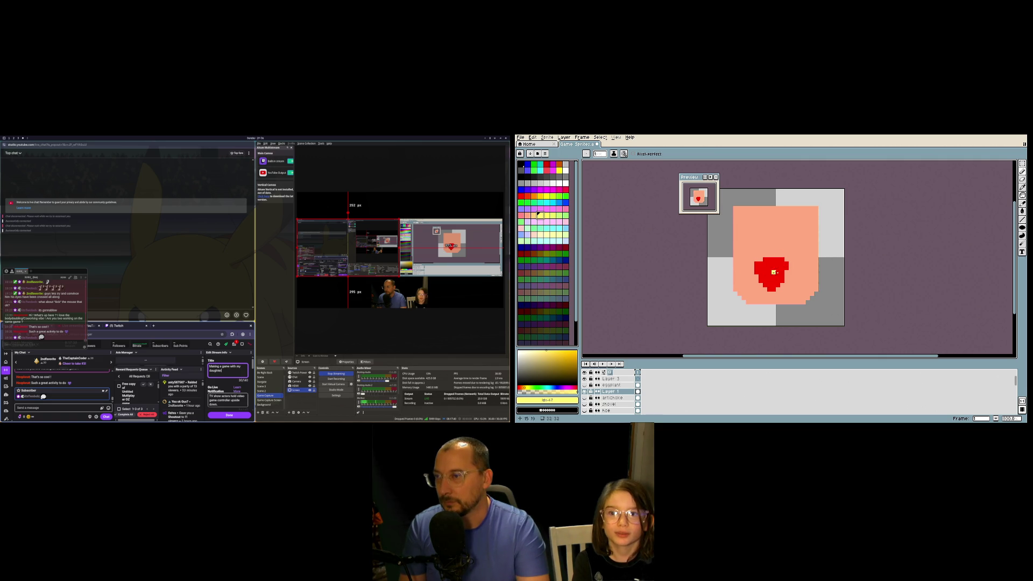
text( poin)
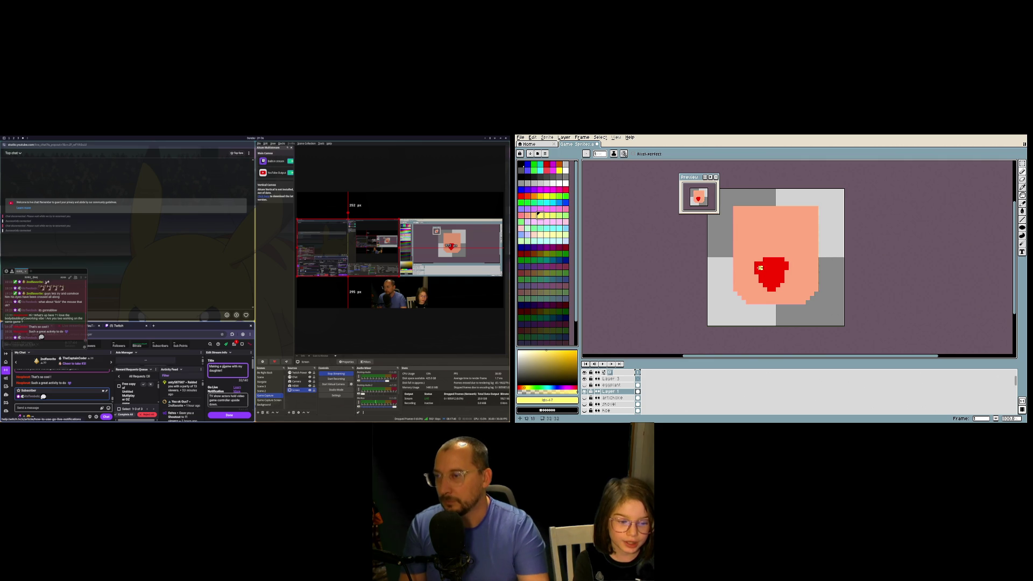
text(t and click )
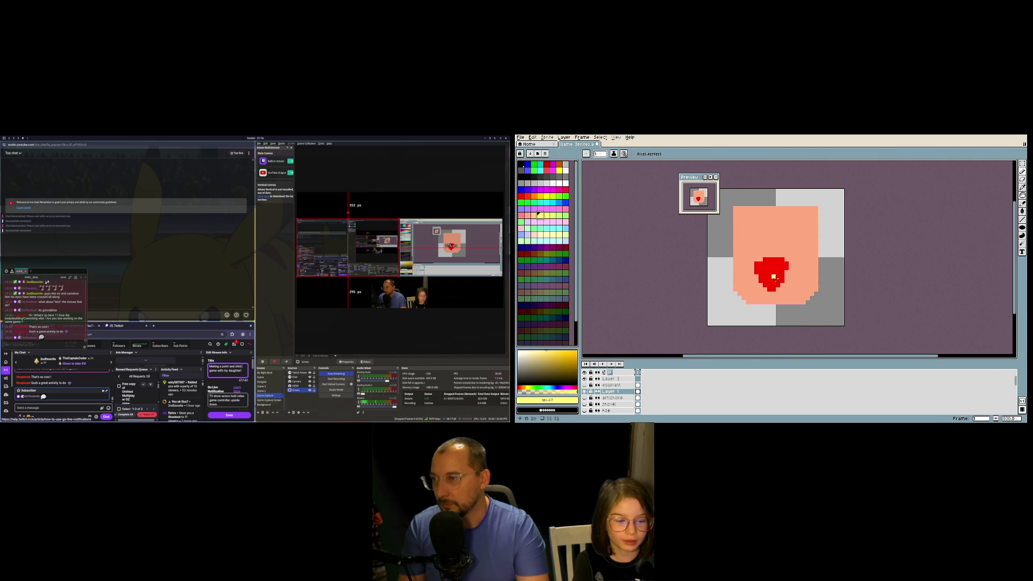
text(farming)
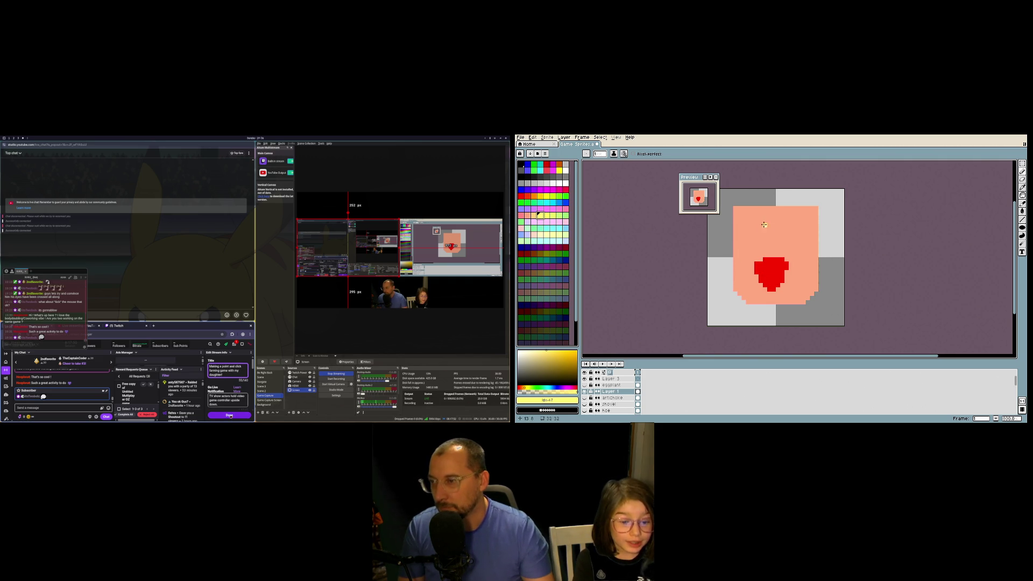
click(229, 415)
key(super+2)
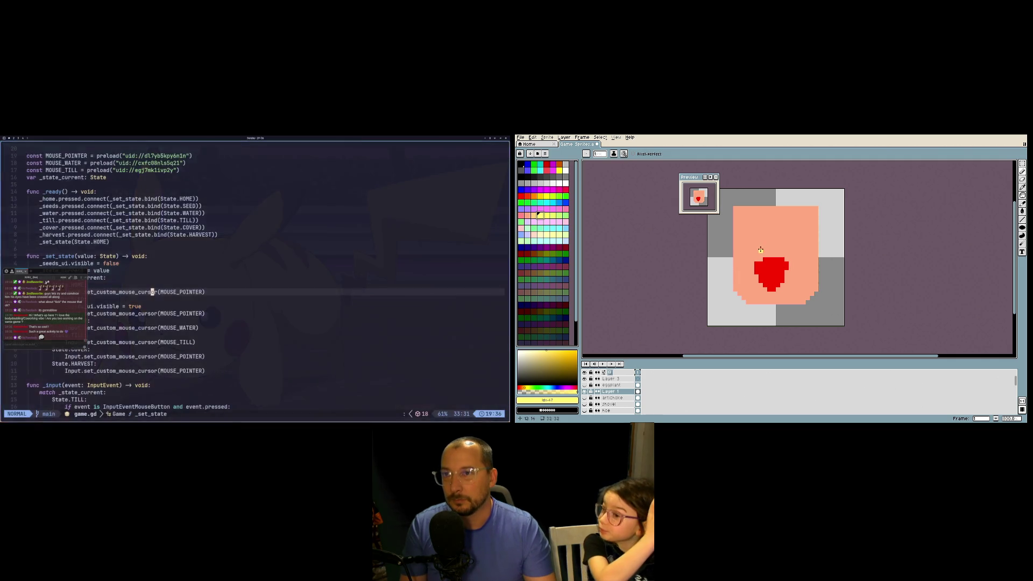
Look up TileMapLayer in the Godot docs, opening its upgrade notes and class reference
key(super+3)
key(super+2)
key(super+3)
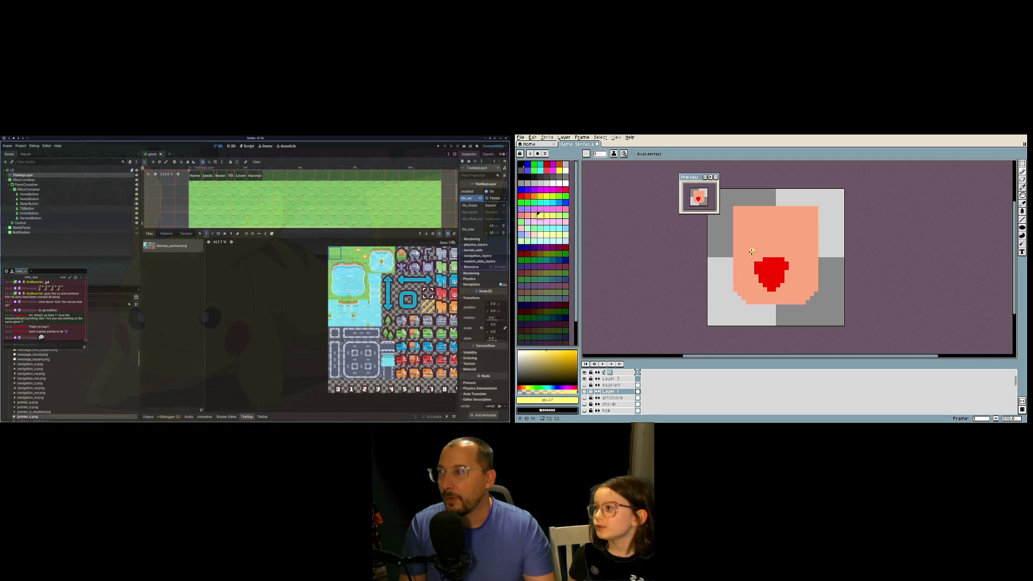
key(super+1)
click(185, 237)
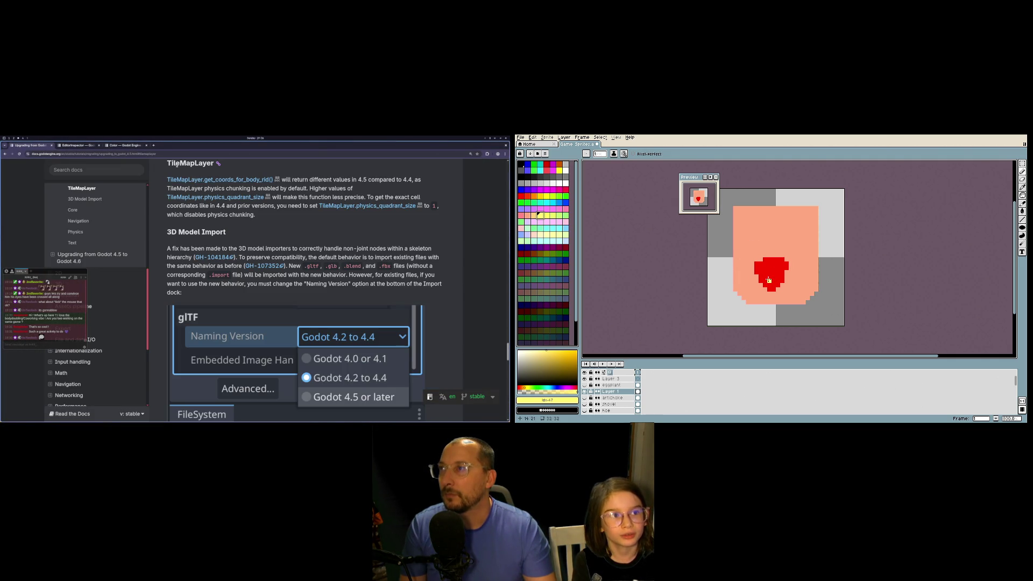
click(187, 182)
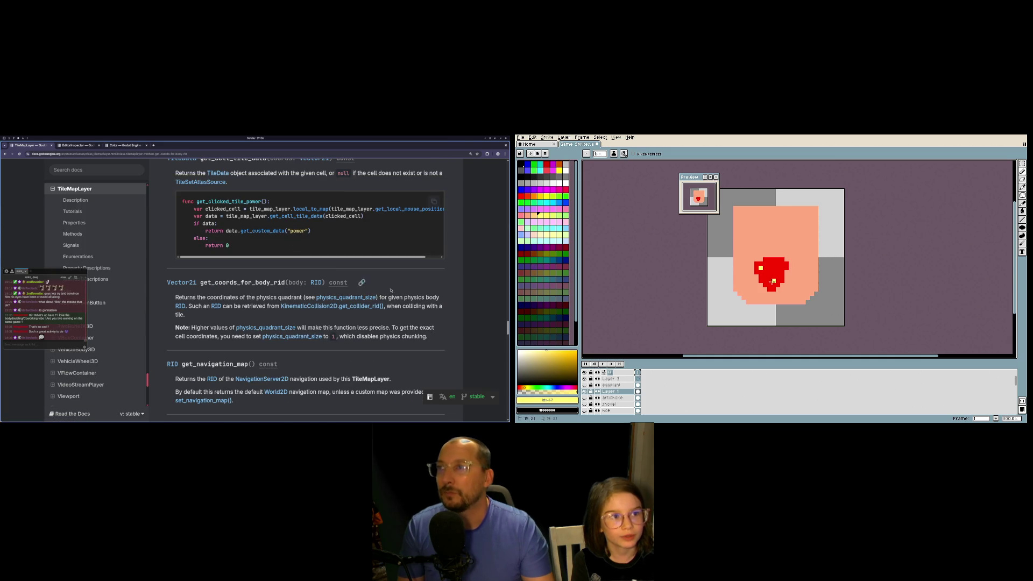
scroll(489, 164, up, 20)
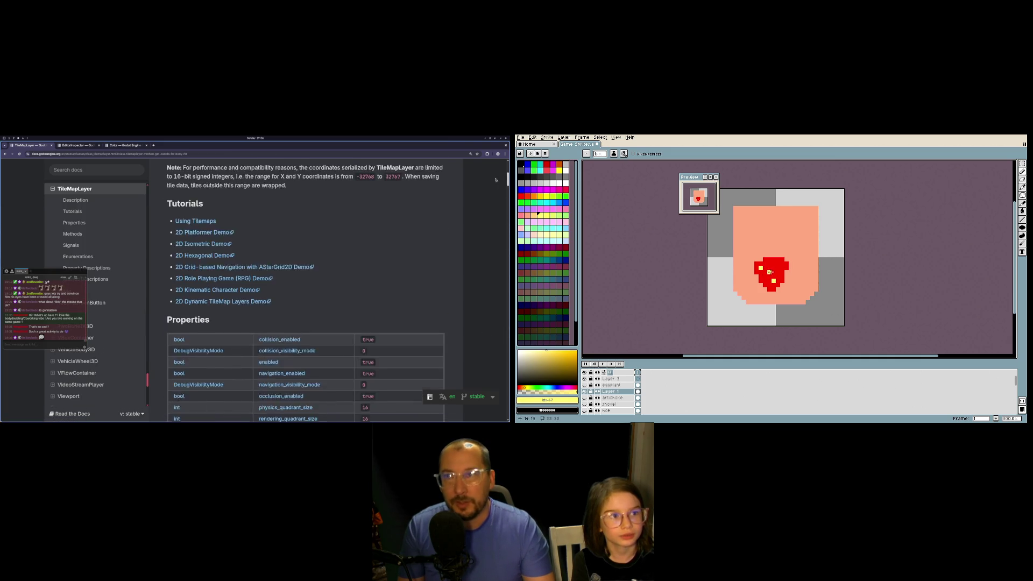
Undo an accidental repaint of the strawberry and select the Pencil tool
key(super+2)
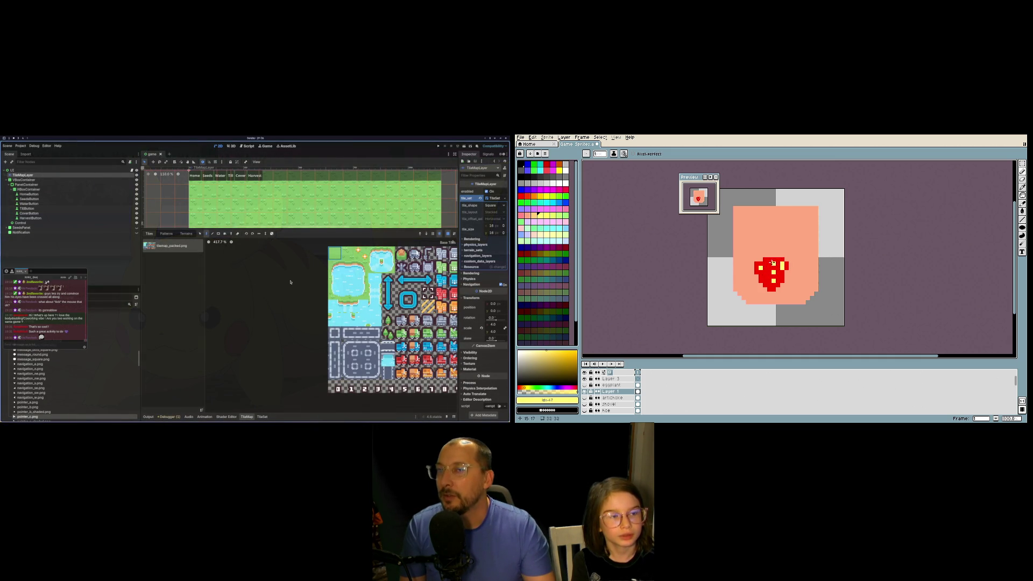
key(super+1)
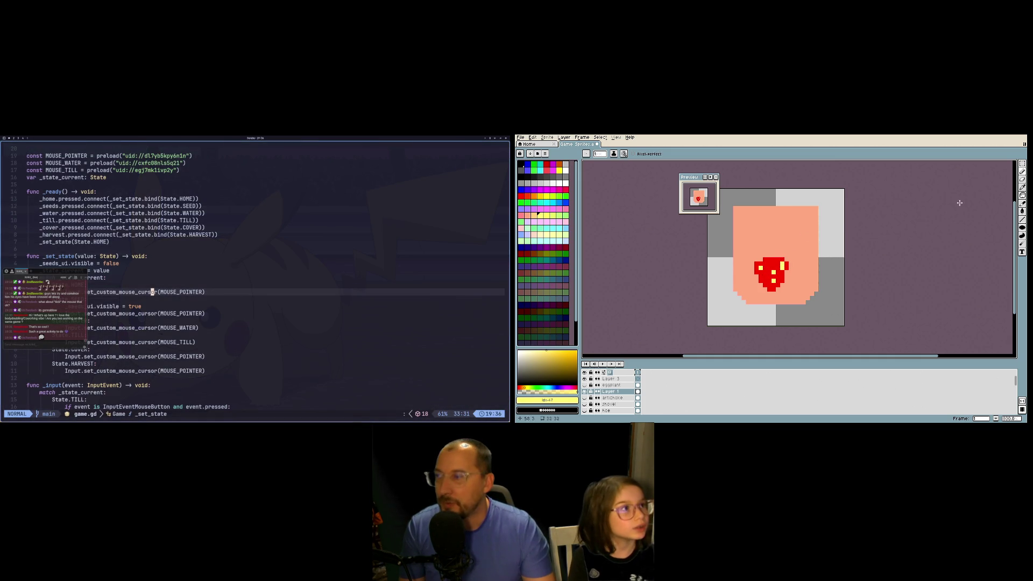
key(super+2)
mouse_move(785, 264)
mouse_down()
mouse_move(770, 275)
mouse_move(783, 268)
mouse_up()
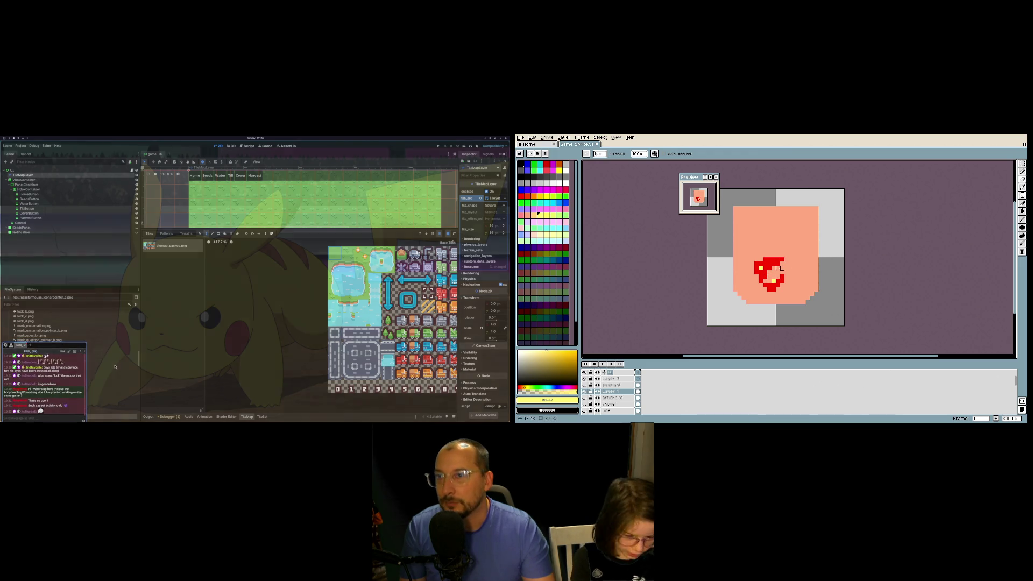
key(alt+Tab)
scroll(266, 277, down, 6)
key(ctrl+z)
key(ctrl+z)
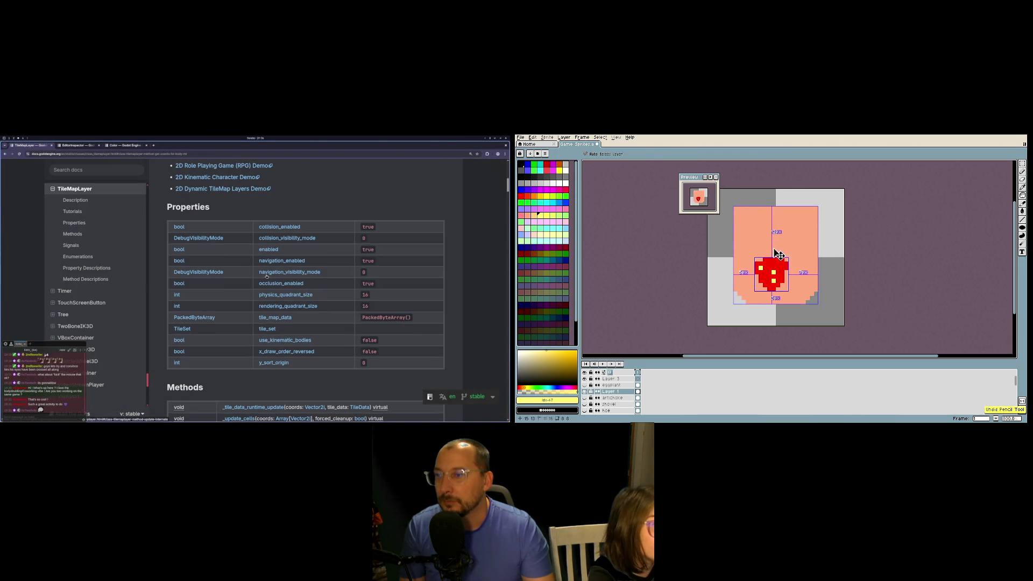
scroll(266, 278, down, 3)
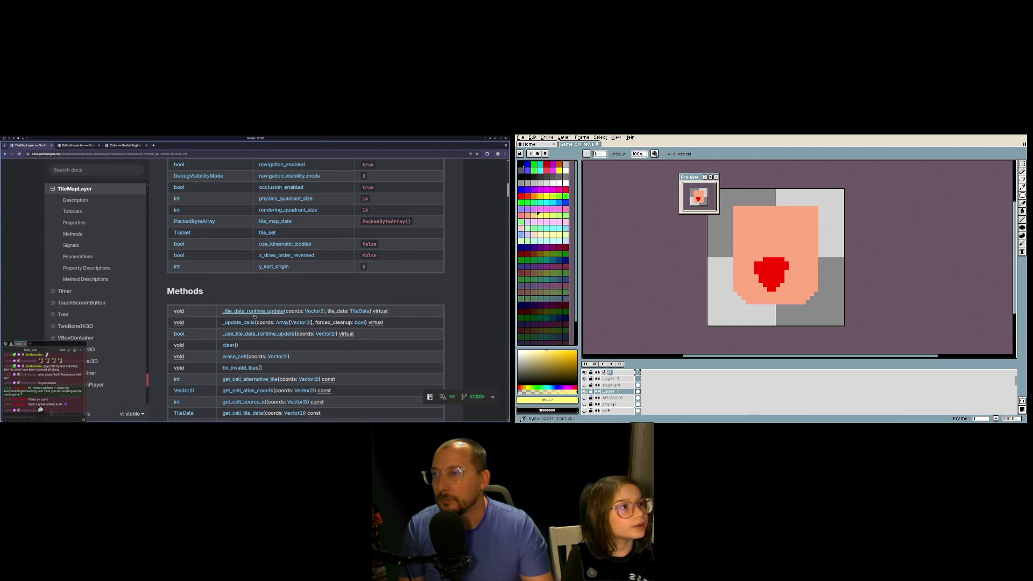
click(1023, 176)
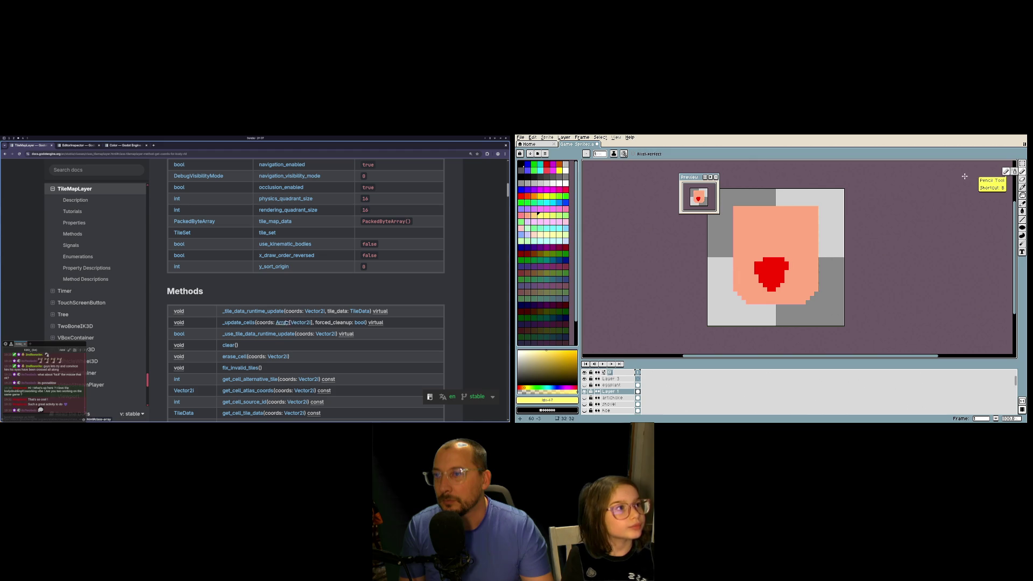
key(alt+Tab)
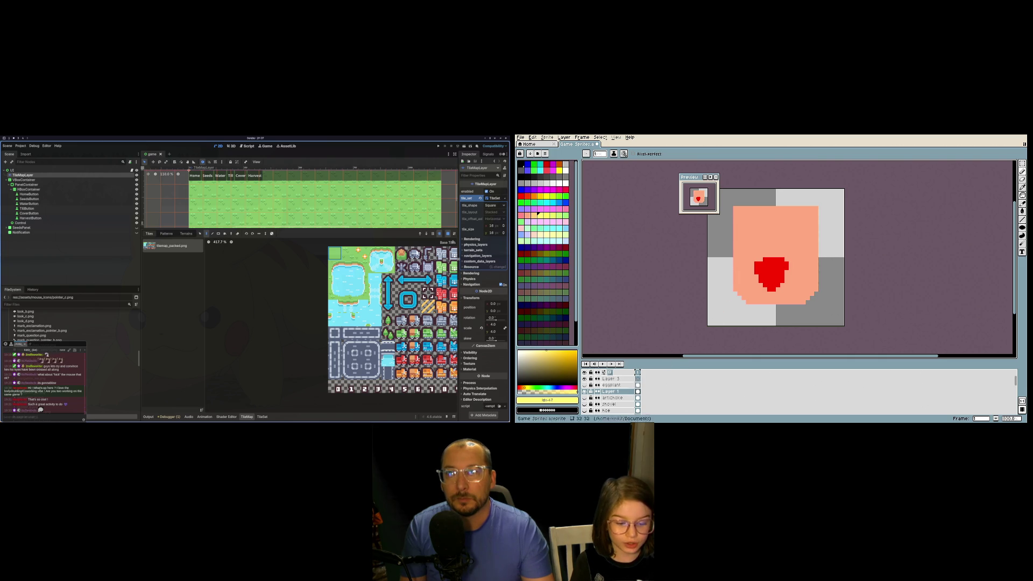
Add a custom data layer entry to the tileset, leaving its type as Any
click(466, 261)
click(483, 267)
click(487, 275)
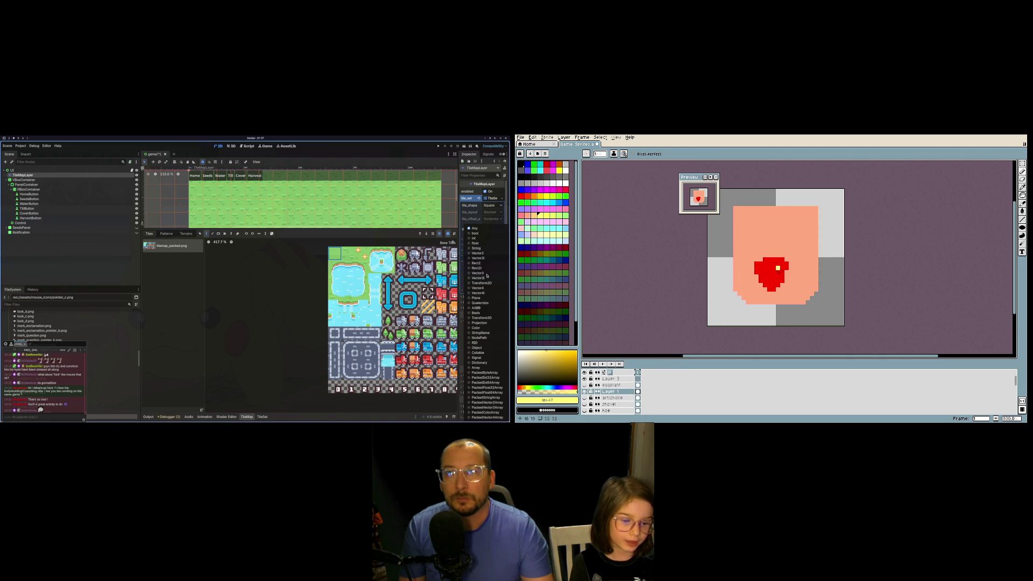
click(452, 242)
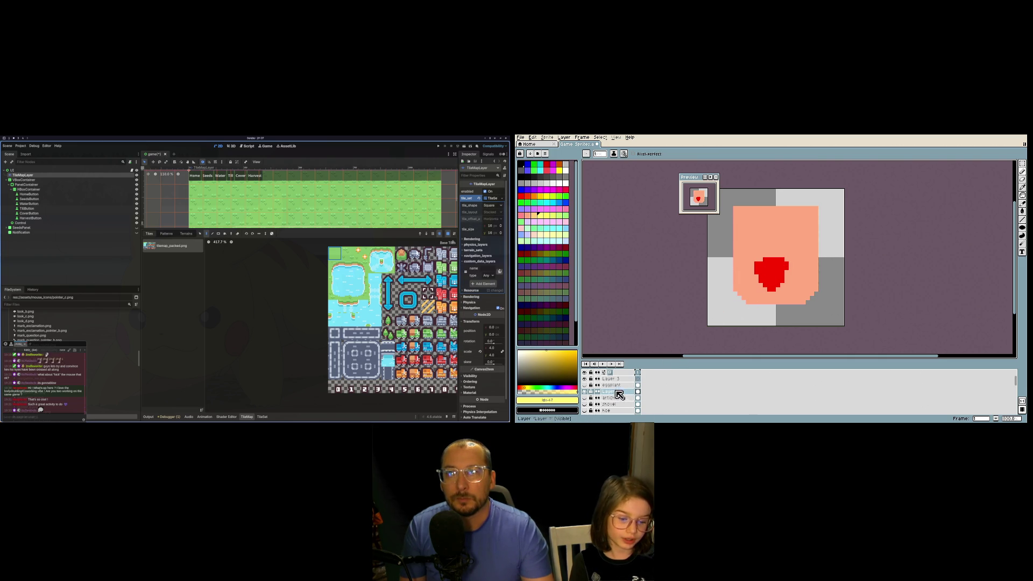
Delete the data layer entry, widen the Inspector dock and pan the atlas to show more tiles
click(500, 272)
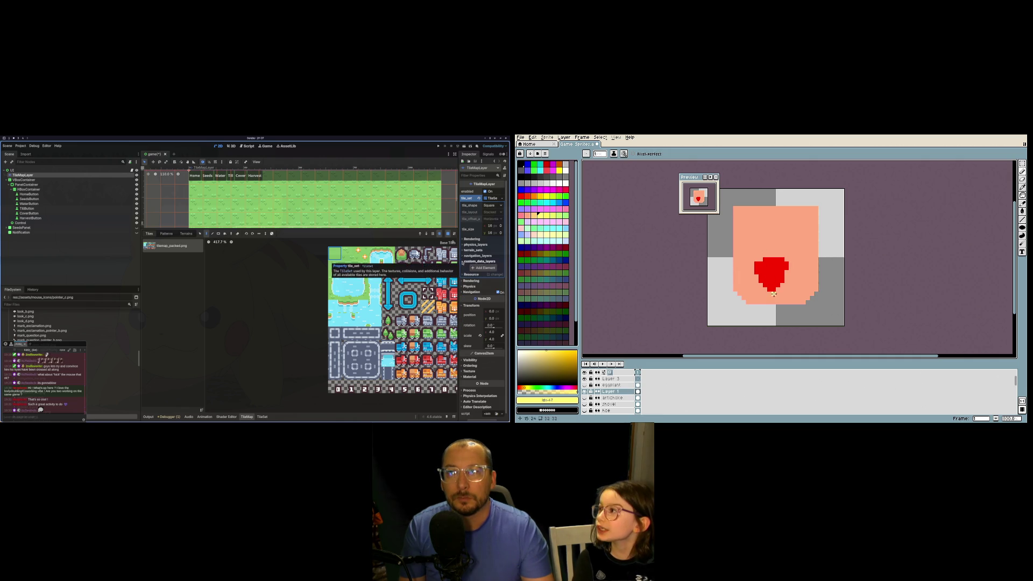
click(463, 262)
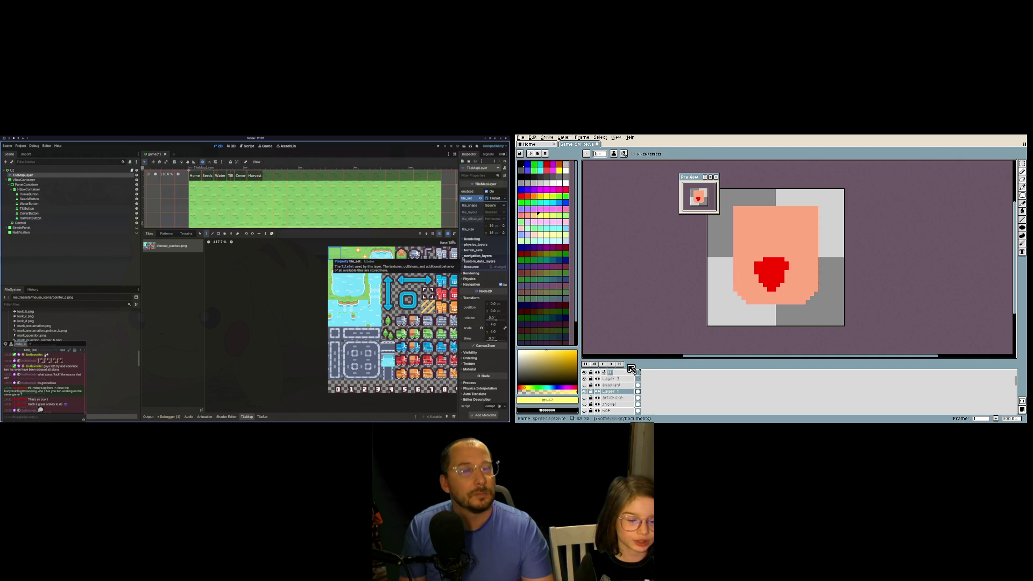
drag(455, 243, 446, 243)
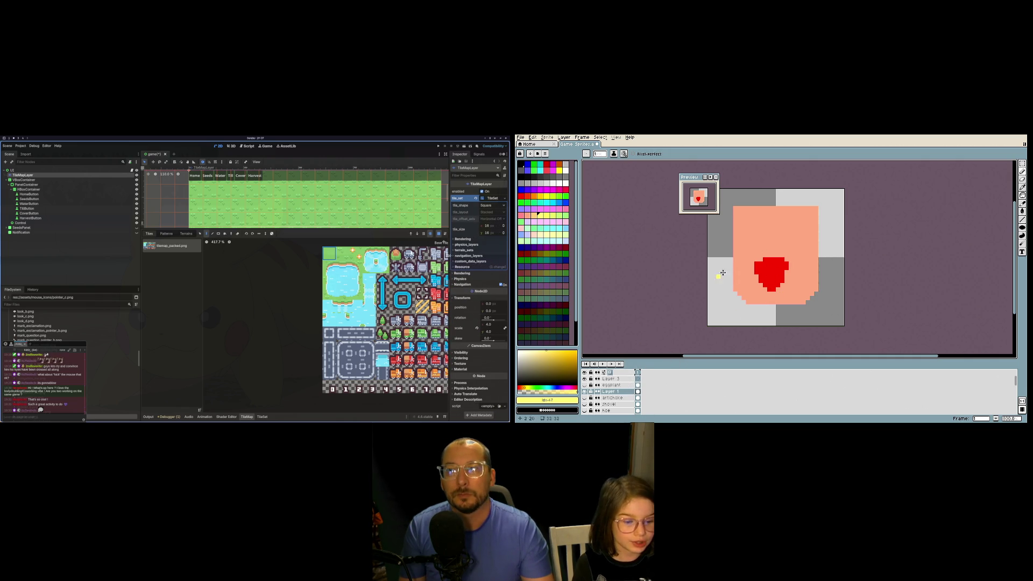
mouse_move(276, 349)
mouse_down()
mouse_move(185, 344)
mouse_move(158, 360)
mouse_move(179, 364)
mouse_up()
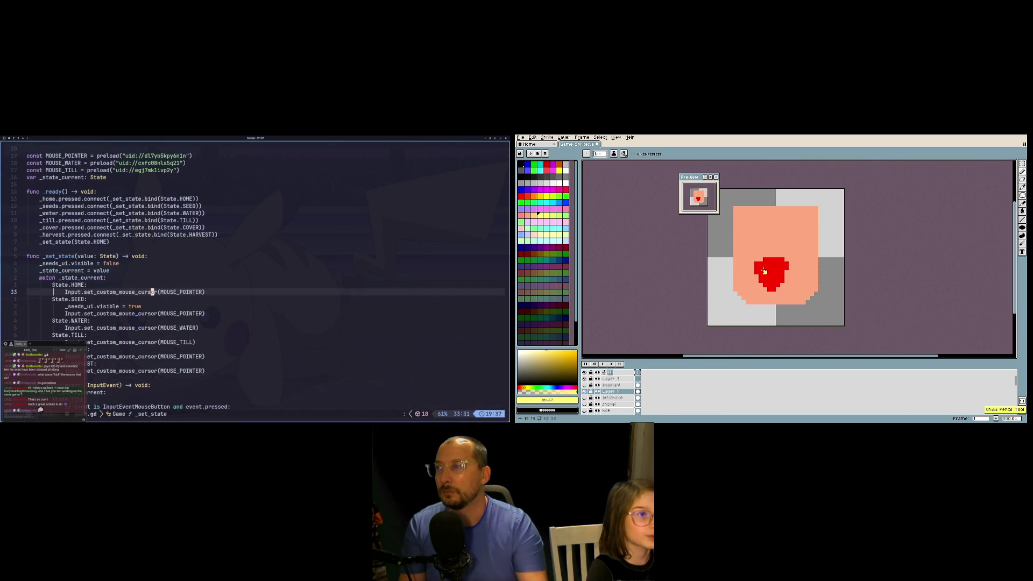
Dot four yellow seed pixels onto the red heart
click(765, 267)
key(alt+Tab)
click(773, 280)
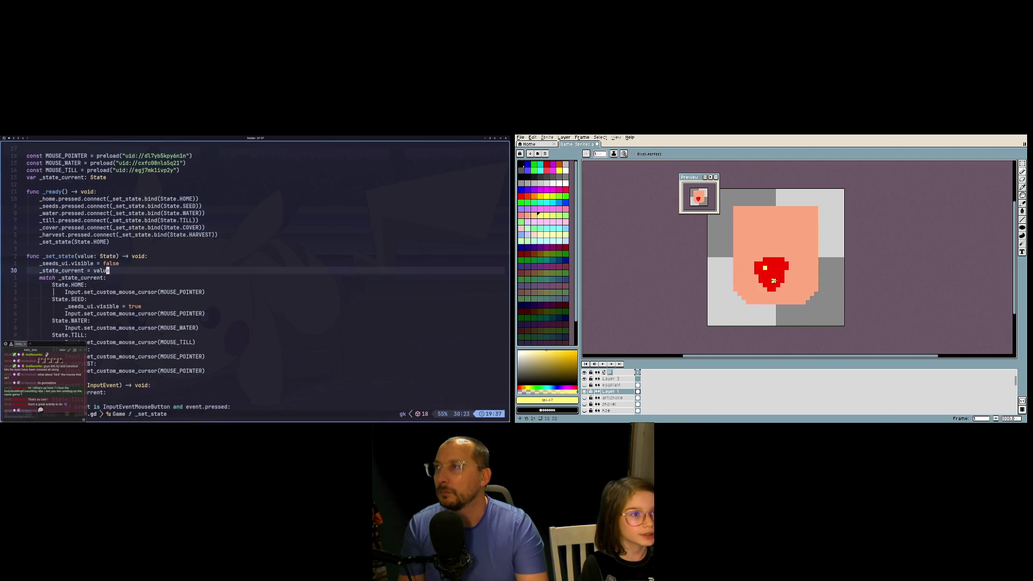
key(k)
key(k)
key(k)
click(770, 262)
key(j)
key(j)
key(j)
click(778, 268)
key(k)
key(k)
key(k)
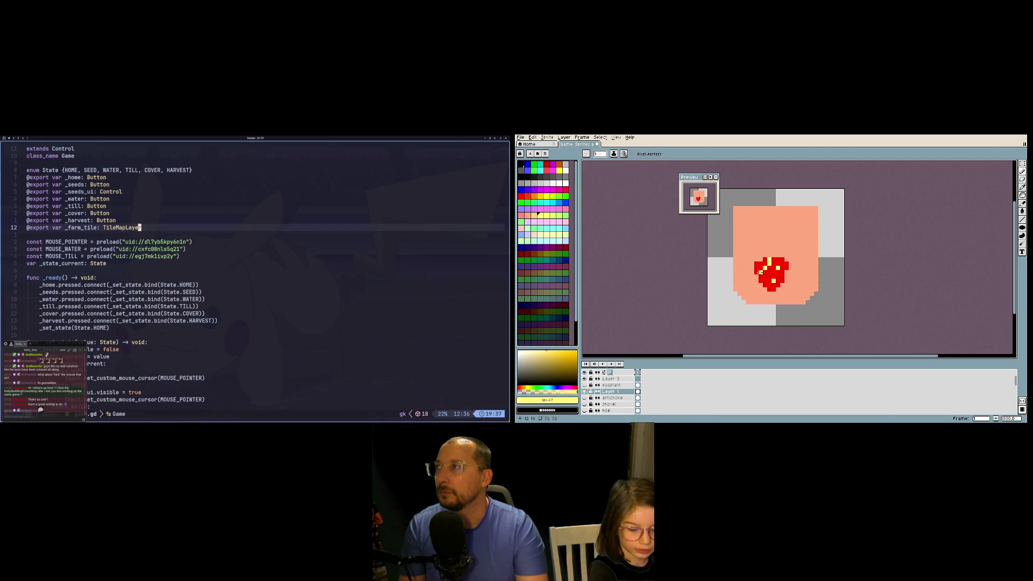
Draw a green stem atop the strawberry while starting a Tile enum in game.gd
key(k)
key(k)
key(k)
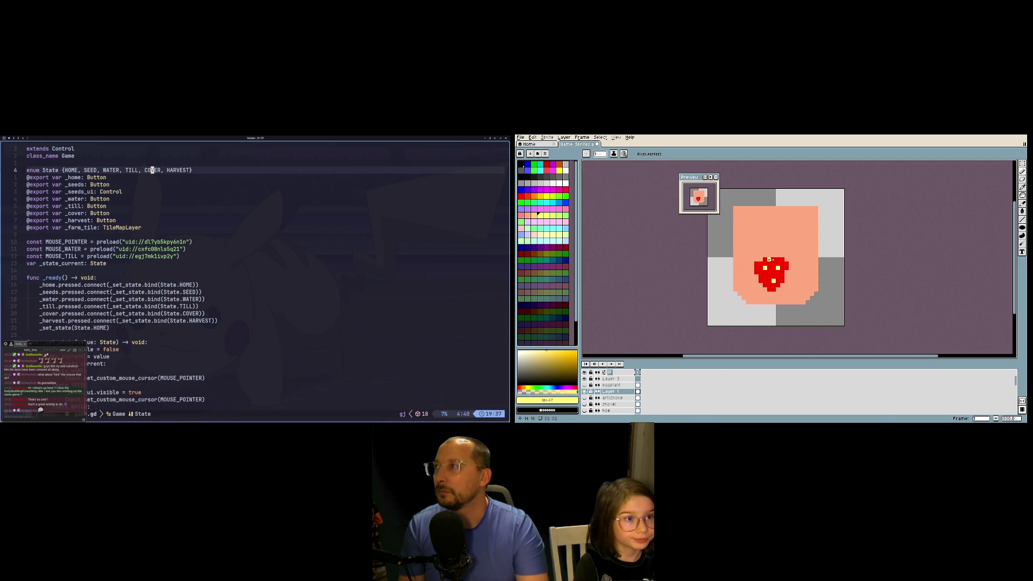
text(oenum)
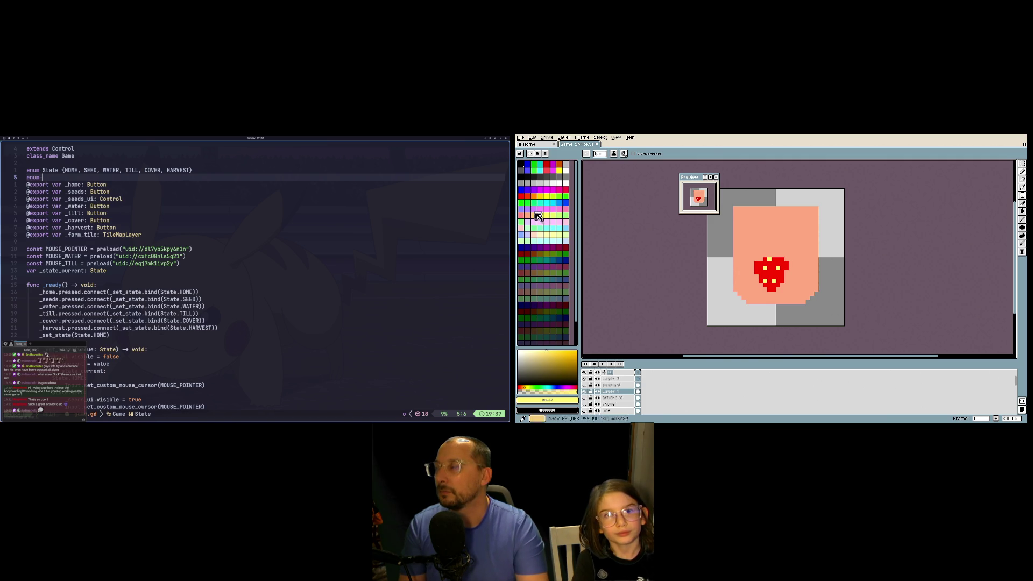
click(535, 165)
text(Tile)
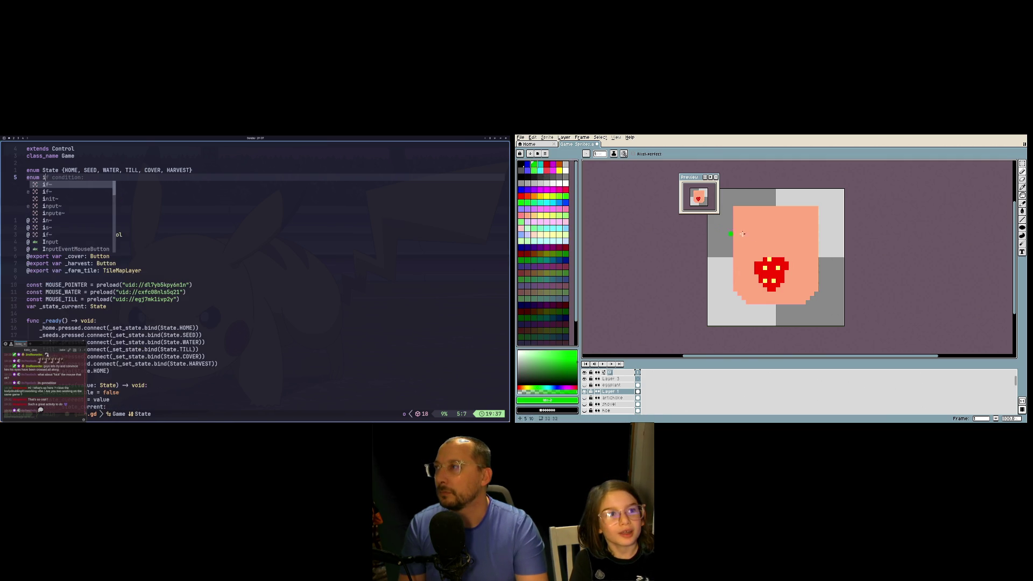
text( {)
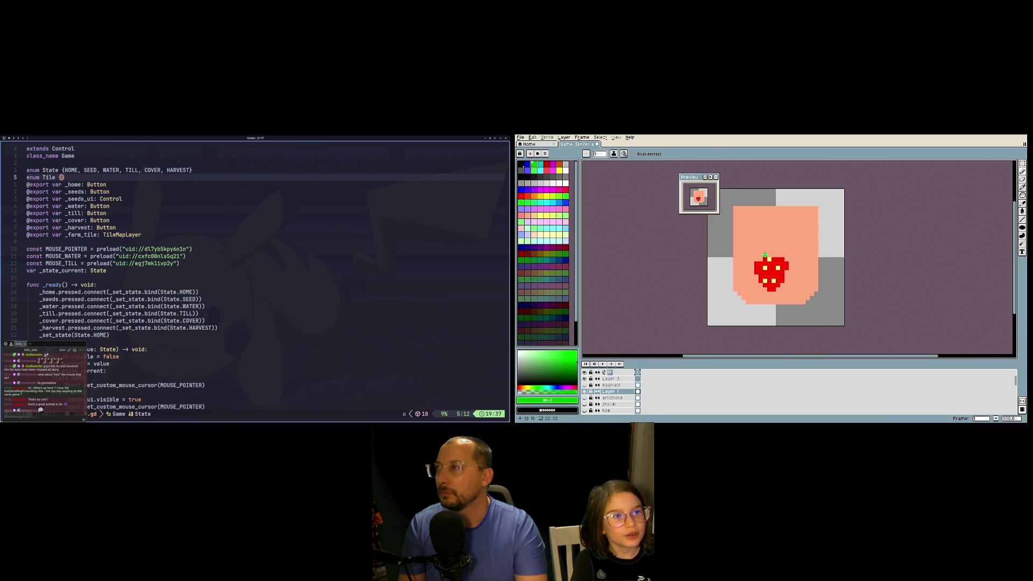
text(TILL)
drag(768, 248, 773, 253)
text(ED)
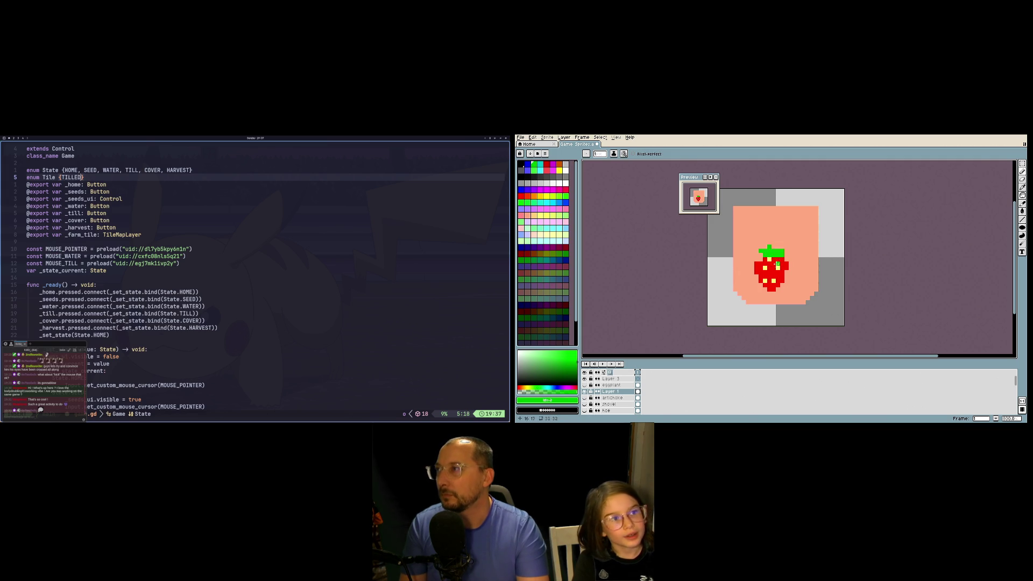
text(UNTILLED)
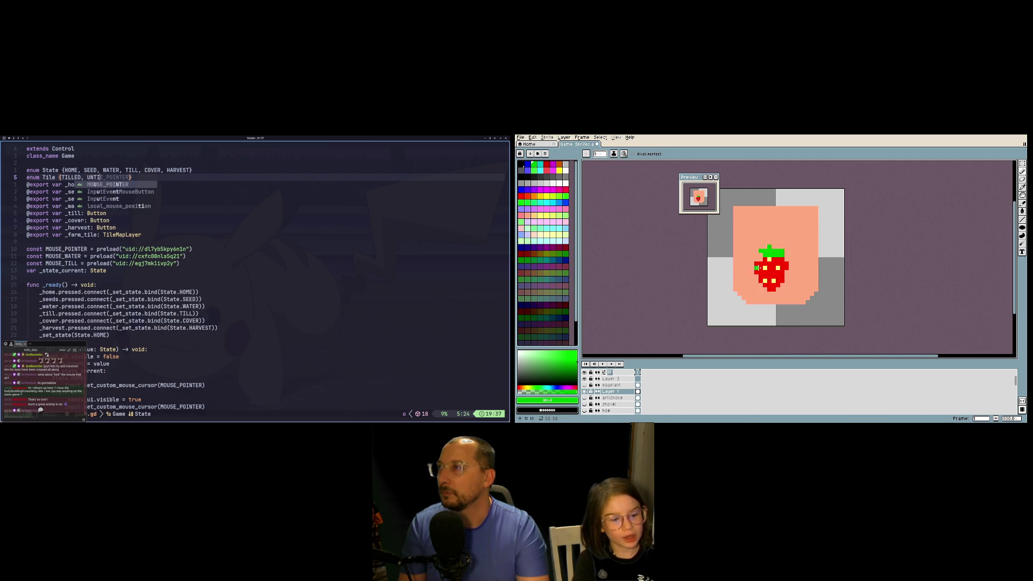
text(:w)
key(Return)
click(611, 379)
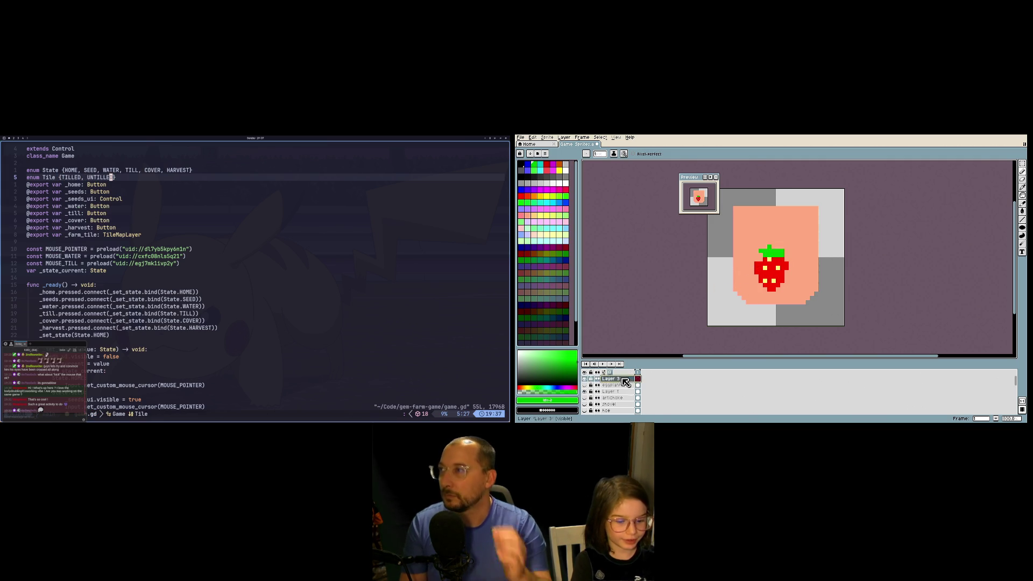
Open Layer 1's properties and tidy game.gd's enum to Tile {UNTILLED, TILLED}
click(614, 392)
key(h)
key(h)
double_click(620, 392)
text(dFE)
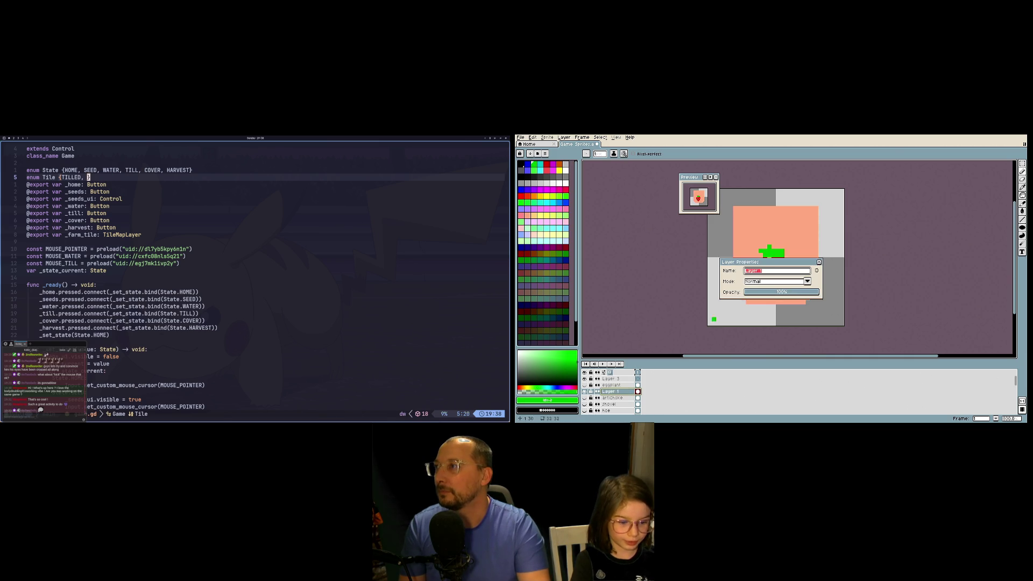
text(P)
key(BackSpace)
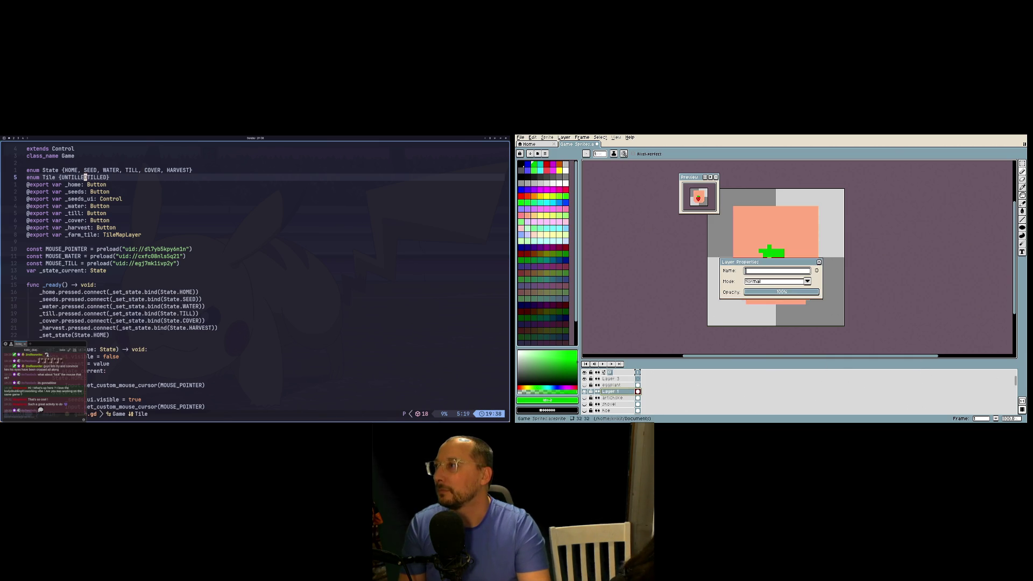
key(Escape)
Declare a _tile_lookup Dictionary variable in game.gd and confirm the layer name 'strawberry'
key(j)
key(j)
key(j)
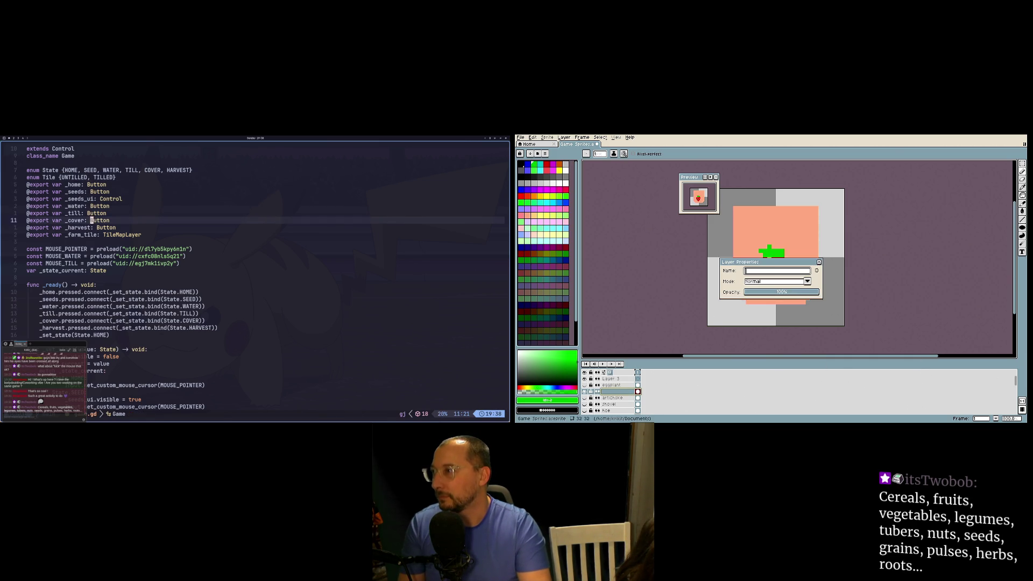
key(j)
key(o)
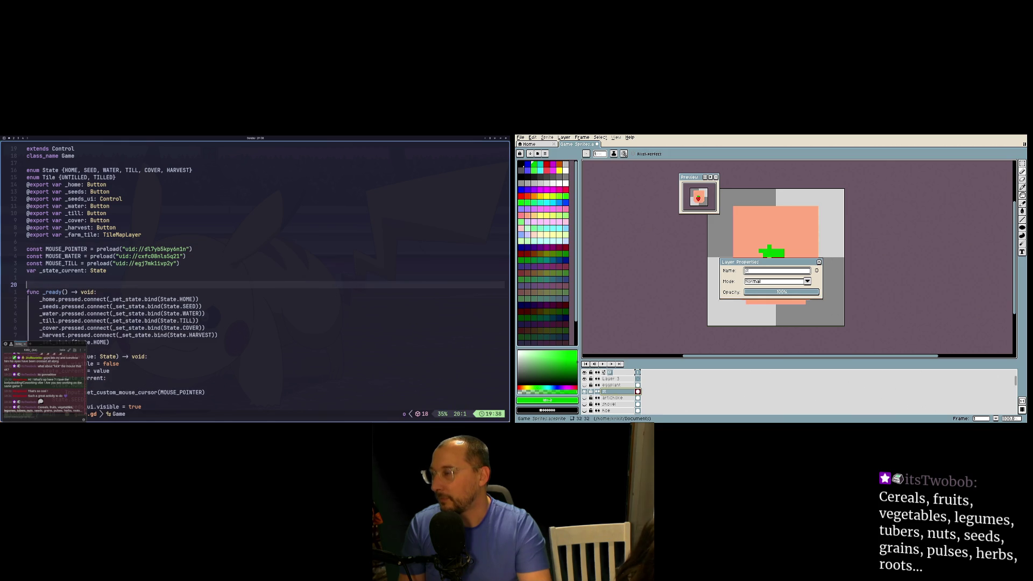
key(Up)
text(var )
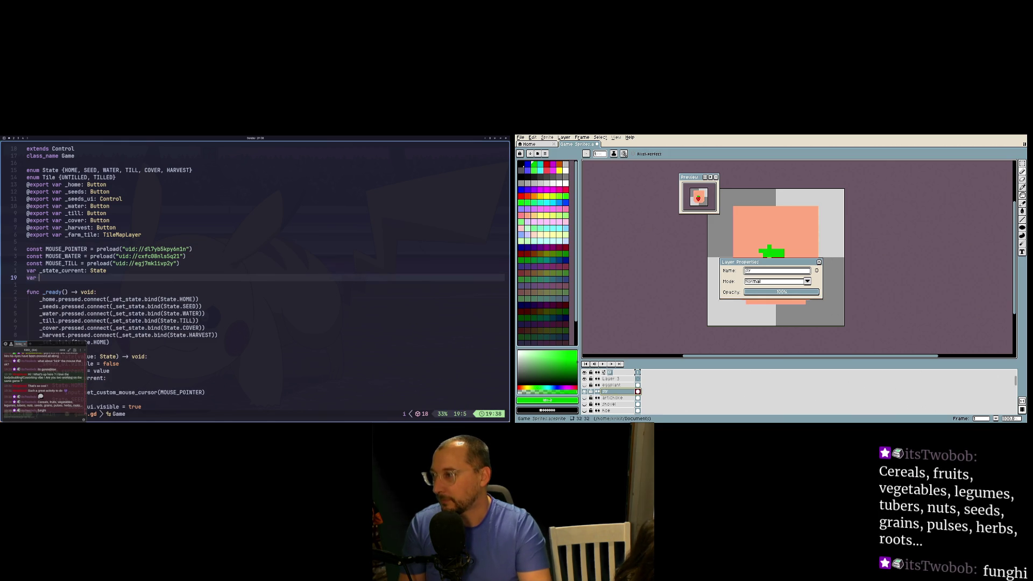
text(_)
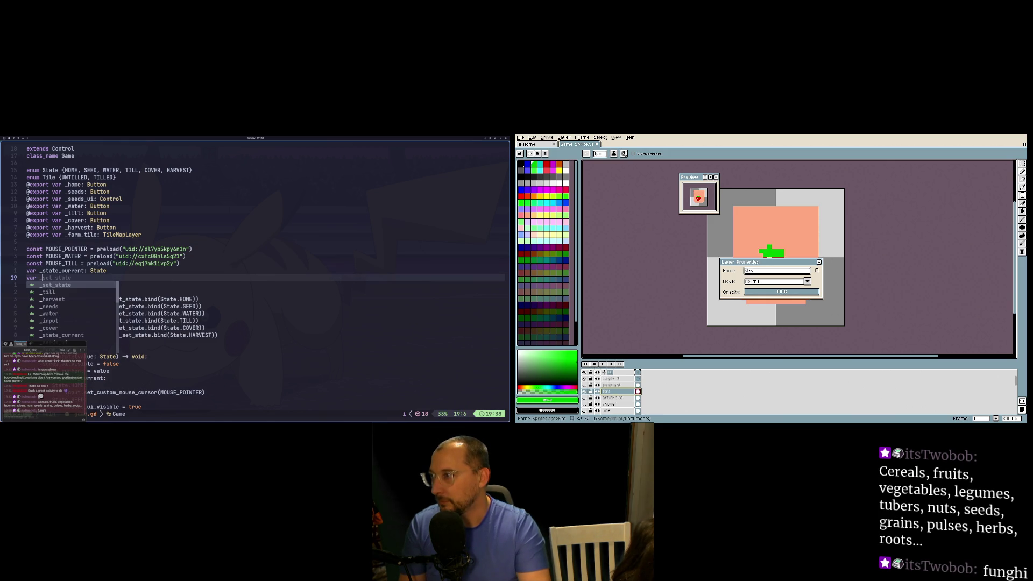
text(tile_lookup:)
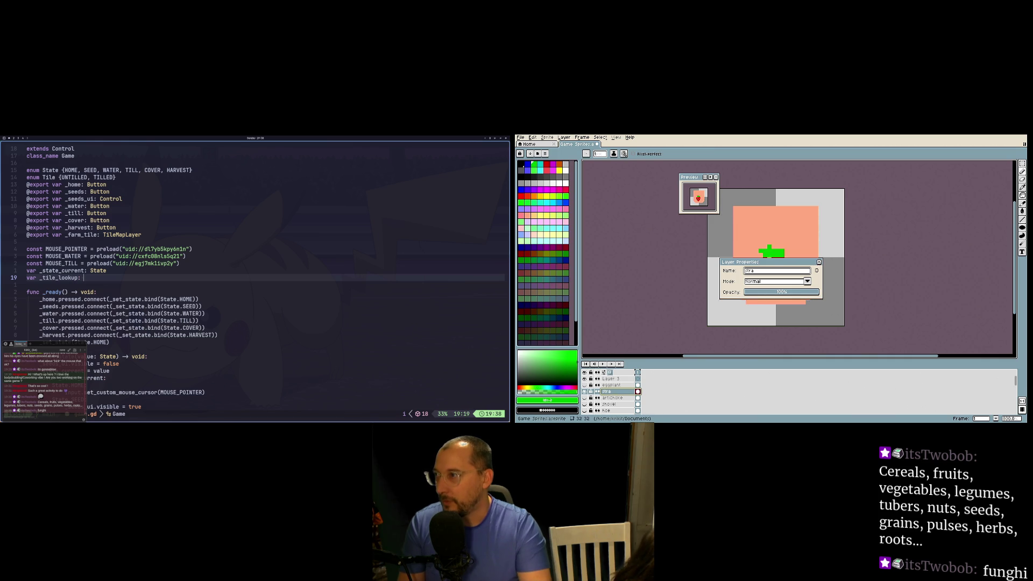
text(Dictionary[)
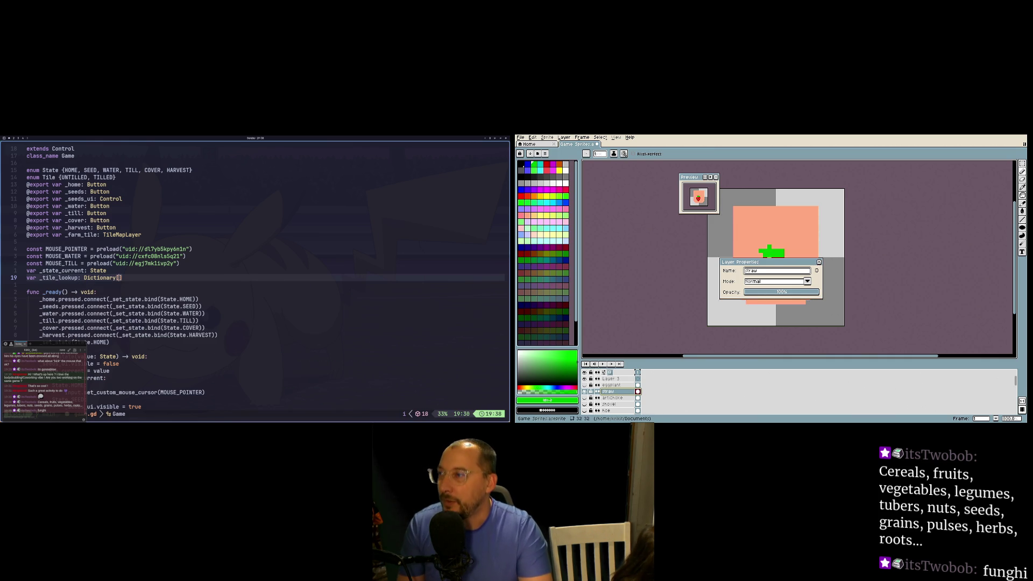
text(Tile)
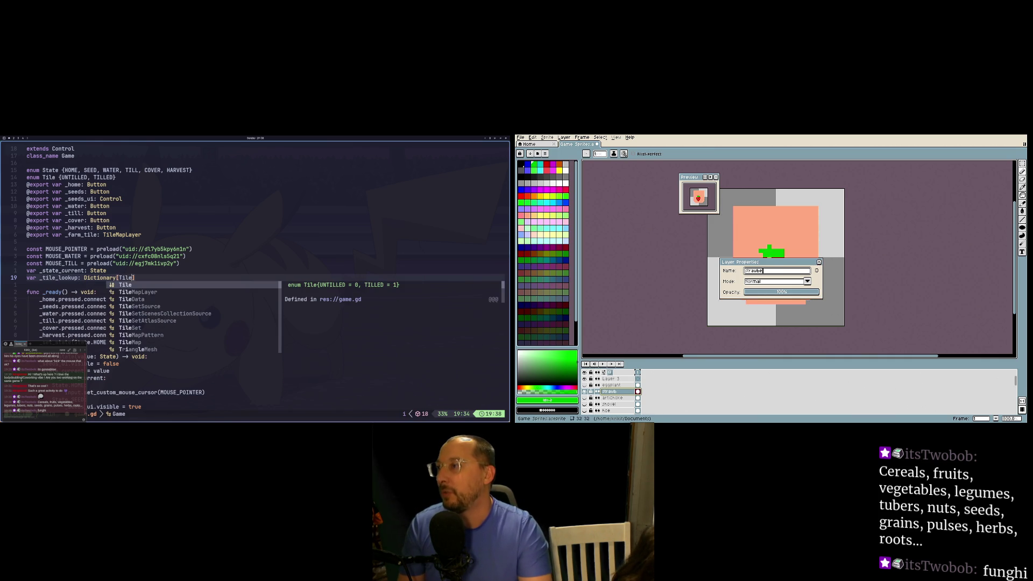
text(, )
text(y)
key(Return)
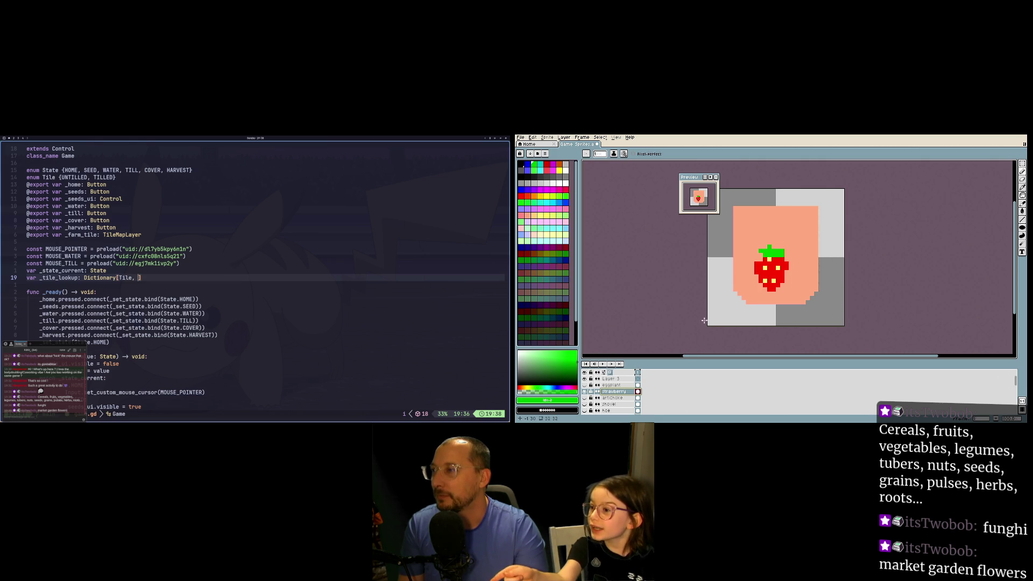
Type the _tile_lookup Dictionary with Vector2 values and open its braces
text(Vector2)
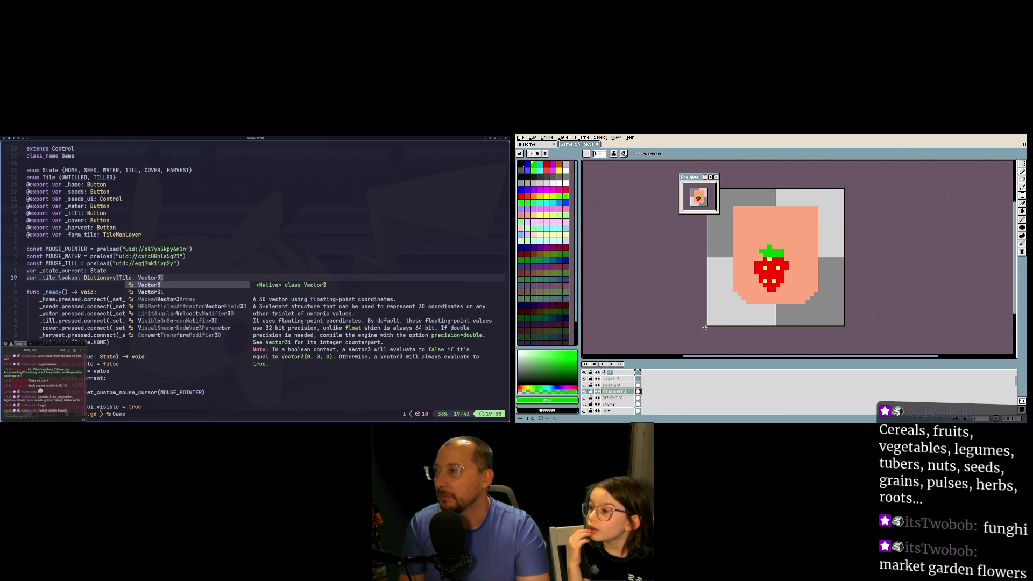
key(Escape)
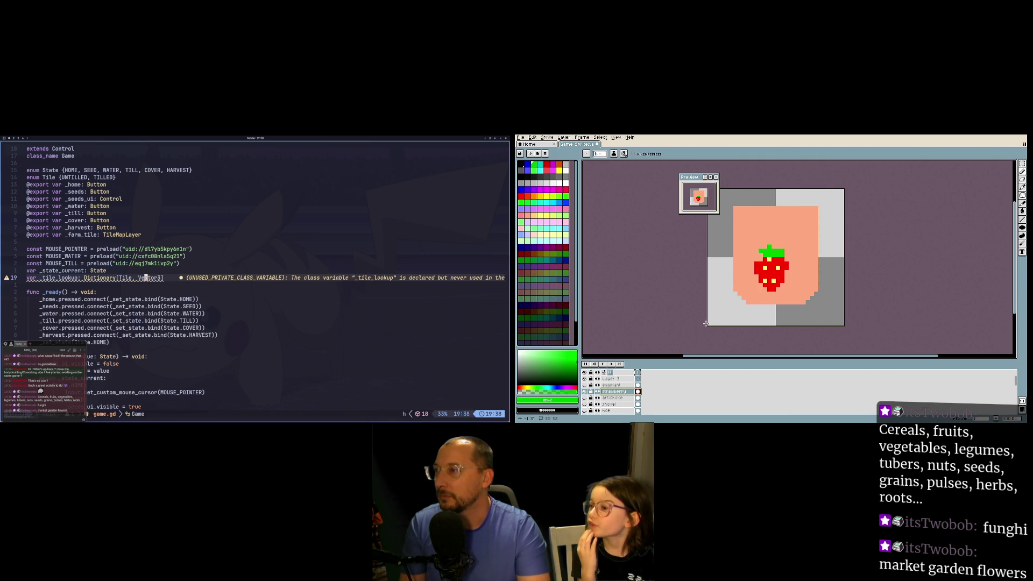
key(BackSpace)
text(2)
key(Escape)
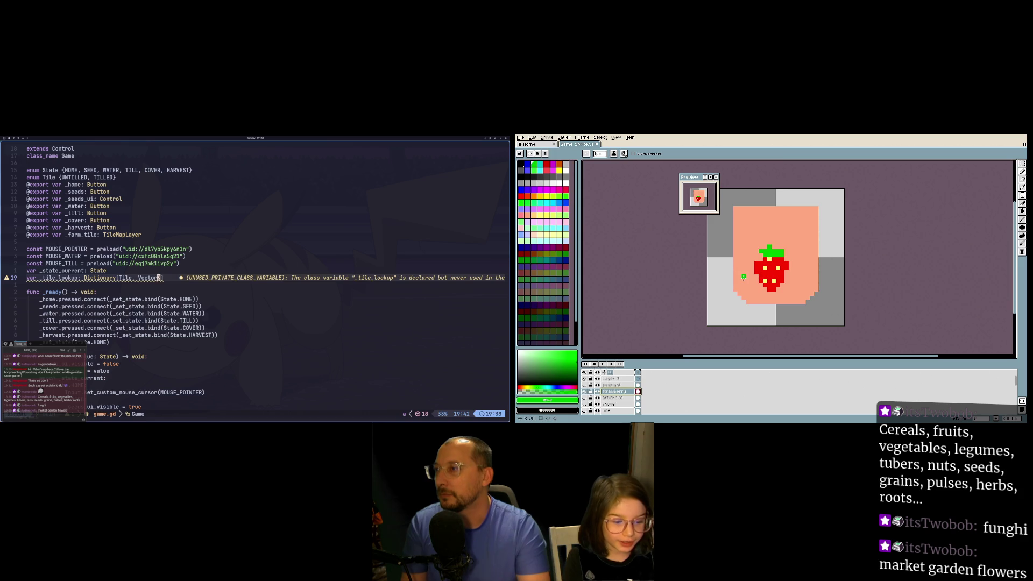
key(ctrl+s)
key(shift+a)
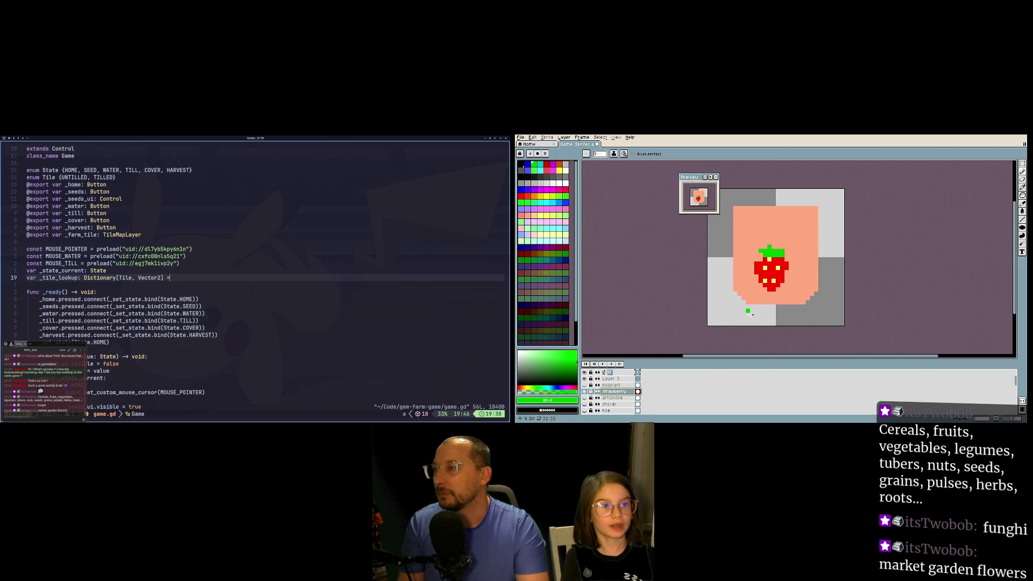
text({)
key(Return)
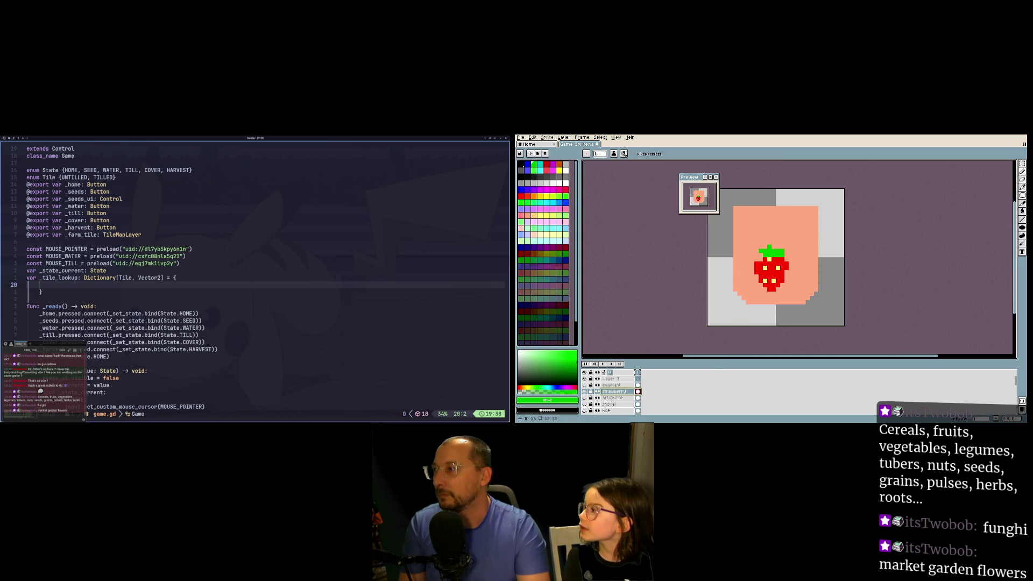
Add the entry Tile.UNTILLED: Vector2(1,0), checking the atlas coordinates in Godot
text(Tile.UNTILLED)
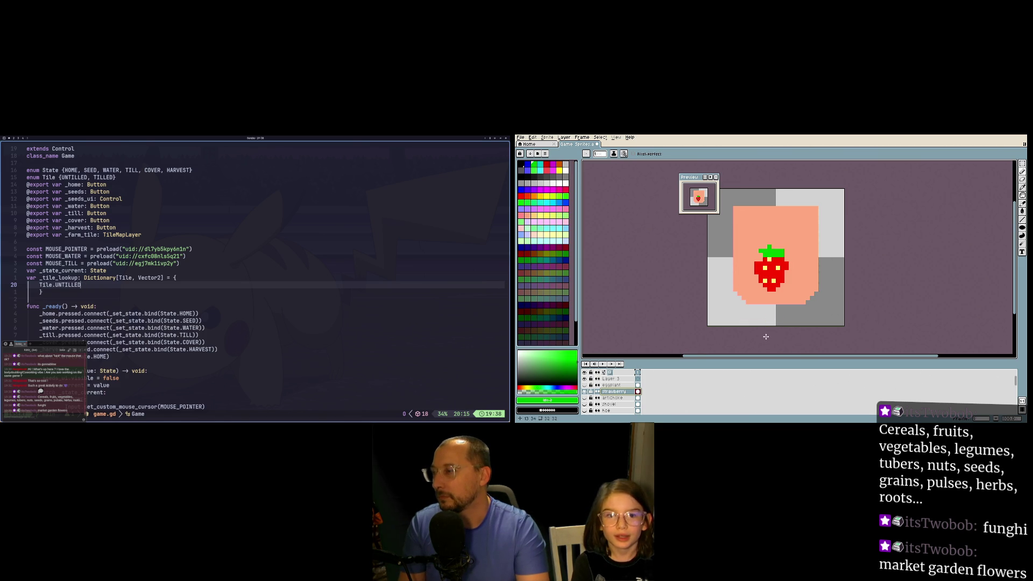
text(Vector)
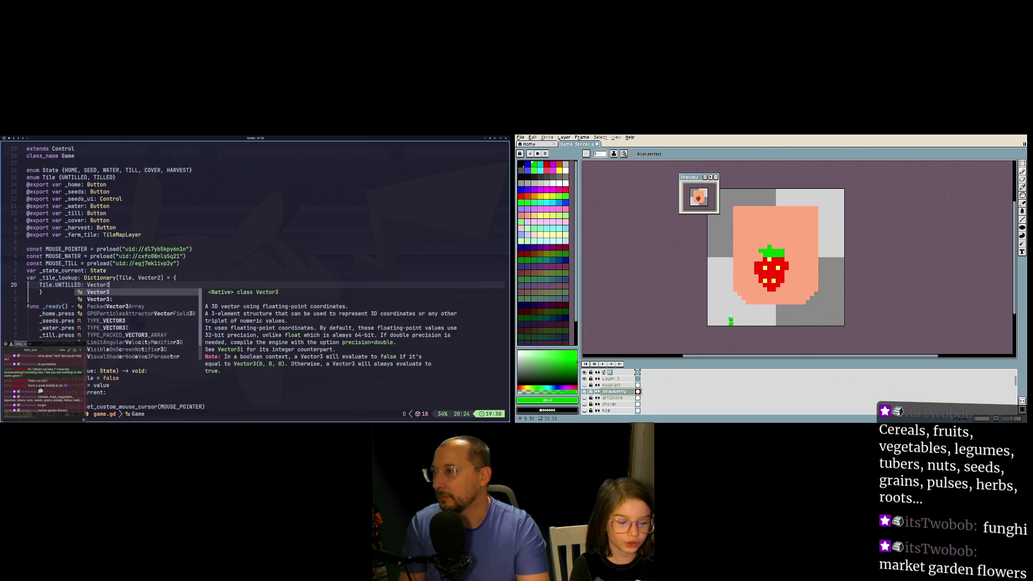
text(2.)
key(BackSpace)
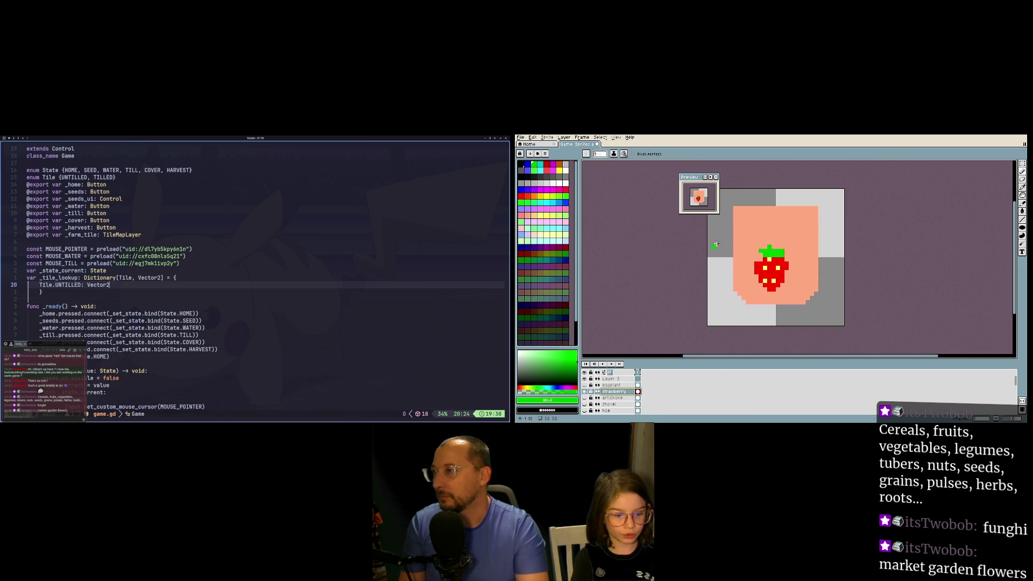
text(r2)
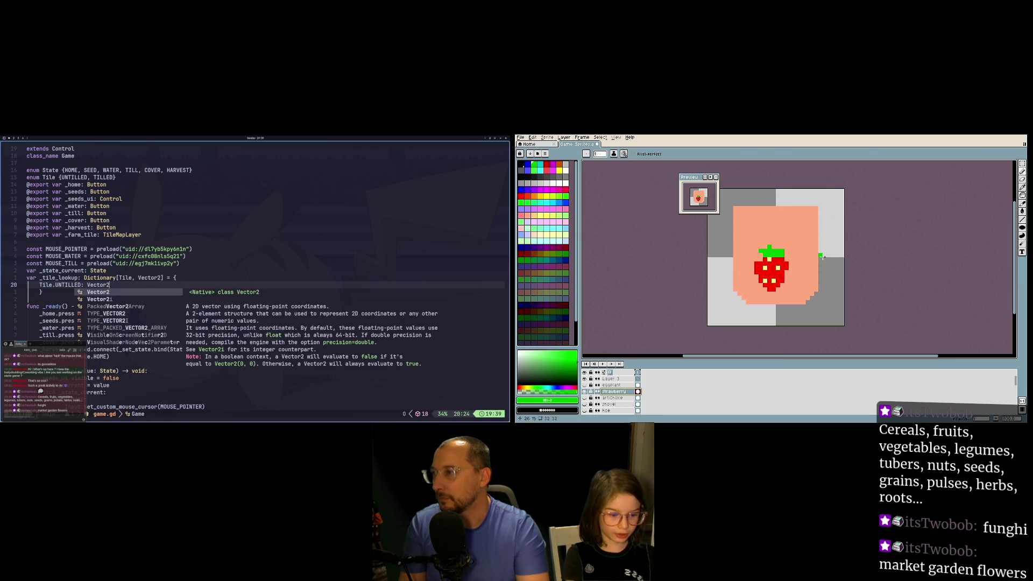
text((0,1)
key(Escape)
key(alt+Tab)
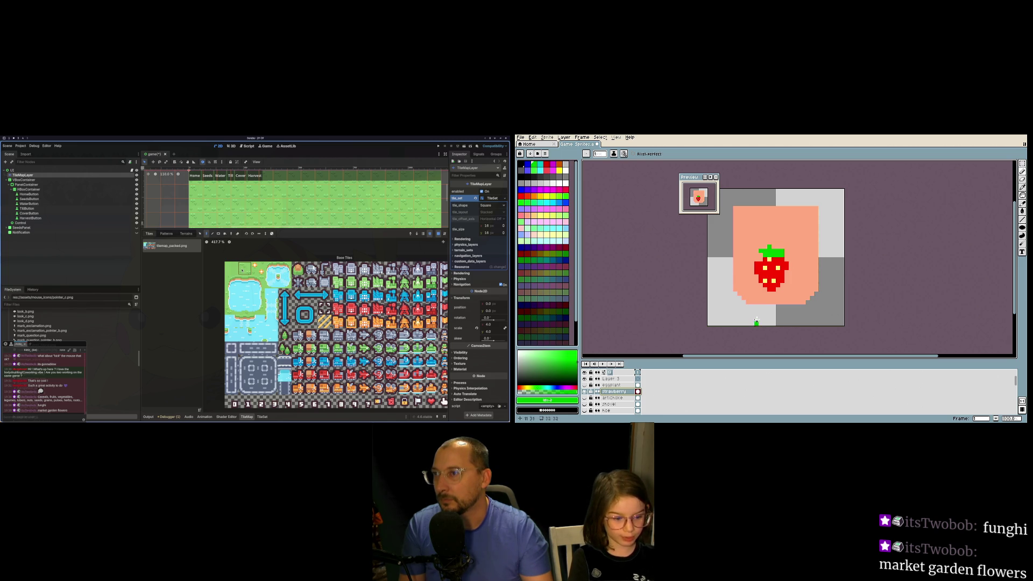
key(alt+Tab)
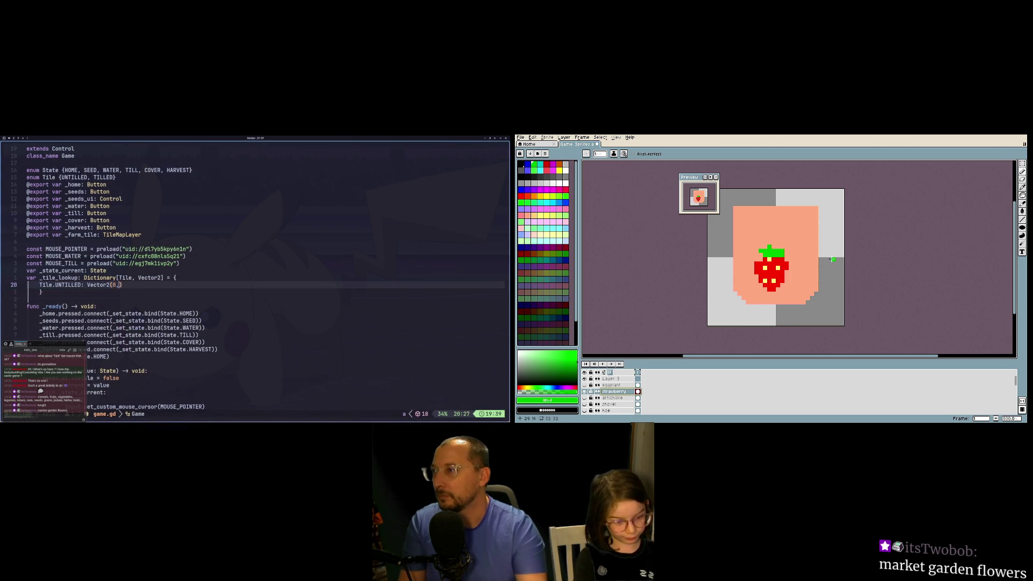
text(1,0)
key(Escape)
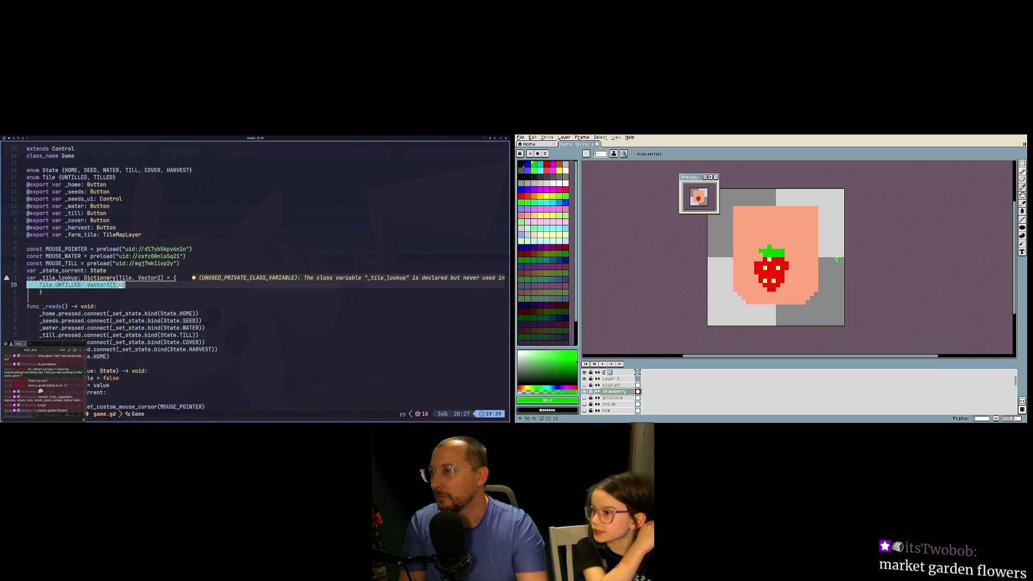
Duplicate that entry and change it to Tile.TILLED: Vector2(0,0)
key(o)
key(Escape)
key(d)
key(d)
key(k)
key(y)
key(y)
key(p)
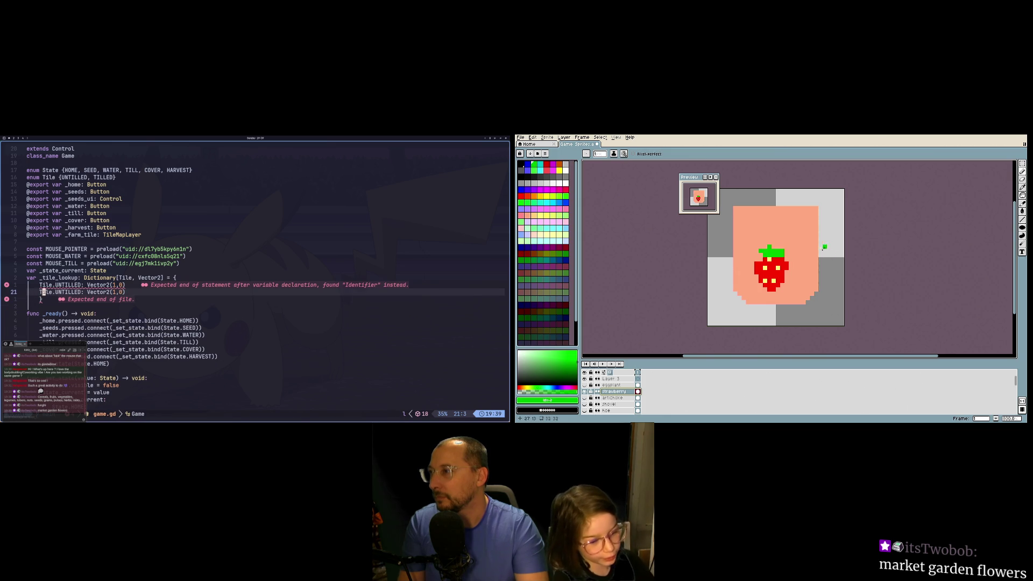
text(cbU)
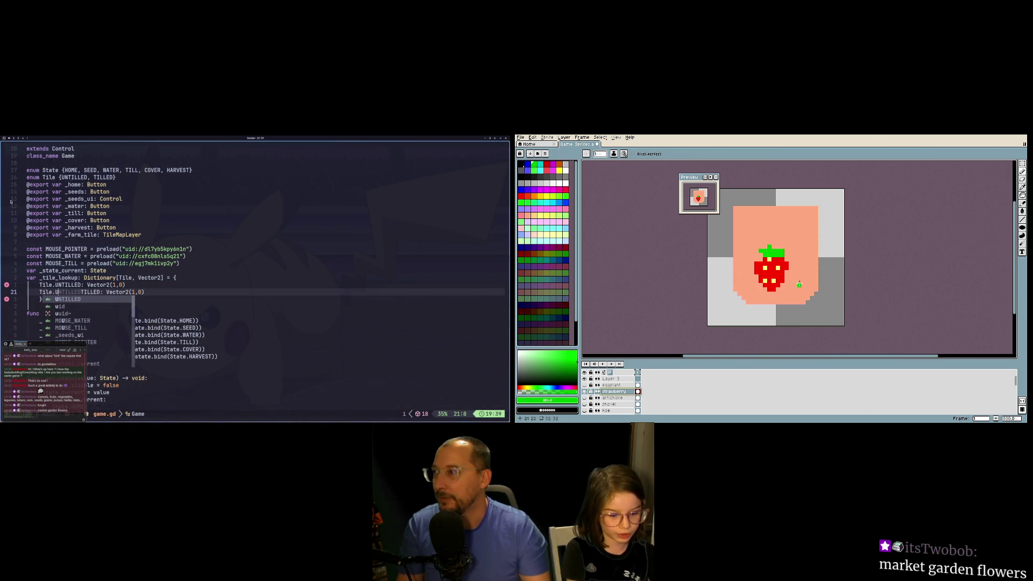
key(BackSpace)
key(Escape)
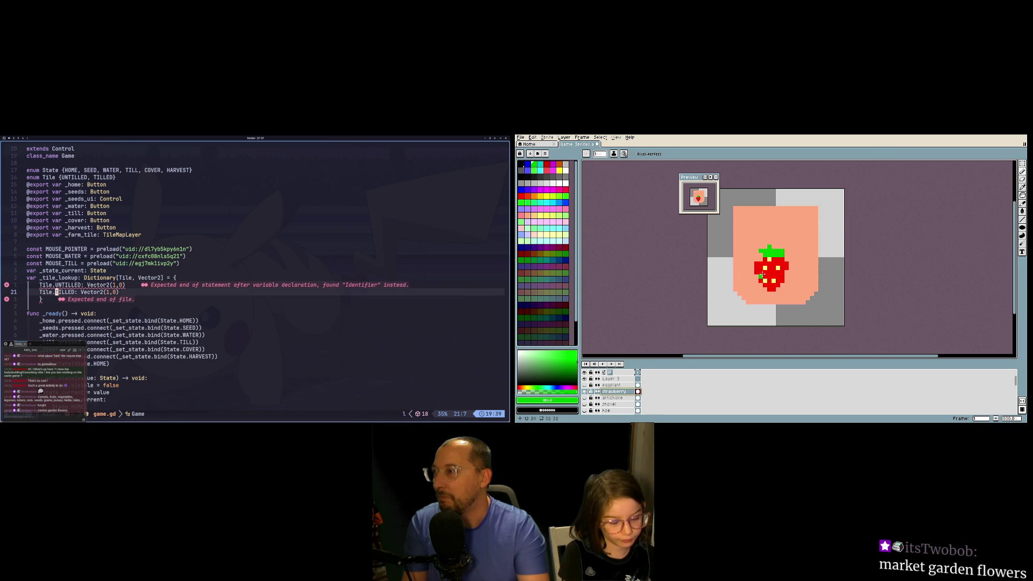
key(l)
key(l)
key(l)
key(ctrl+x)
key(k)
Add a comma after the UNTILLED entry and save game.gd with :w
key(l)
key(l)
double_click(613, 379)
key(shift+a)
text(,)
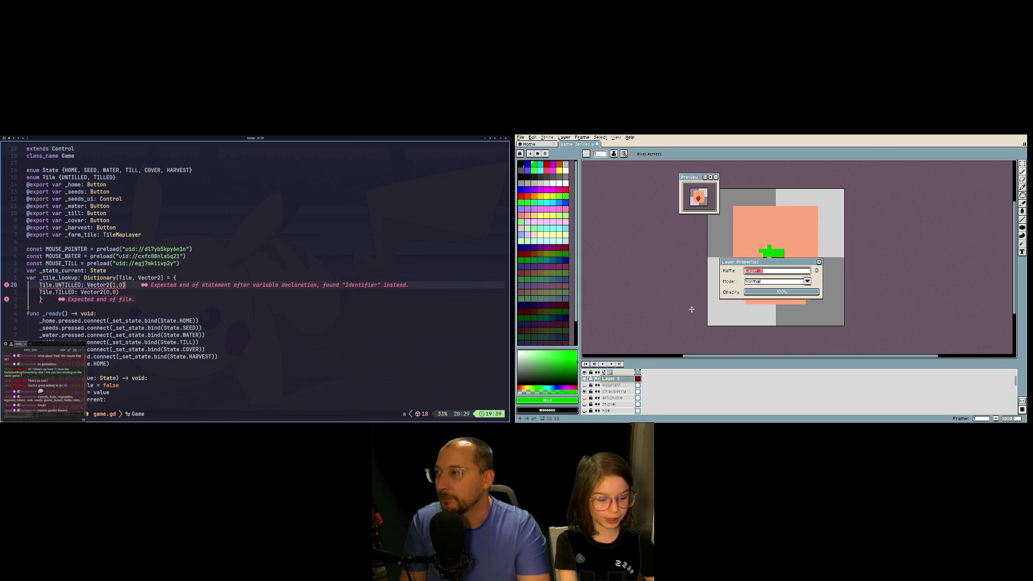
key(Escape)
text(:w)
key(Return)
key(super+2)
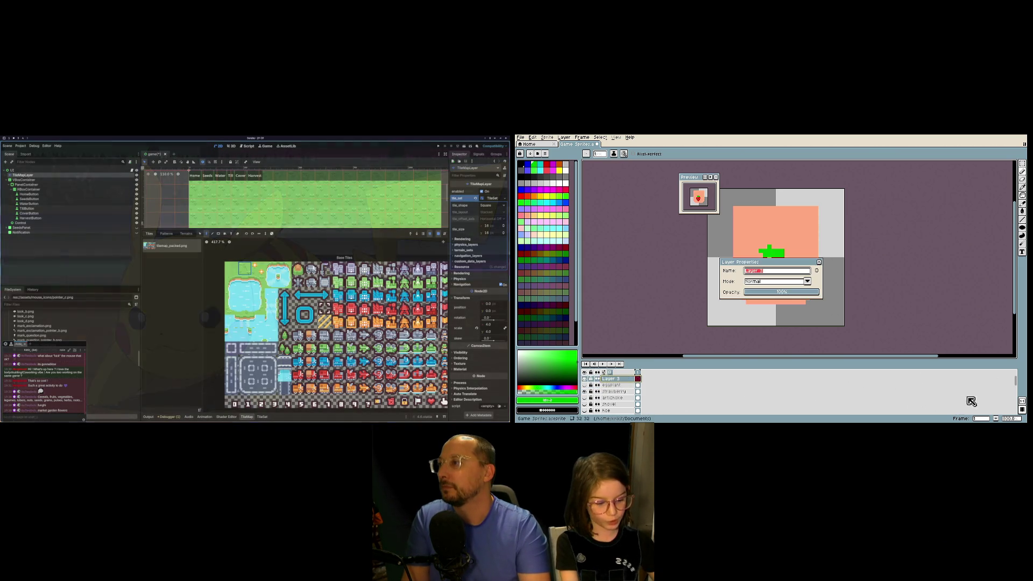
key(super+1)
Copy the _farm_tile variable name onto a new line below map_position
key(j)
key(j)
key(j)
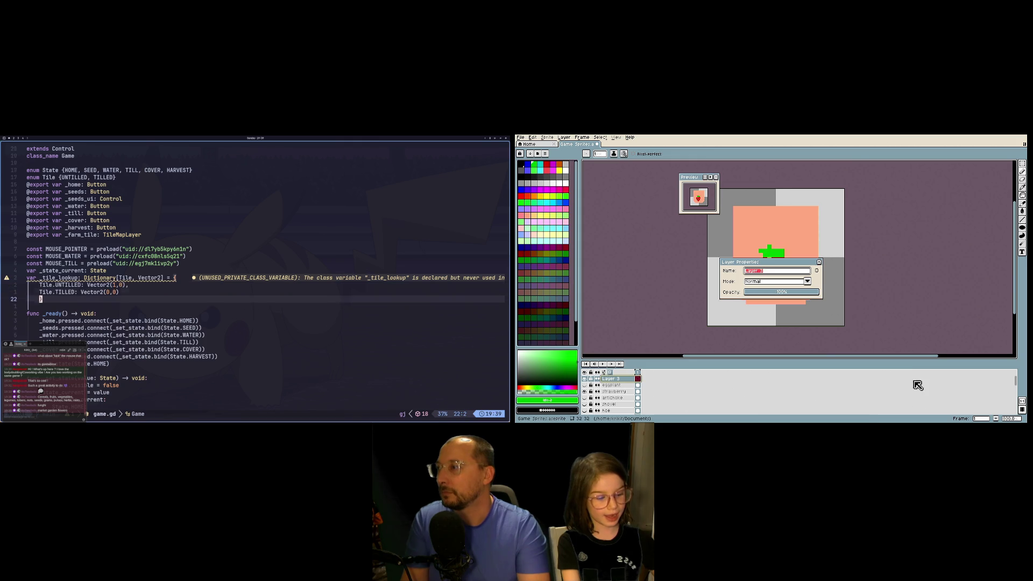
key(k)
key(k)
key(k)
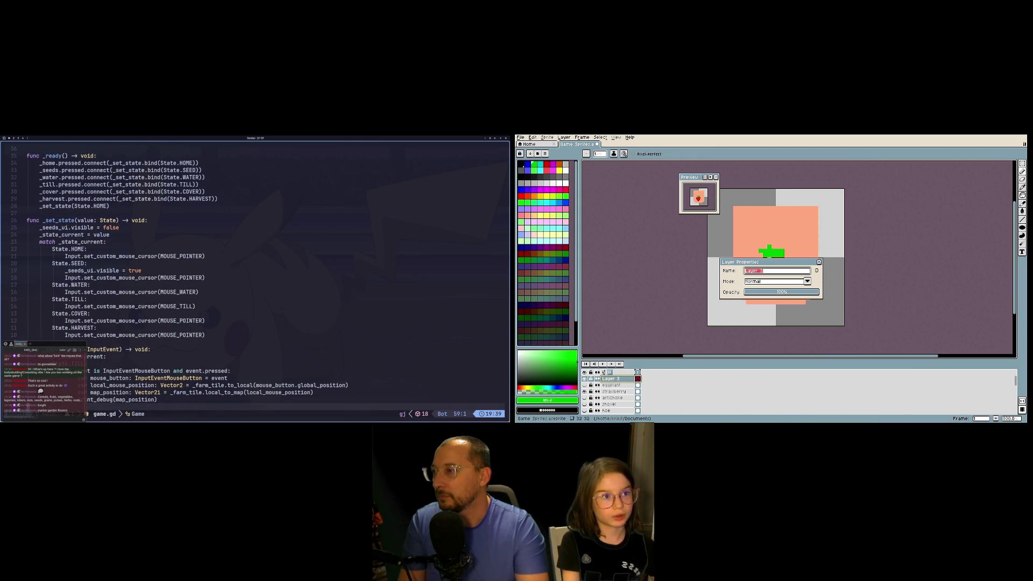
key(j)
key(j)
key(j)
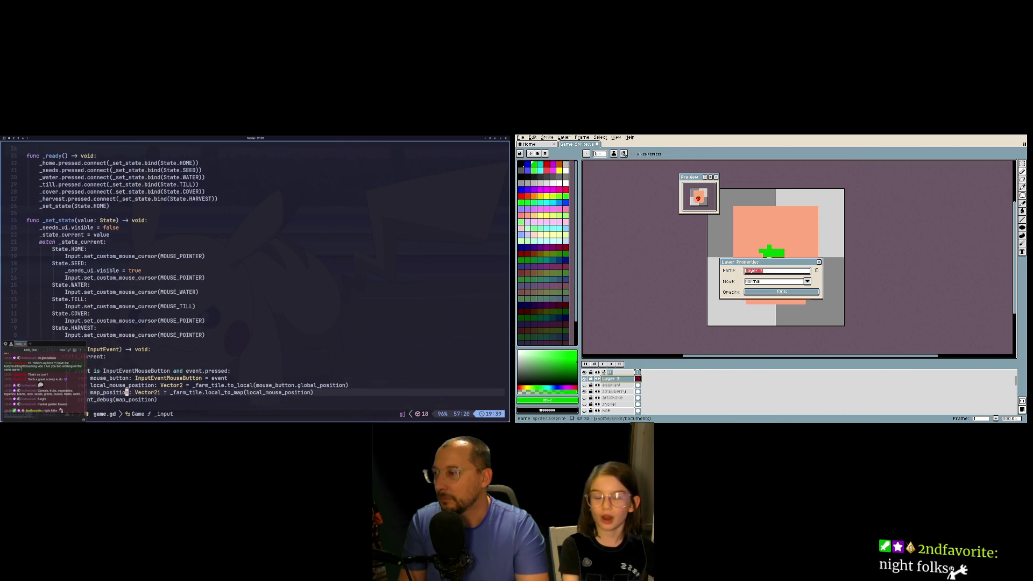
key(g)
key(j)
key(g)
key(k)
key(v)
key(l)
key(l)
key(l)
key(y)
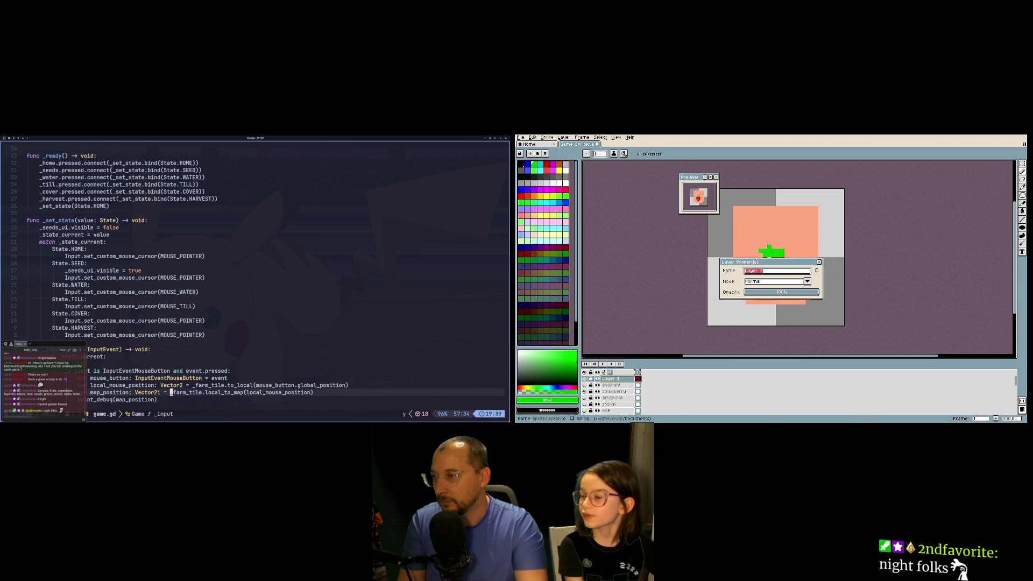
key(o)
key(Escape)
key(p)
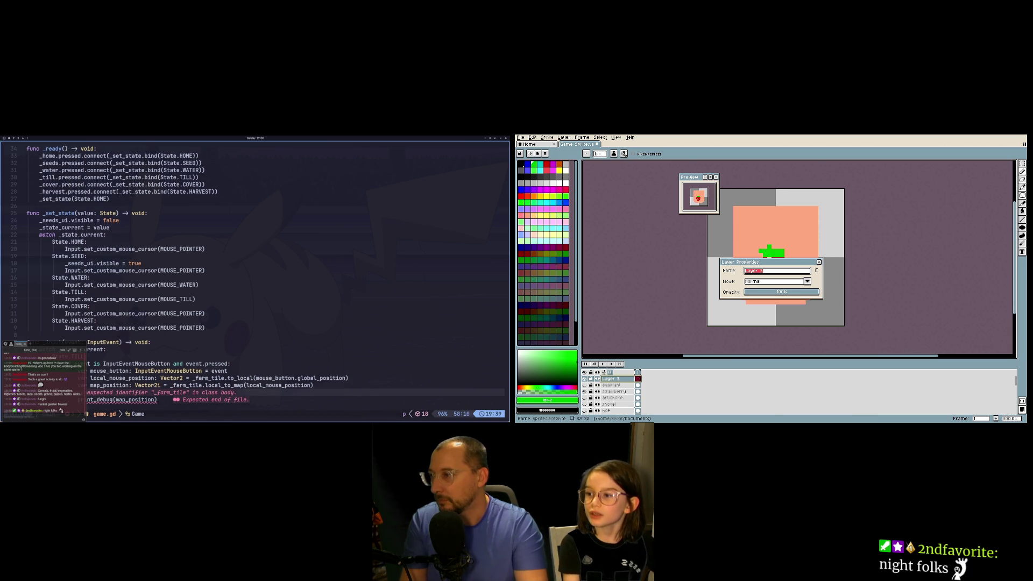
key(u)
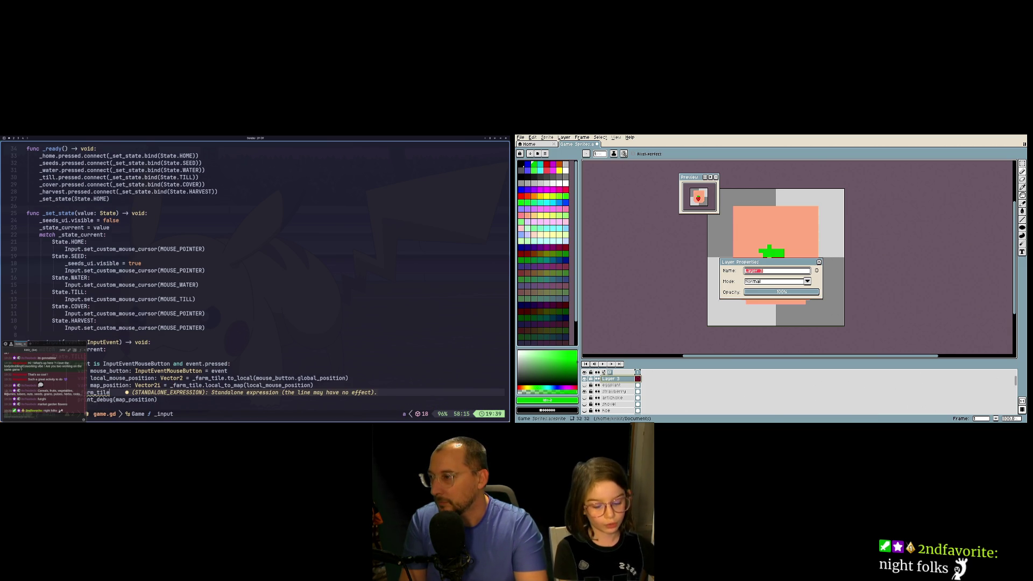
Write _farm_tile.set_cell(map_position, _tile_lookup[Tile.TILLED] on the new line
text(.se)
key(Tab)
key(Return)
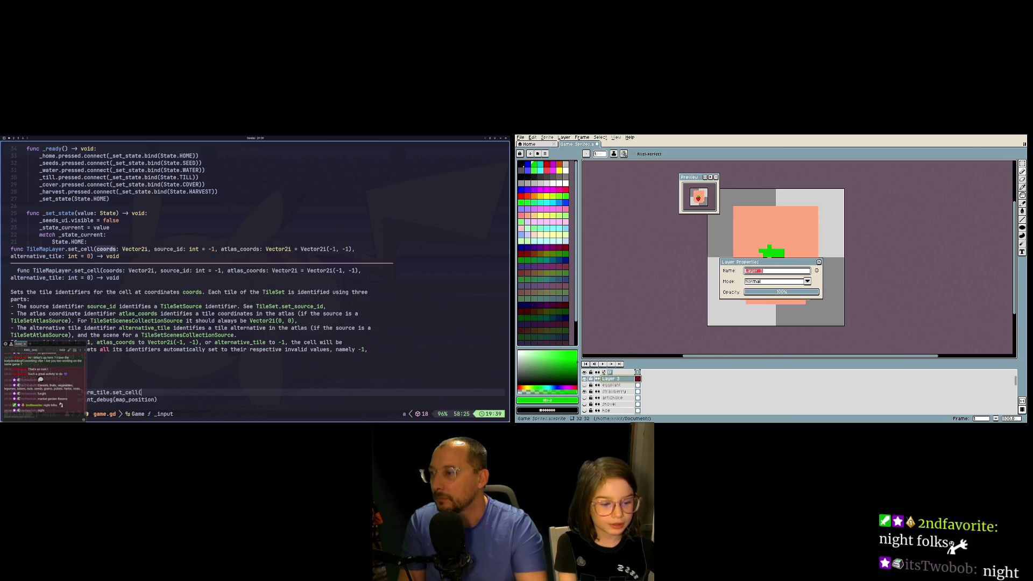
text(map_position,)
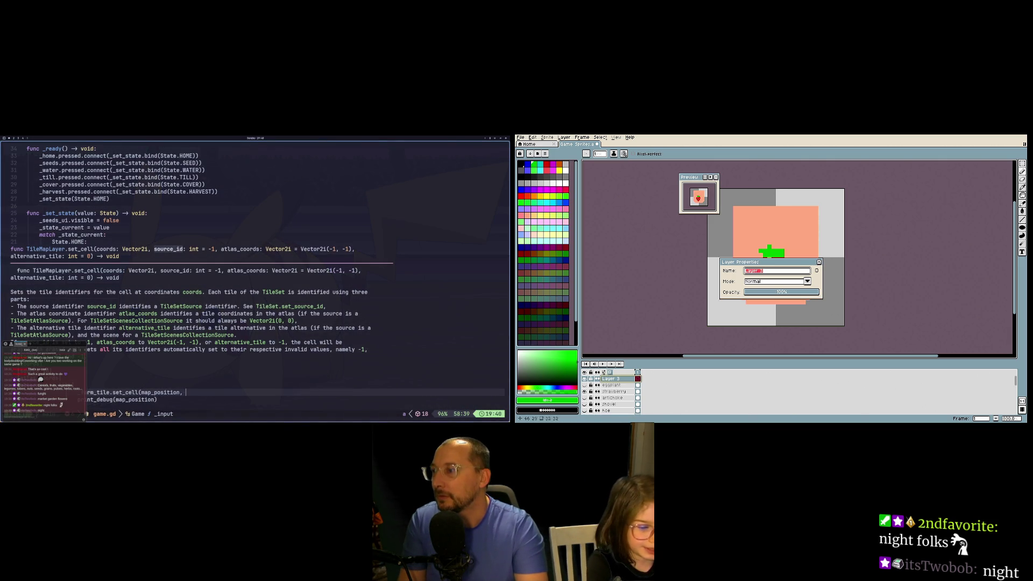
text( _til)
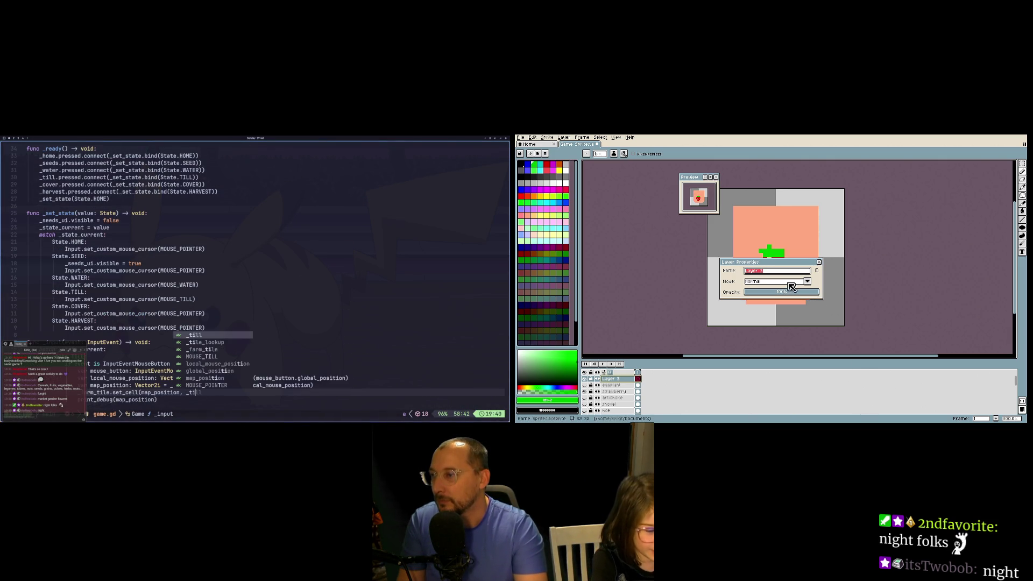
key(Down)
key(Return)
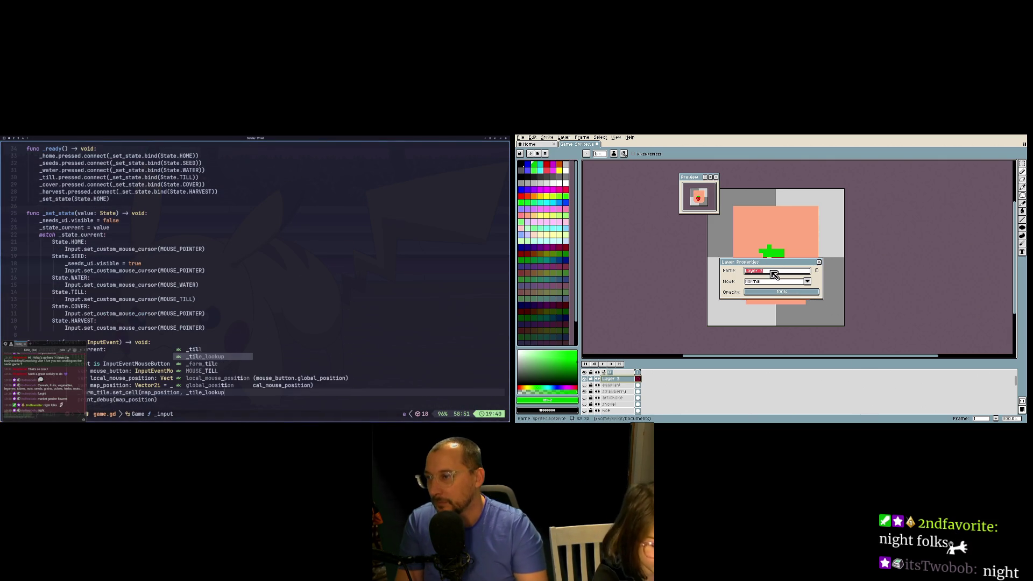
text([)
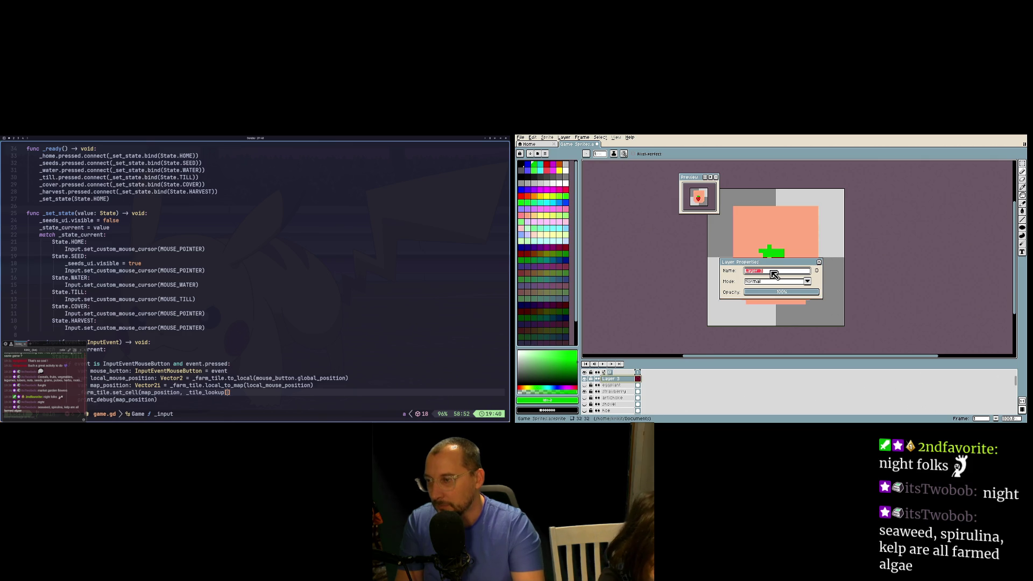
text(TI)
key(Down)
key(Return)
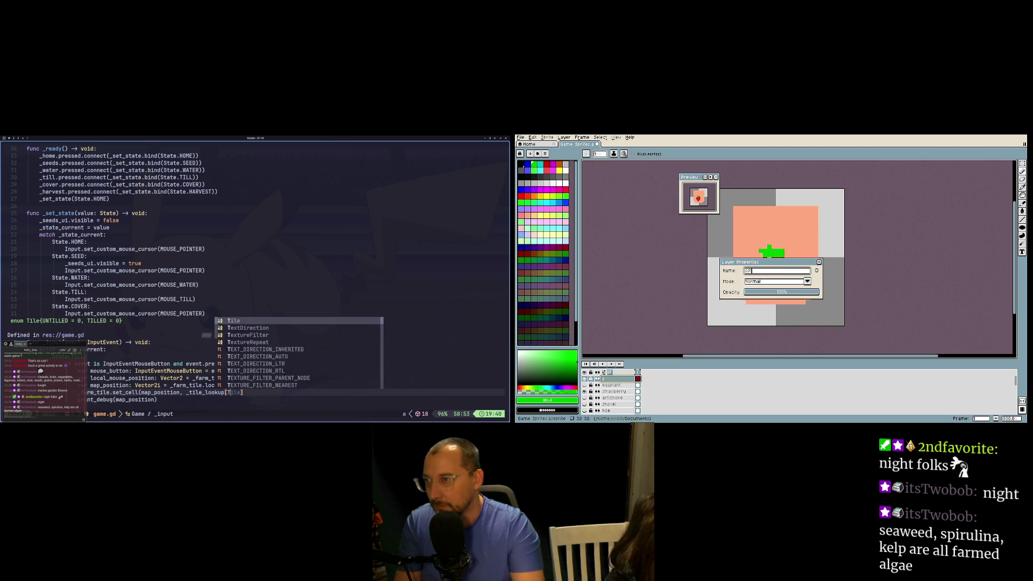
text(.T)
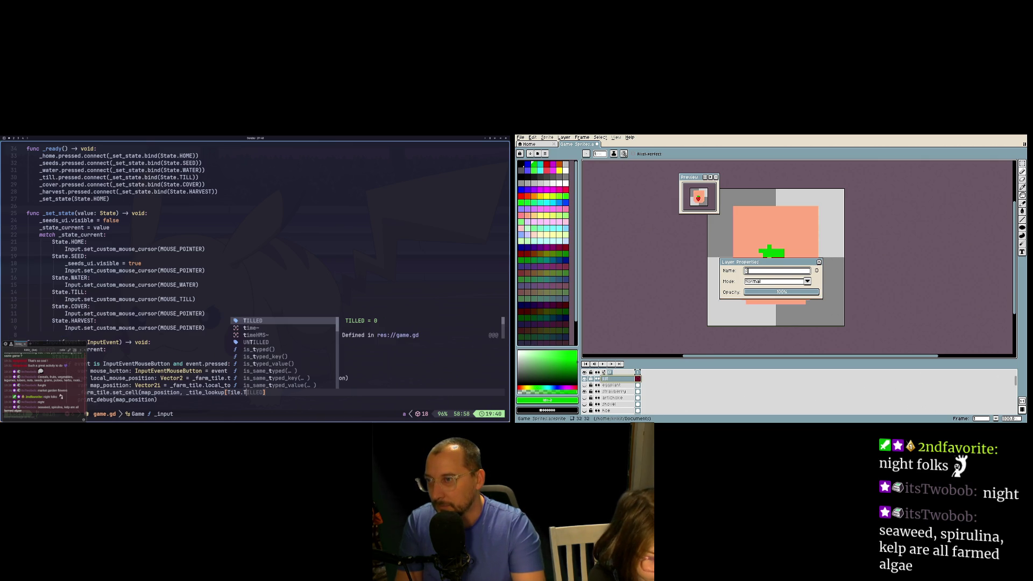
text(ILLED)
key(Escape)
Delete the leftover print_debug line, fix the strawberry layer's spelling, and close set_cell's parenthesis
key(j)
key(d)
key(d)
text(traz)
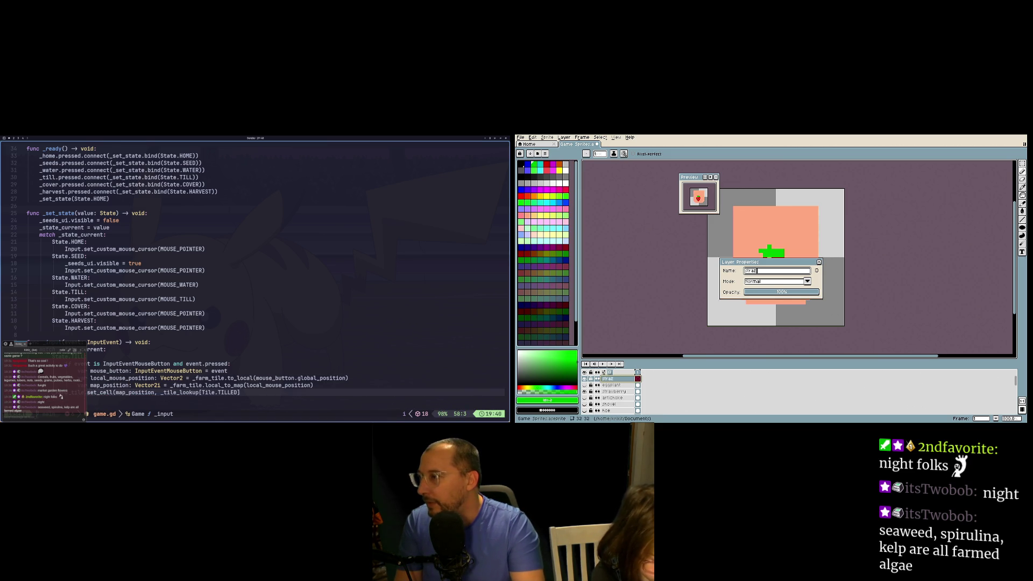
text(berry)
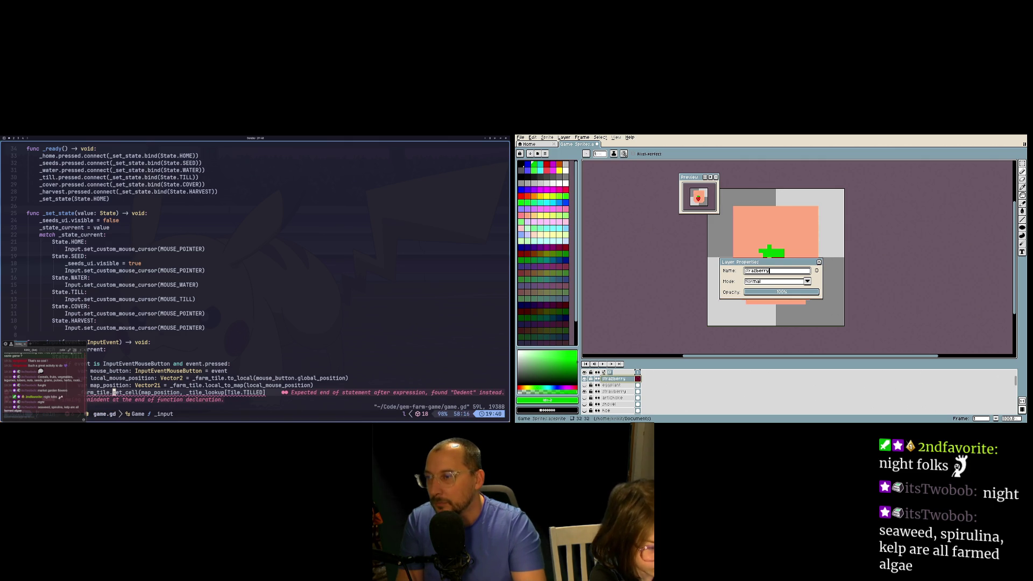
key(l)
key(l)
key(l)
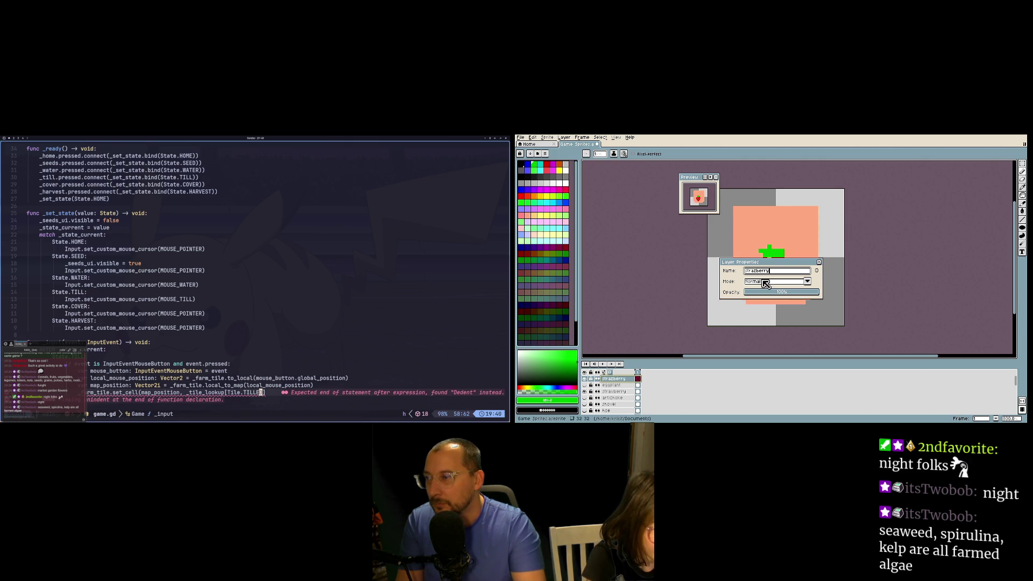
drag(754, 270, 758, 271)
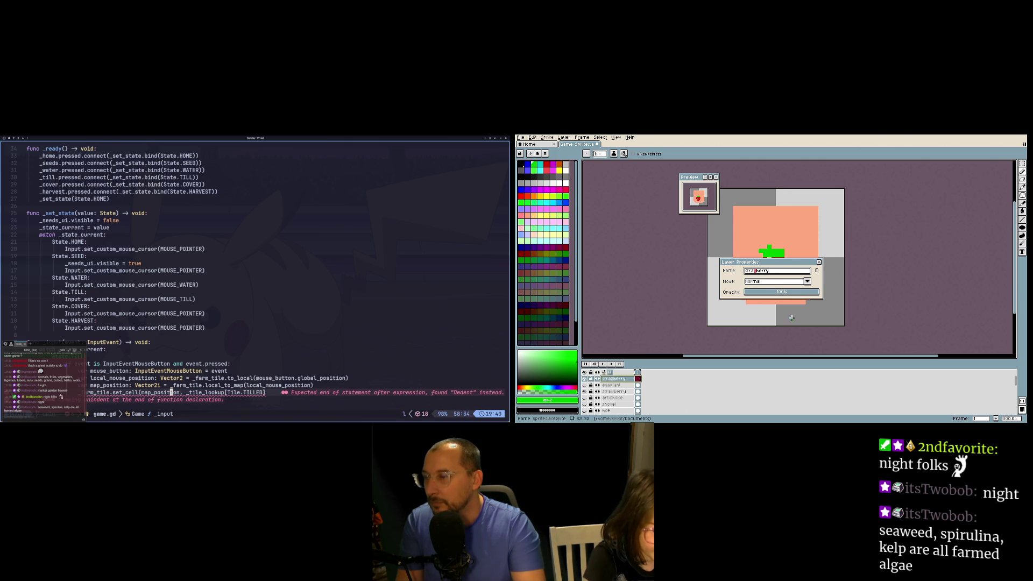
text(a()
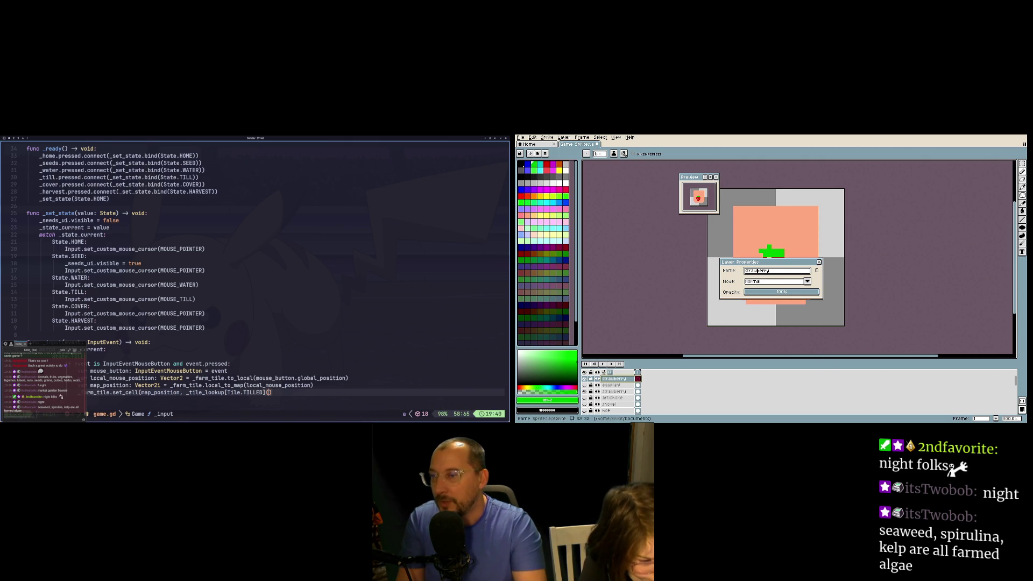
key(Escape)
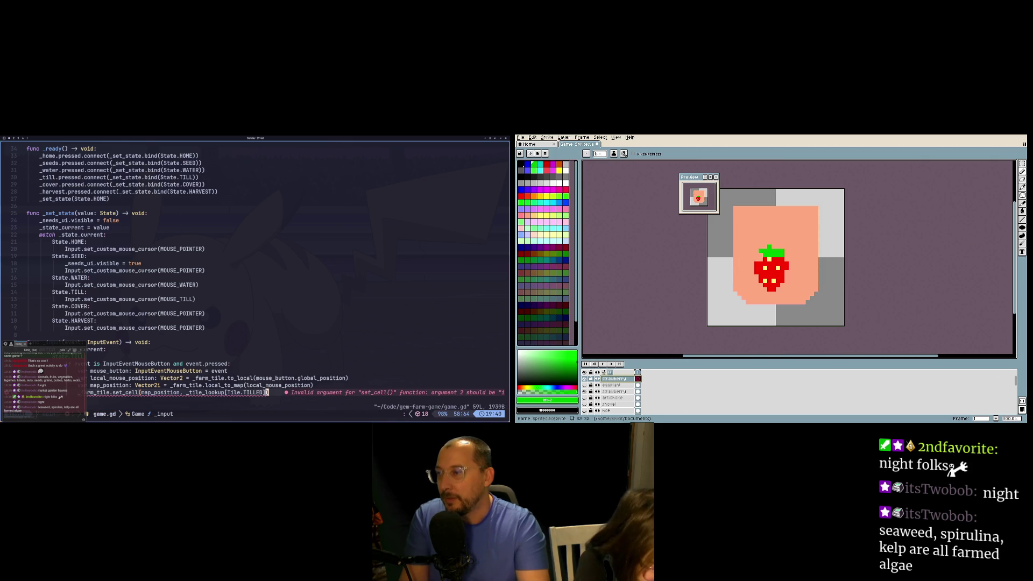
key(super+Right)
key(super+Right)
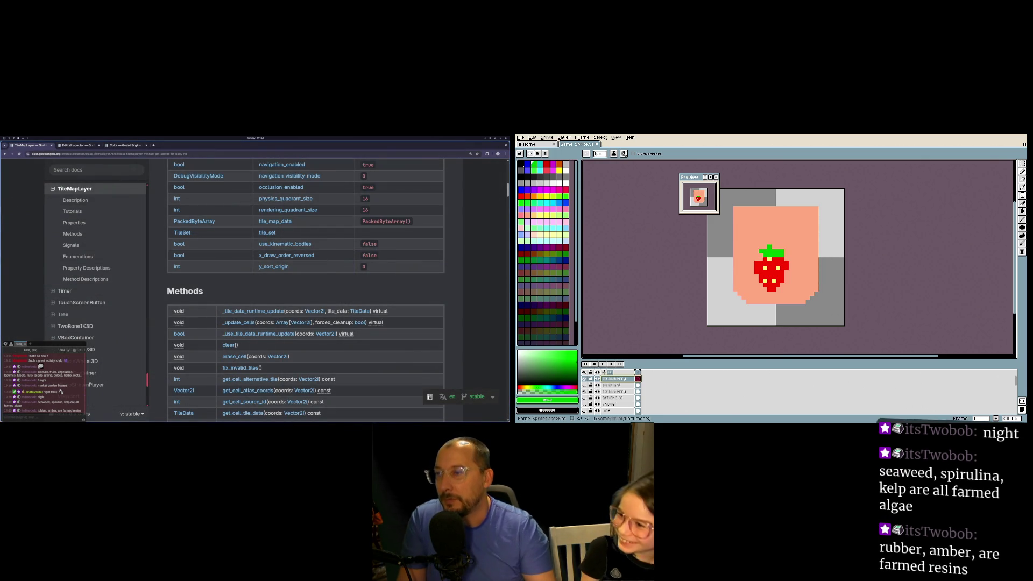
scroll(325, 271, down, 4)
scroll(325, 271, down, 6)
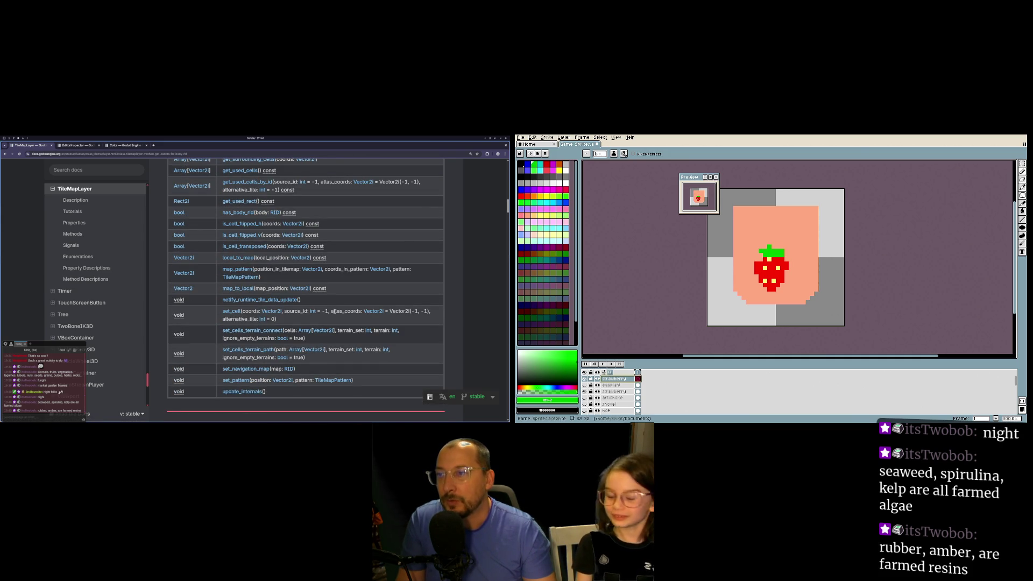
click(227, 312)
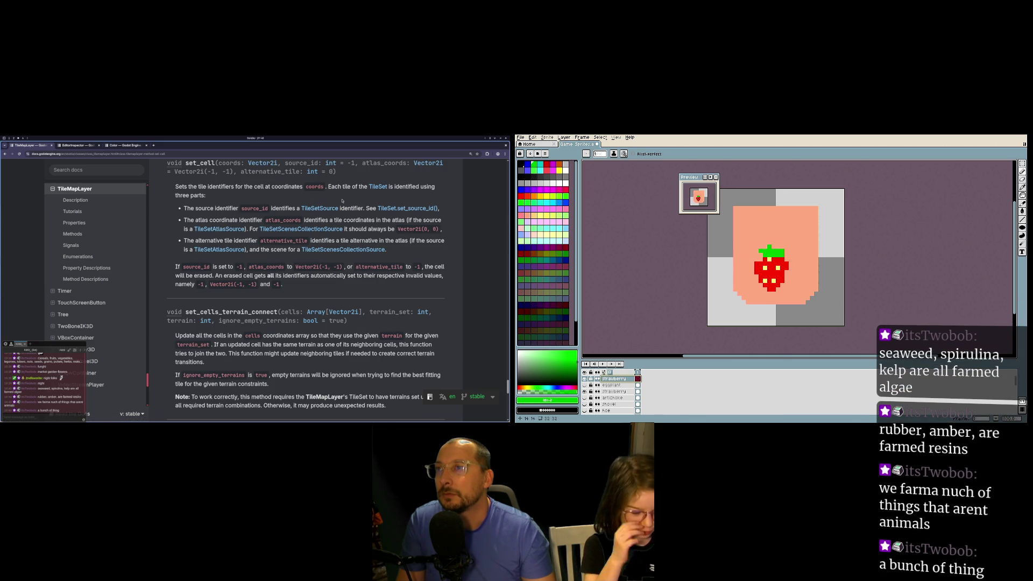
scroll(342, 201, up, 10)
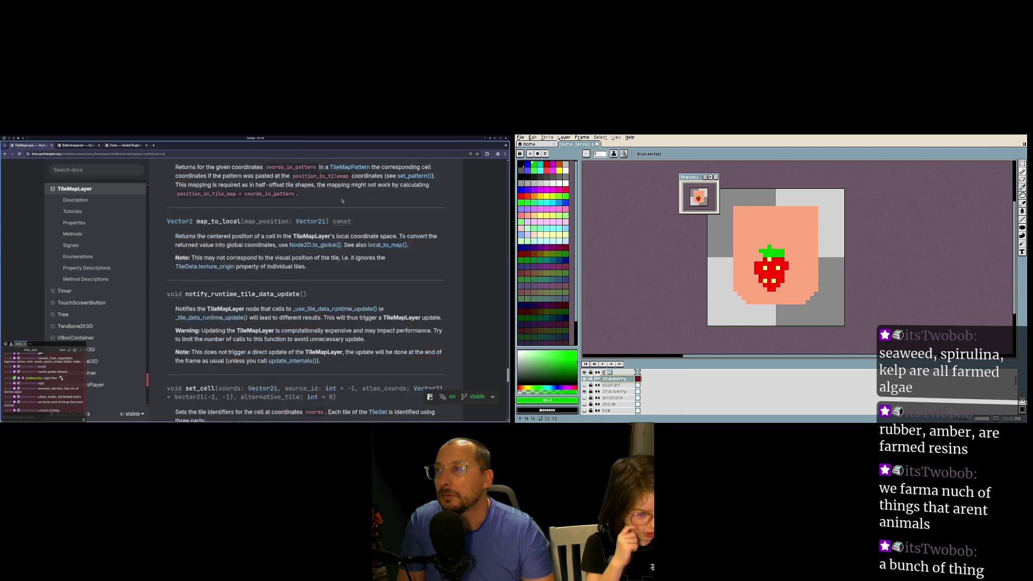
scroll(342, 201, up, 10)
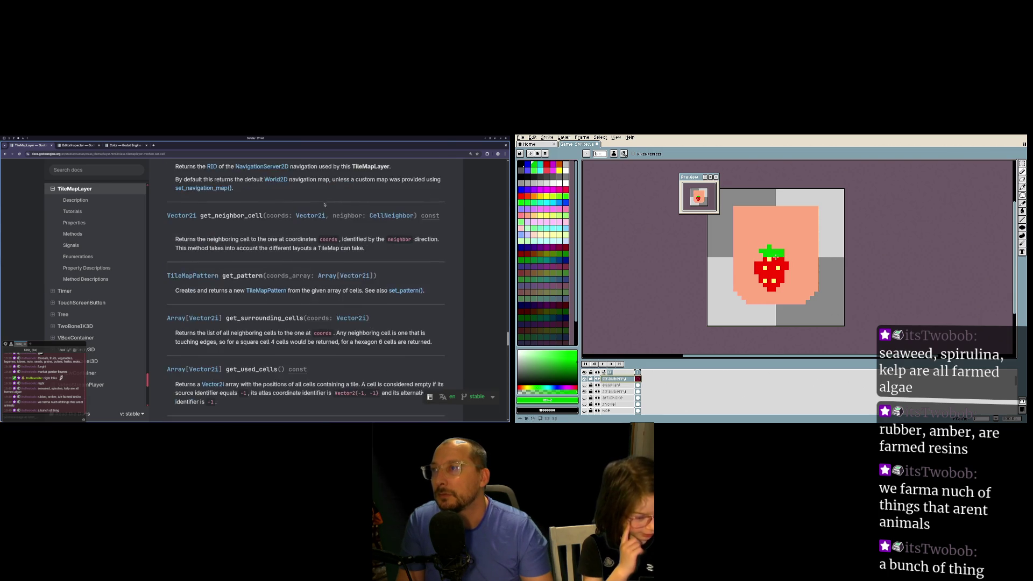
scroll(325, 205, up, 5)
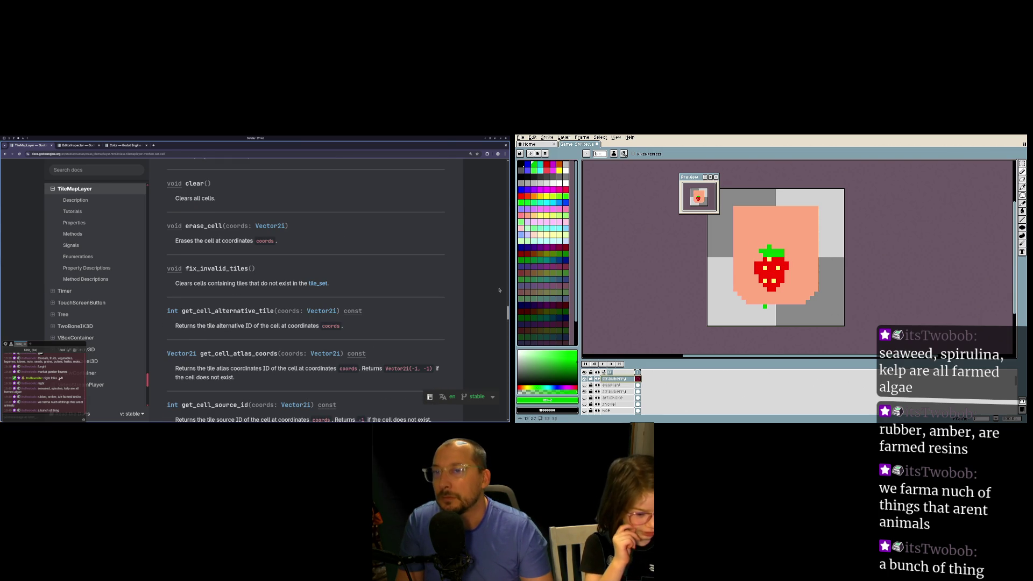
drag(507, 314, 504, 190)
key(alt+Tab)
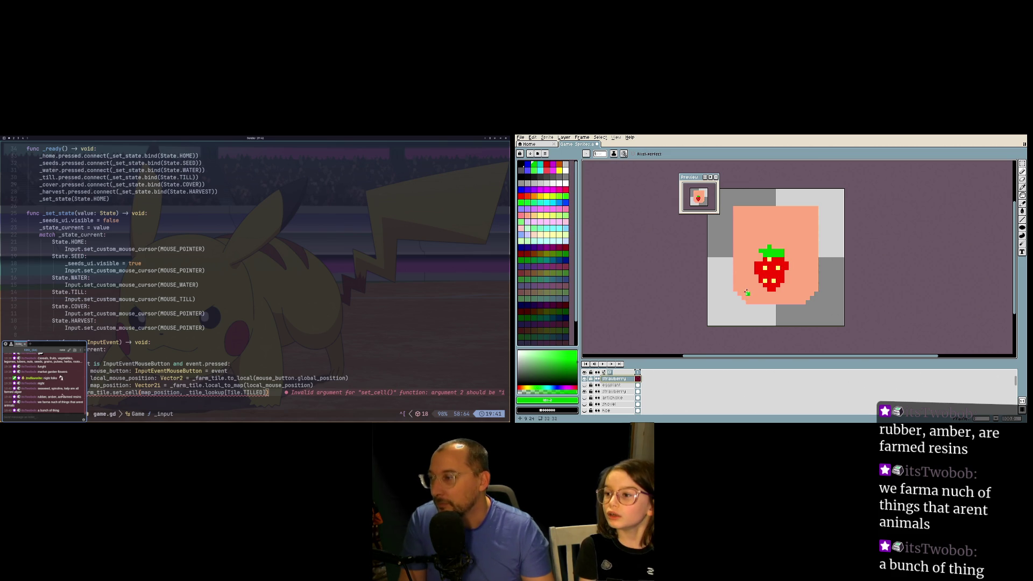
key(alt+Tab)
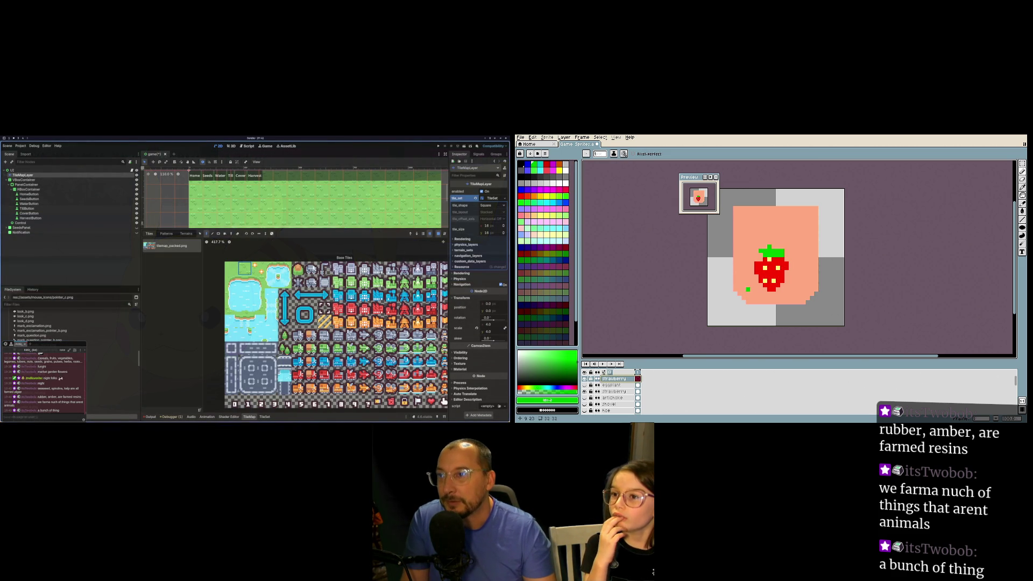
key(alt+Tab)
scroll(241, 272, down, 5)
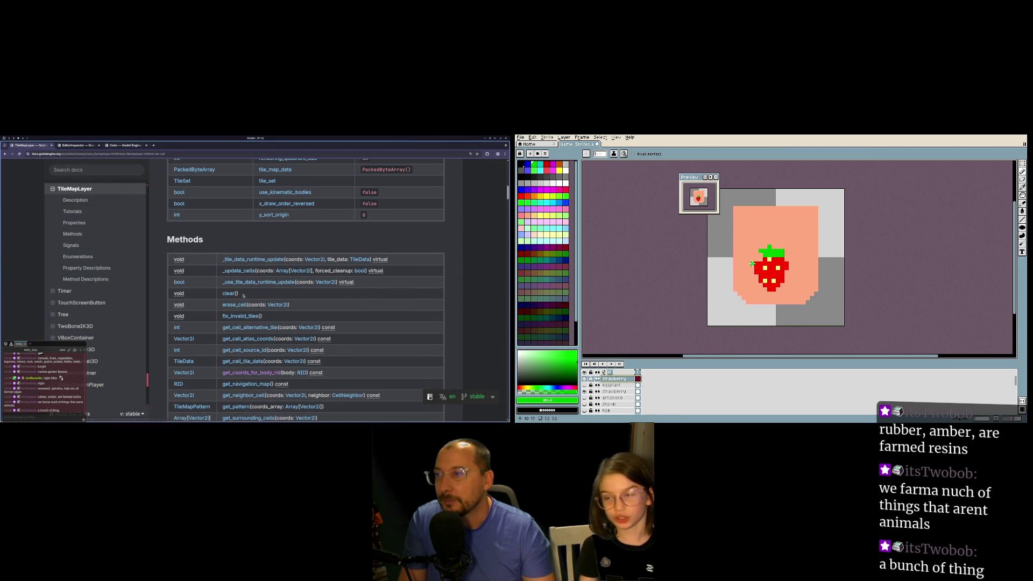
scroll(243, 295, down, 5)
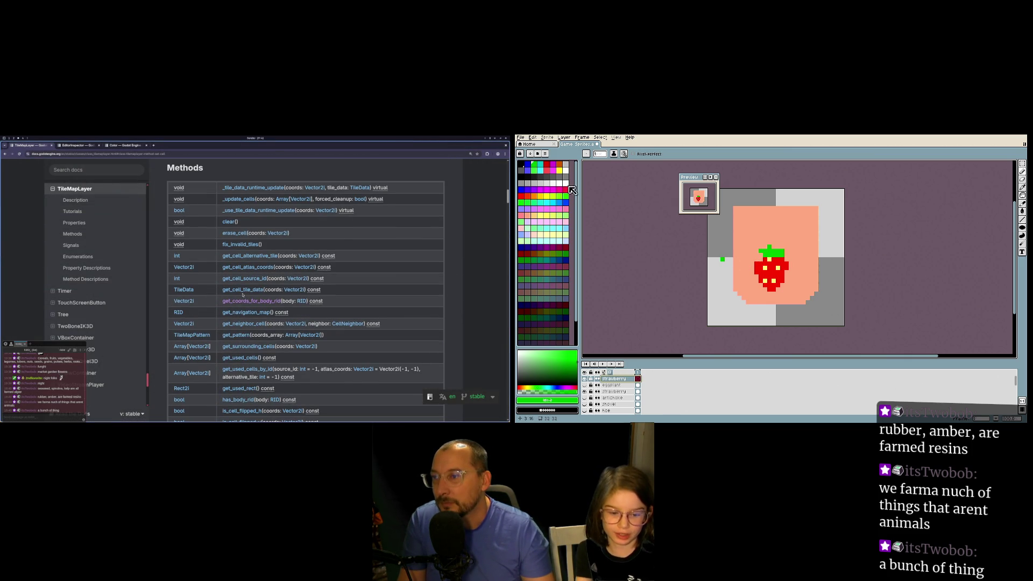
scroll(243, 295, down, 3)
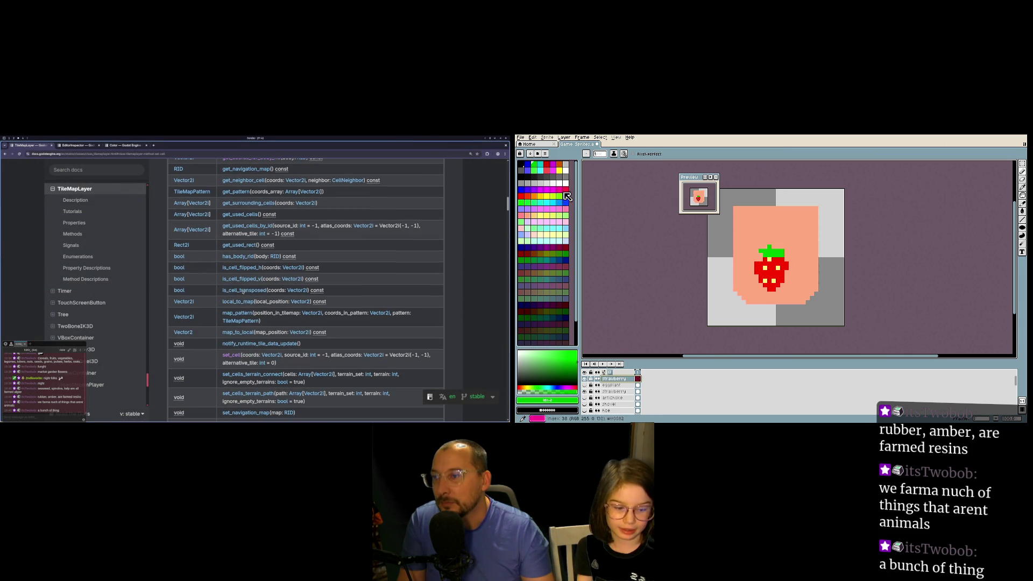
scroll(243, 291, down, 2)
click(520, 197)
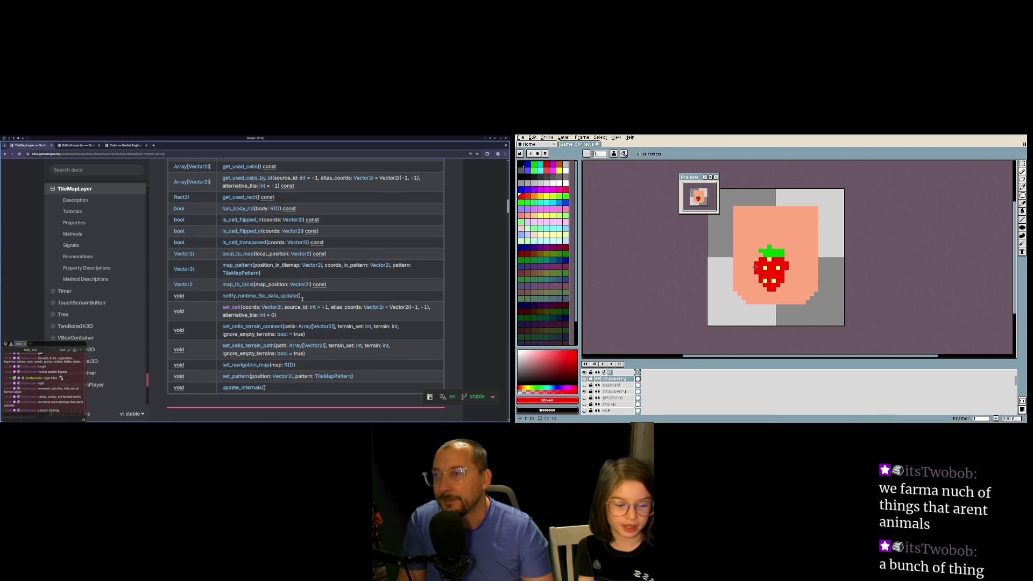
click(552, 240)
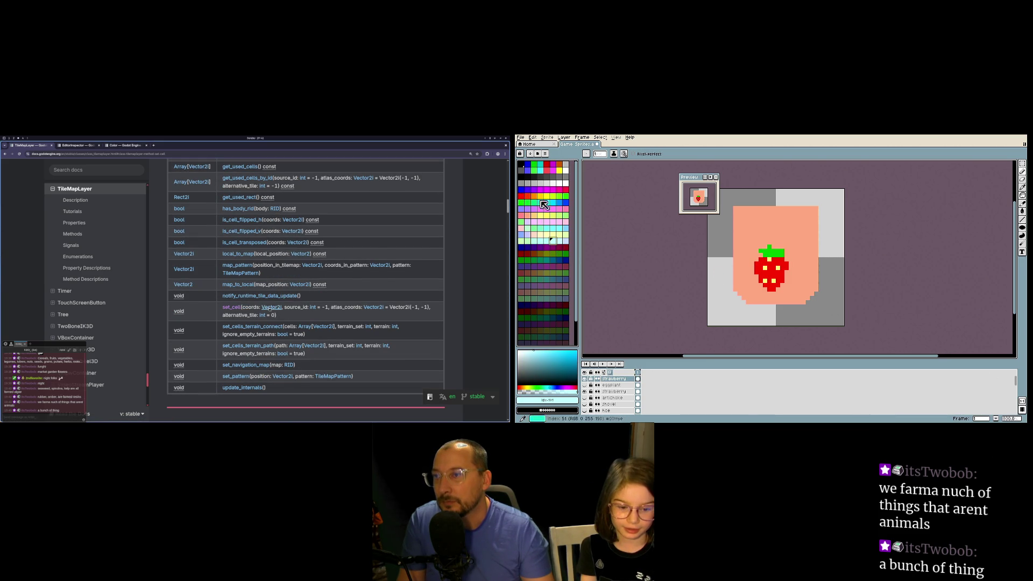
click(563, 191)
click(225, 307)
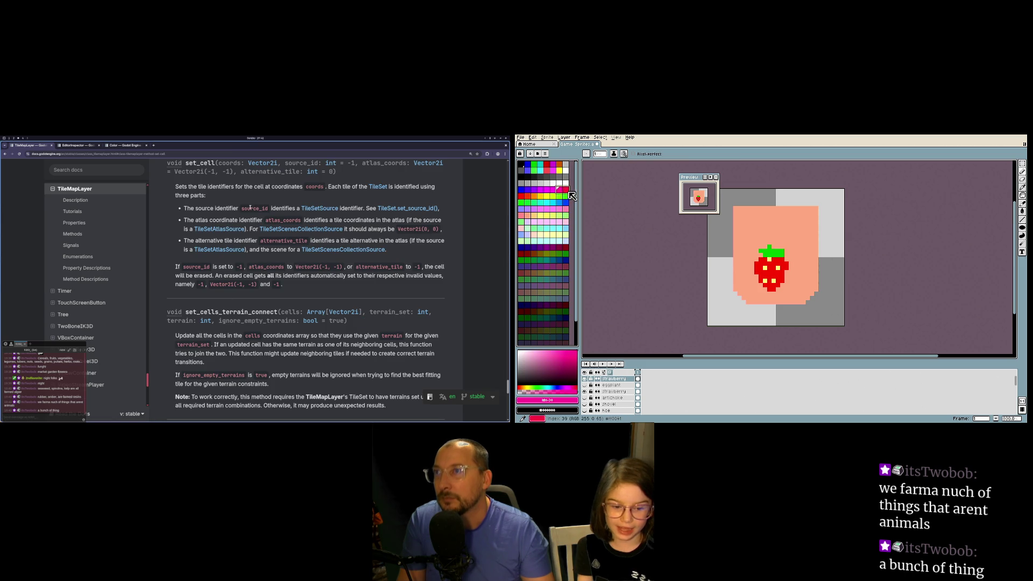
double_click(301, 163)
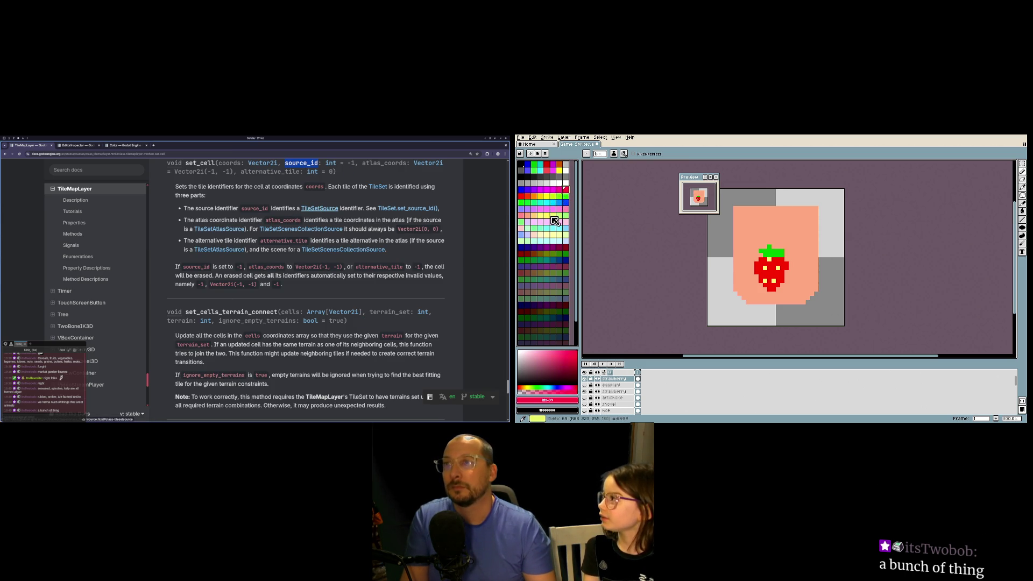
key(alt+Tab)
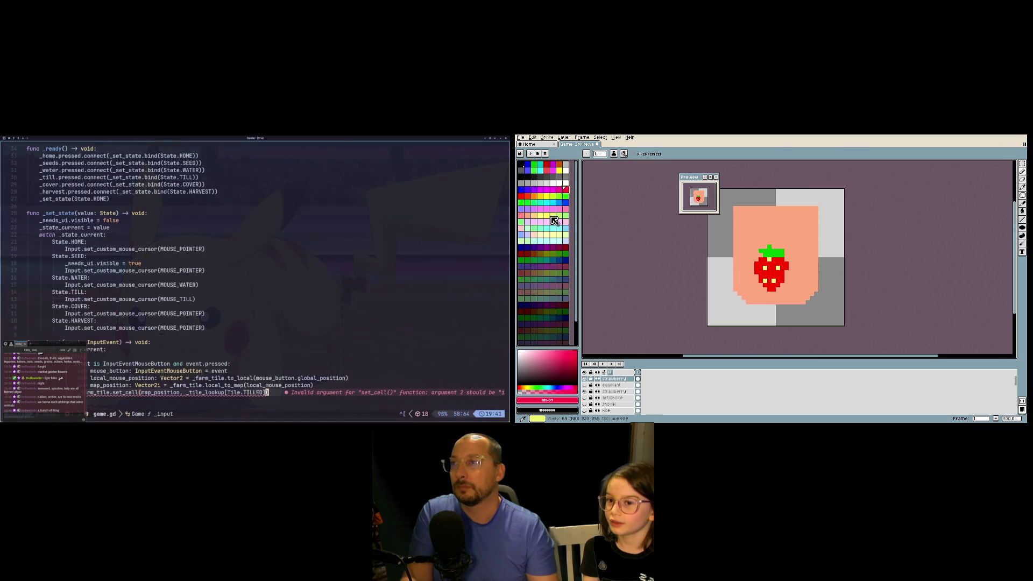
key(h)
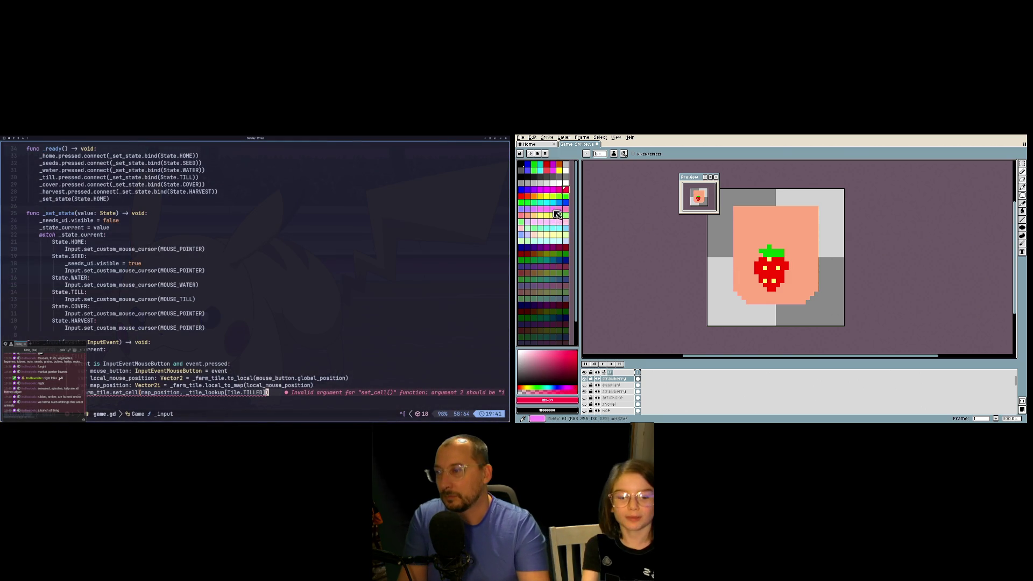
key(h)
key(h)
key(h)
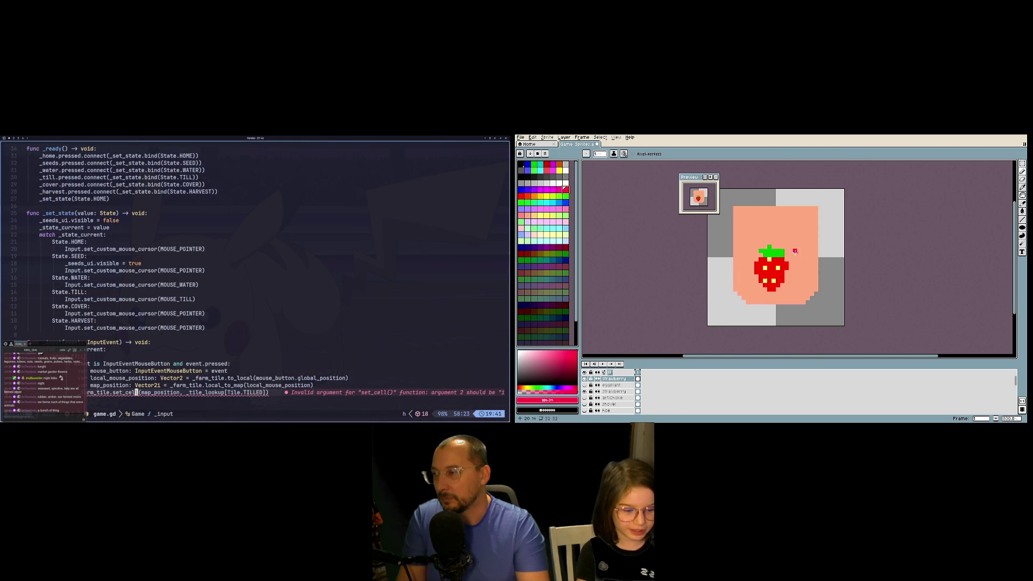
Try renaming set_cell to update_cell in game.gd
key(c)
key(t)
key(underscore)
text(upd)
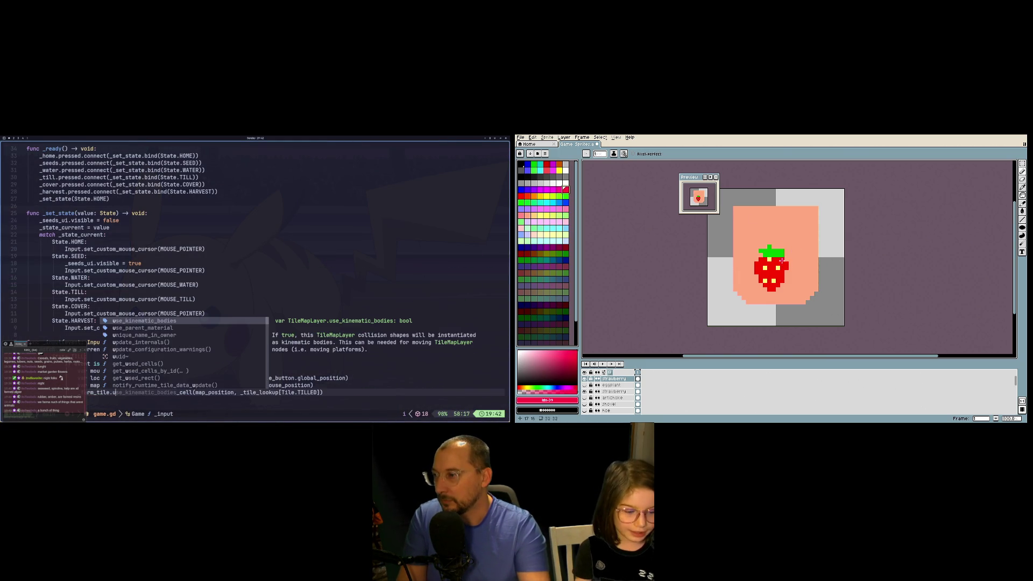
text(ate)
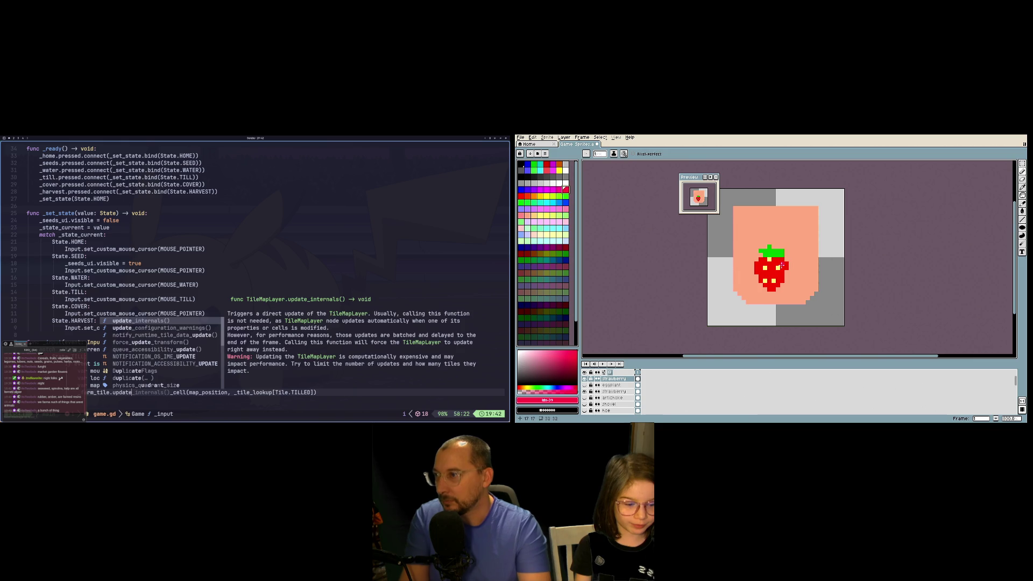
key(Escape)
key(l)
After rechecking the docs, restore set_cell and pass 0 as the source id
key(super+2)
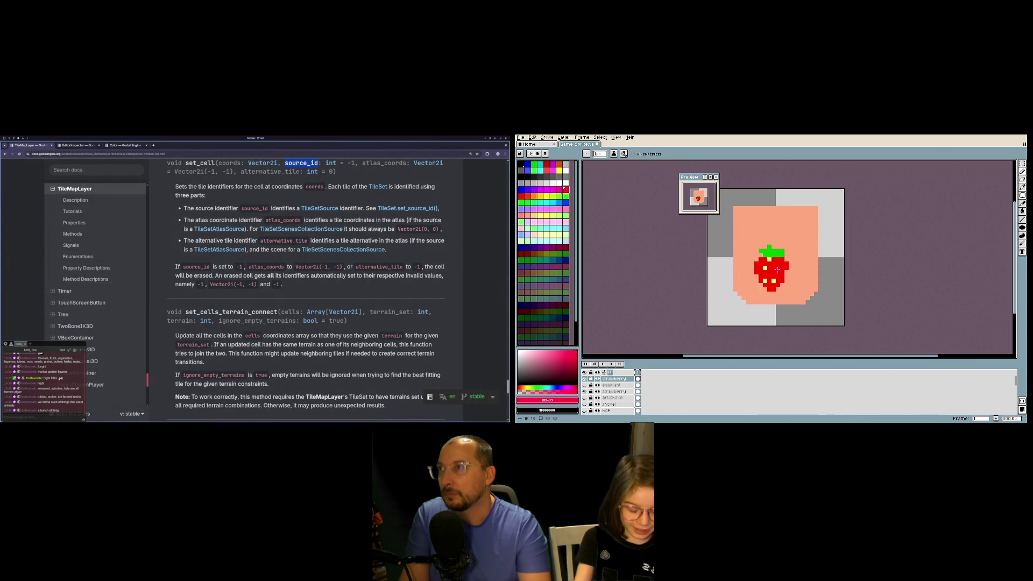
key(super+1)
key(BackSpace)
key(BackSpace)
key(BackSpace)
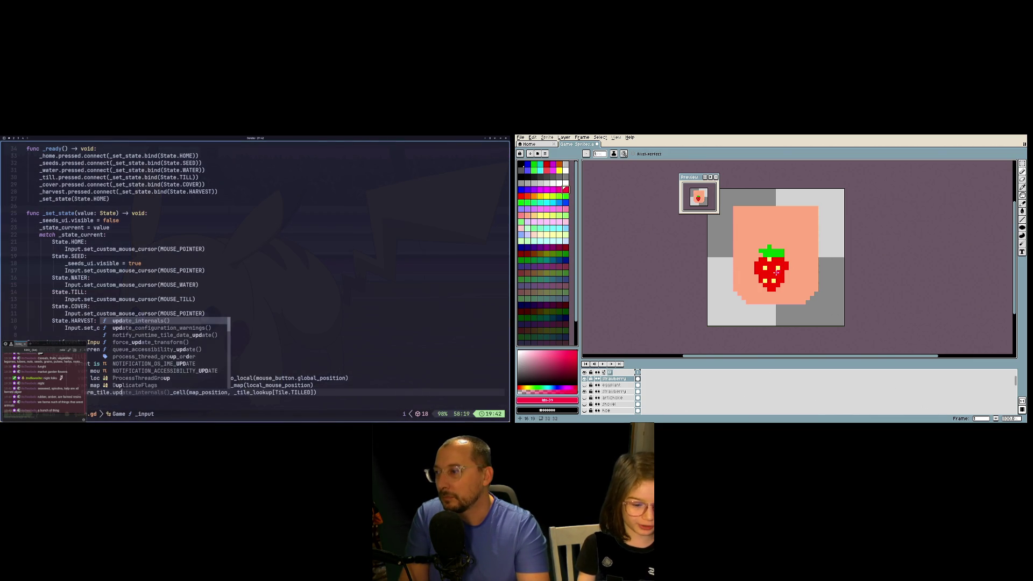
key(BackSpace)
text(set)
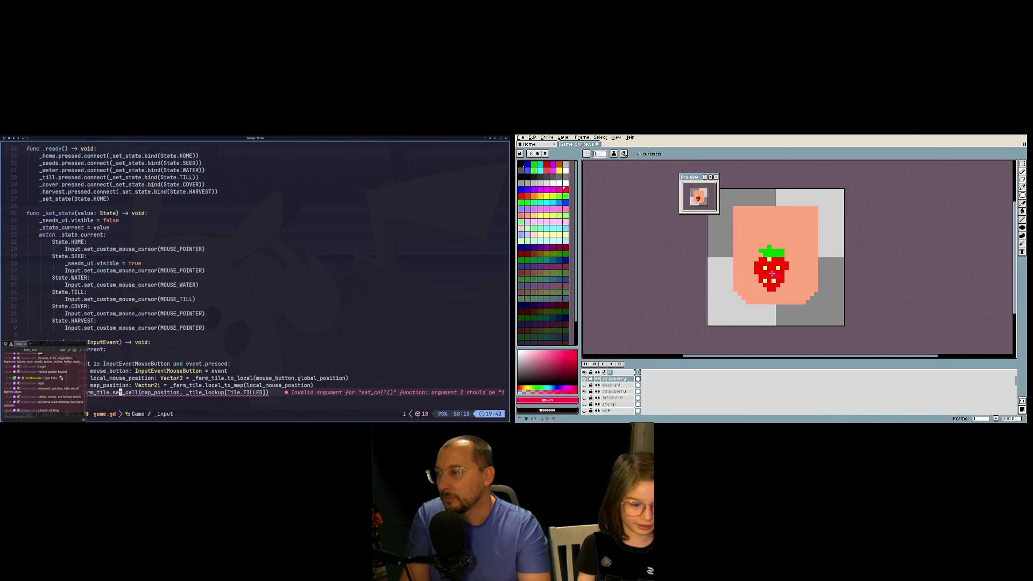
text(, 0)
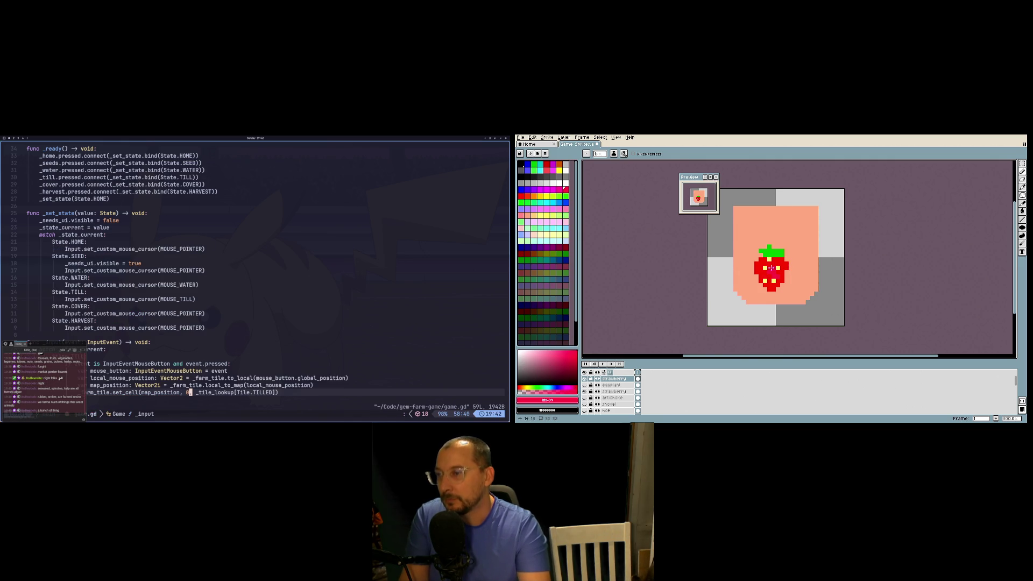
key(super+2)
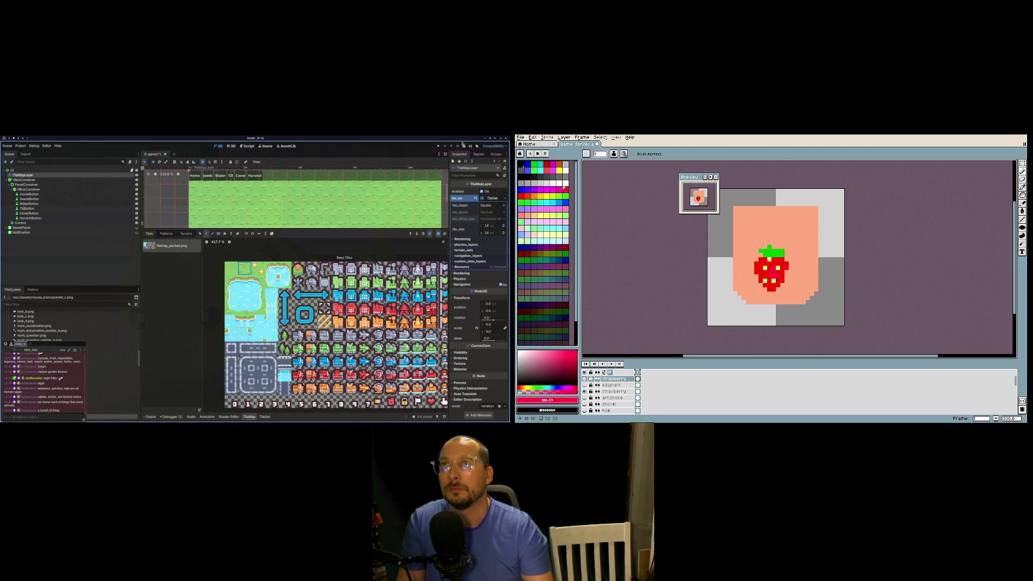
Run the current scene in Godot, then save game.gd with :w and jump to its last line
click(463, 146)
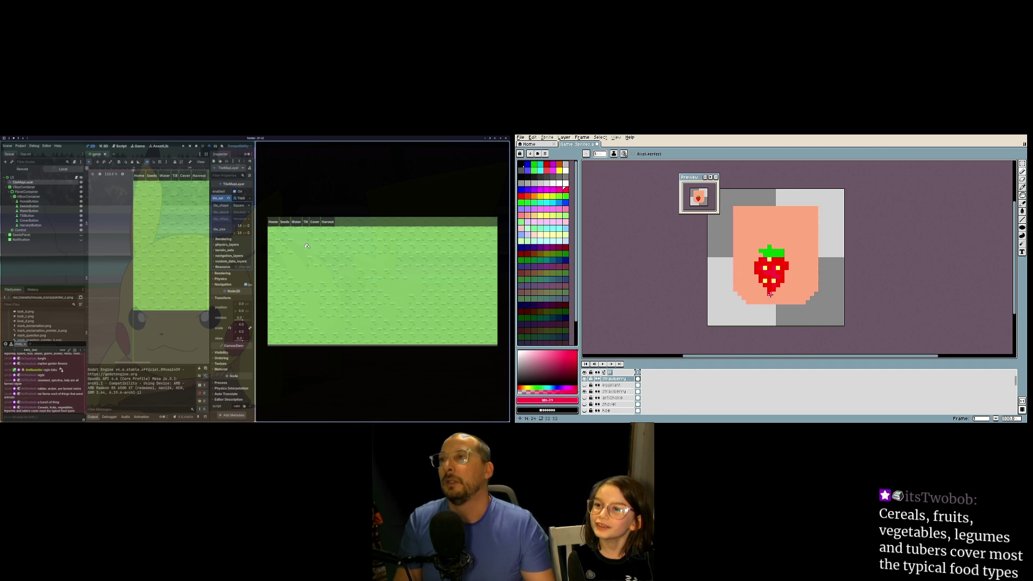
key(super+2)
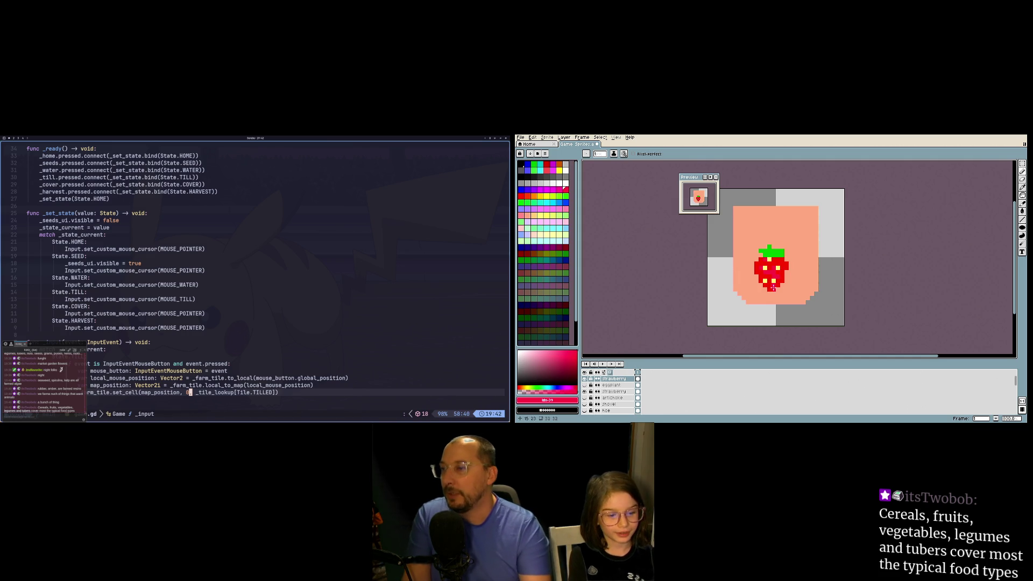
text(:w)
key(Return)
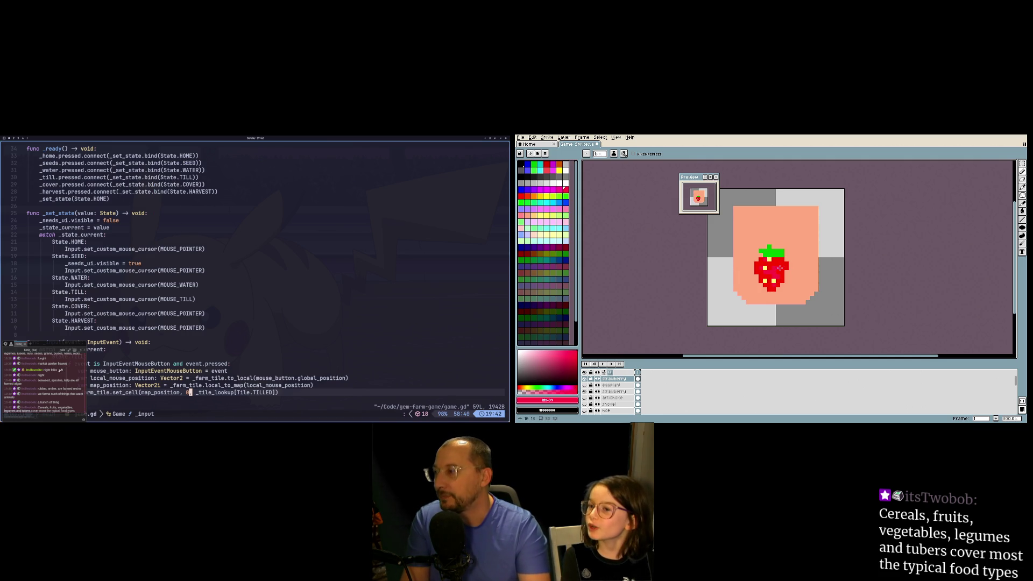
key(g)
key(j)
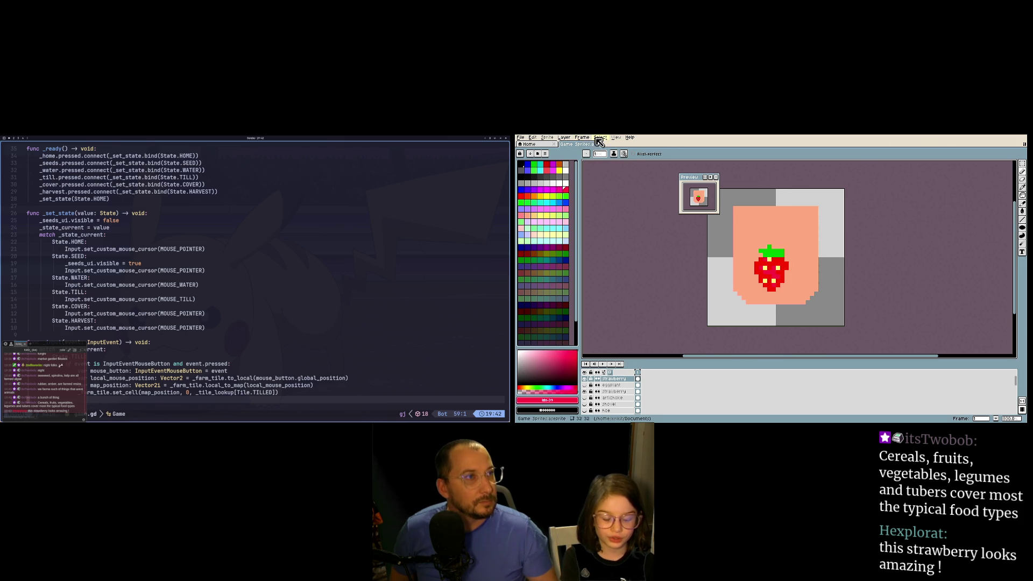
click(567, 137)
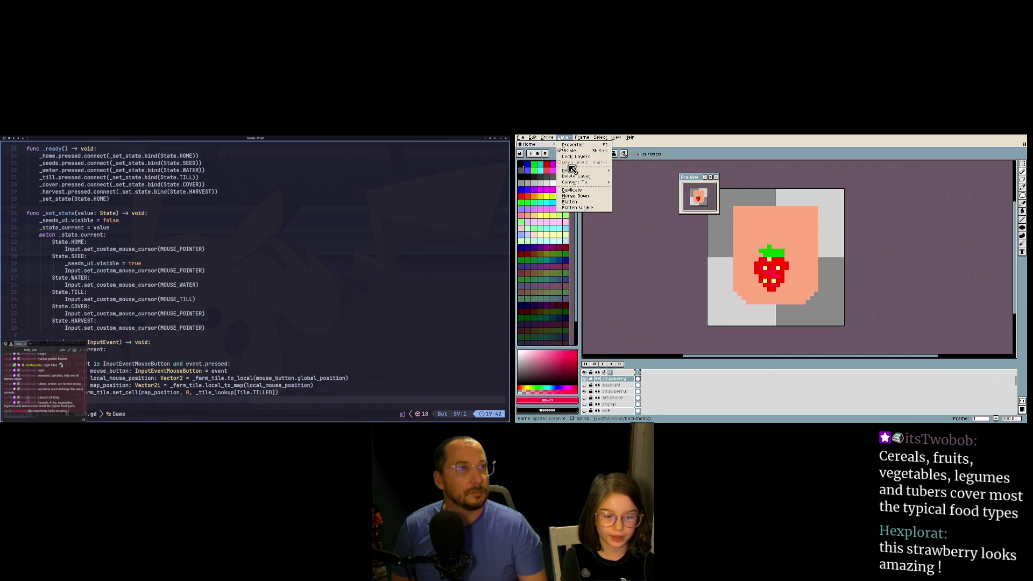
Add three new empty layers via Layer > New Layer twice and Shift+N
mouse_move(571, 172)
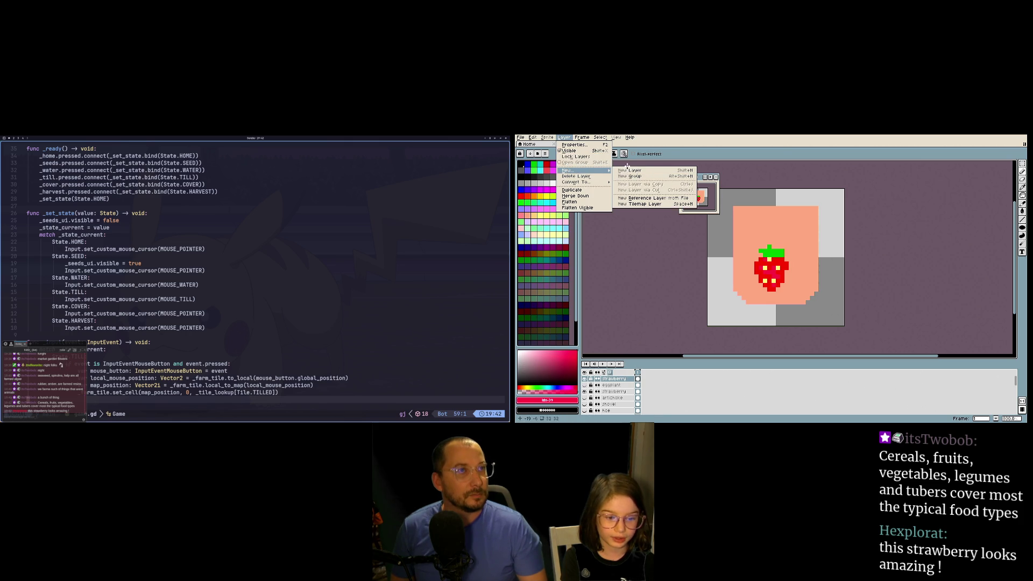
click(632, 172)
click(565, 138)
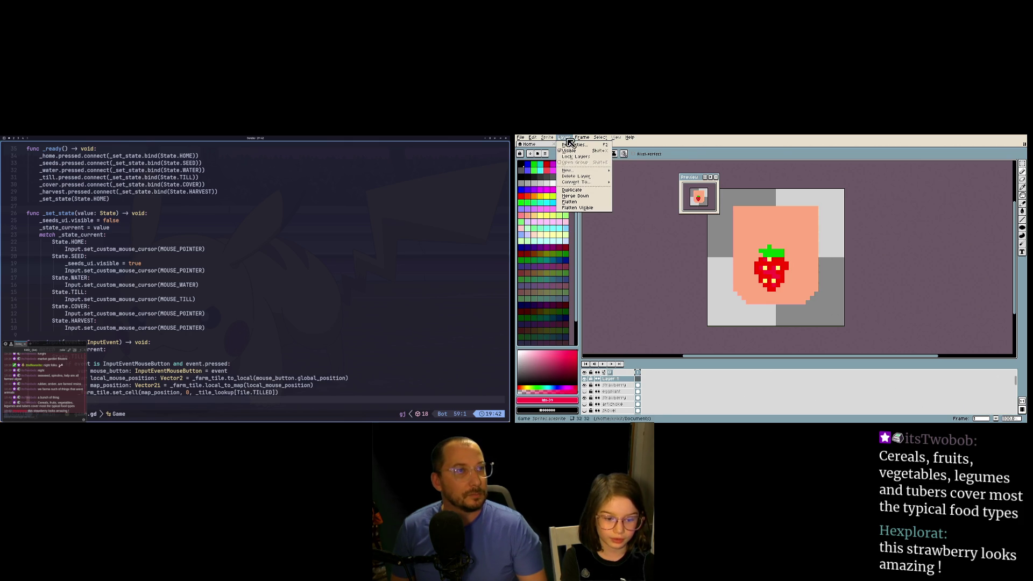
mouse_move(579, 173)
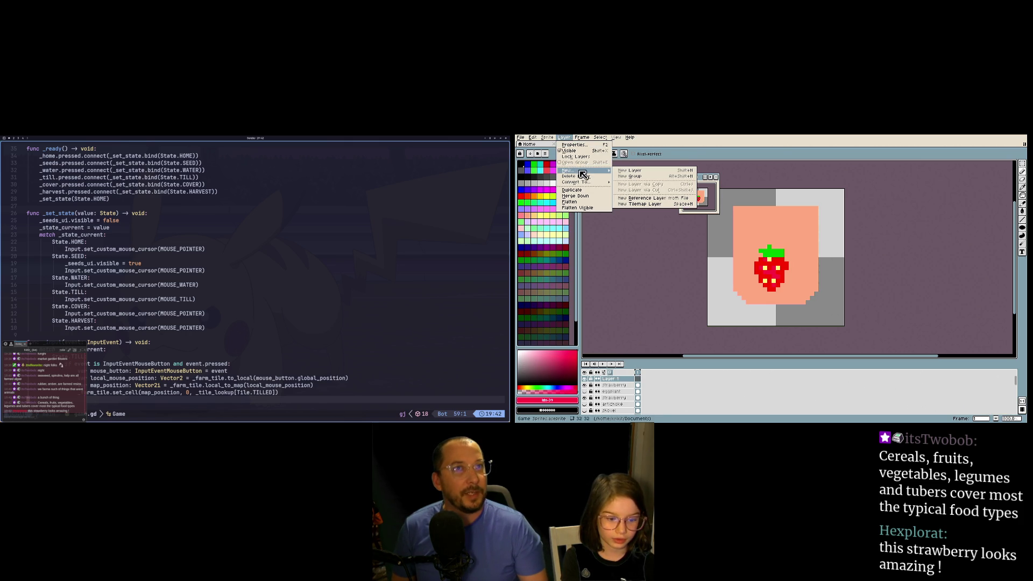
click(633, 171)
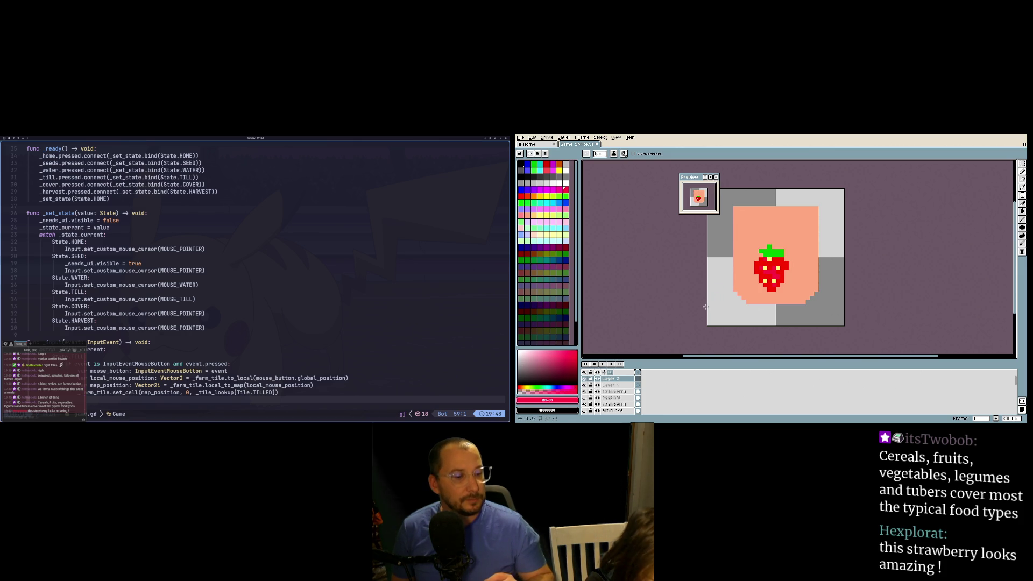
key(shift+n)
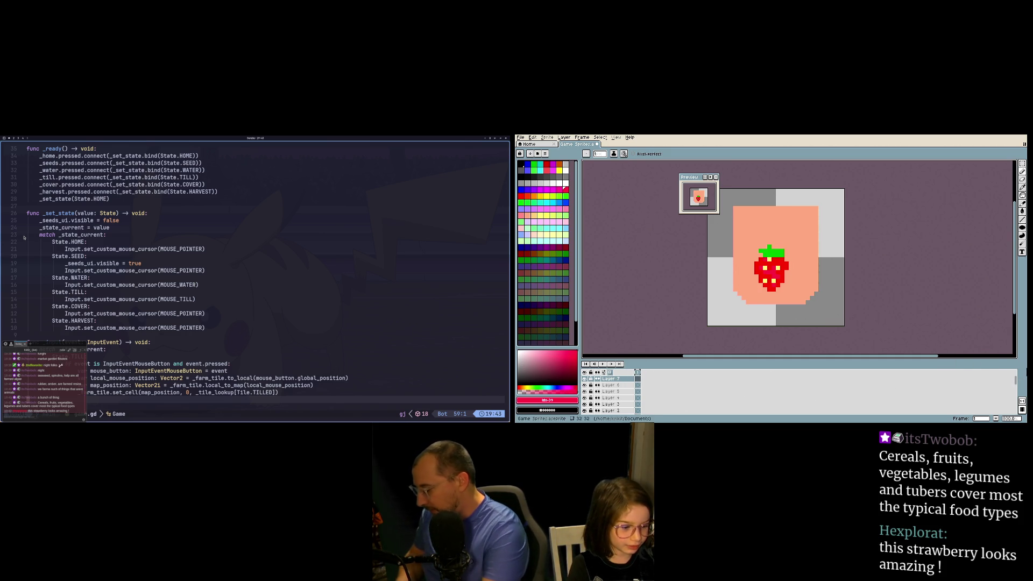
scroll(1019, 388, down, 2)
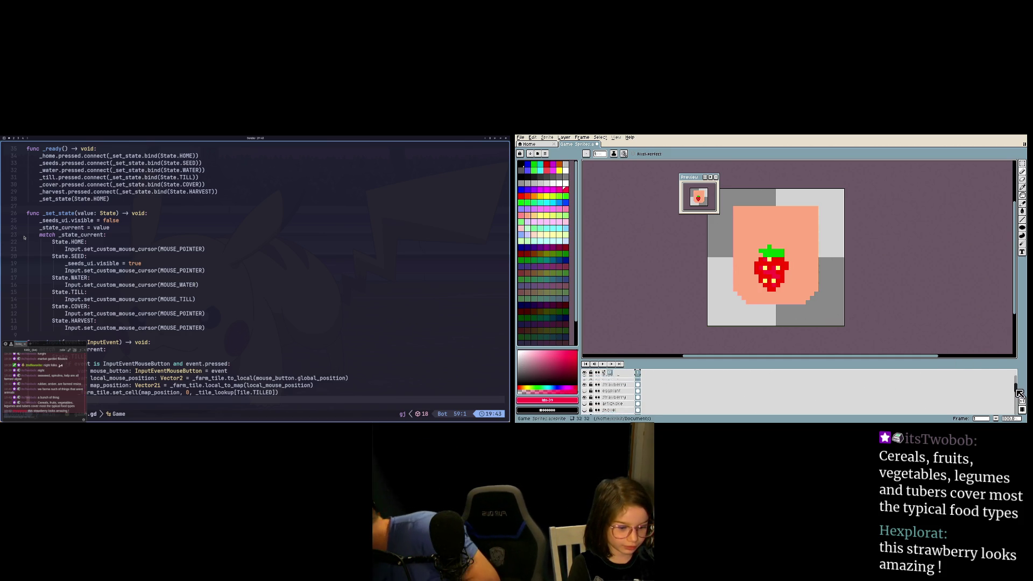
scroll(1020, 391, up, 1)
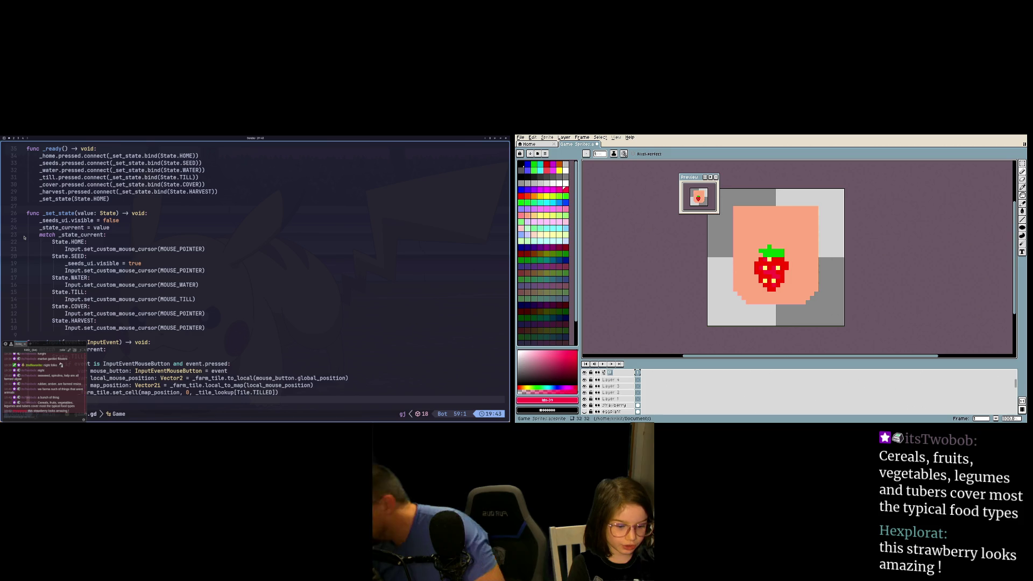
click(618, 399)
Rename the empty Layer 1 to 'cauliflower' in its Layer Properties
double_click(619, 399)
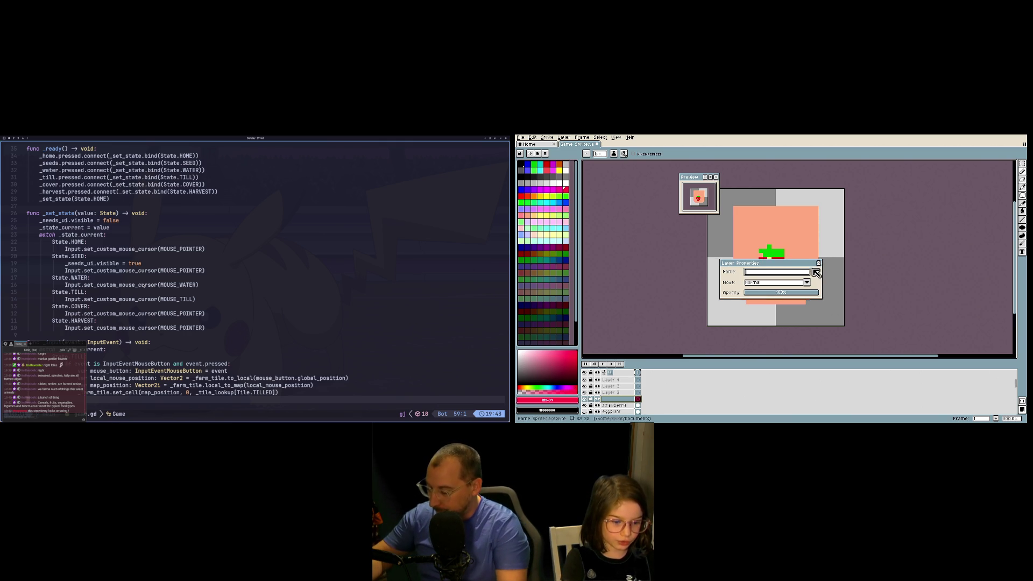
text(ca)
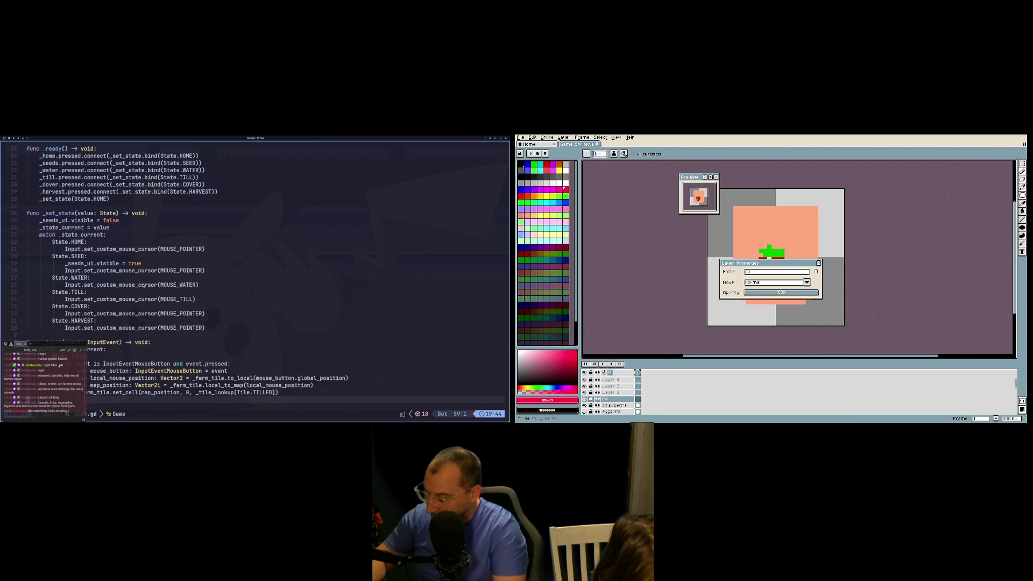
click(764, 273)
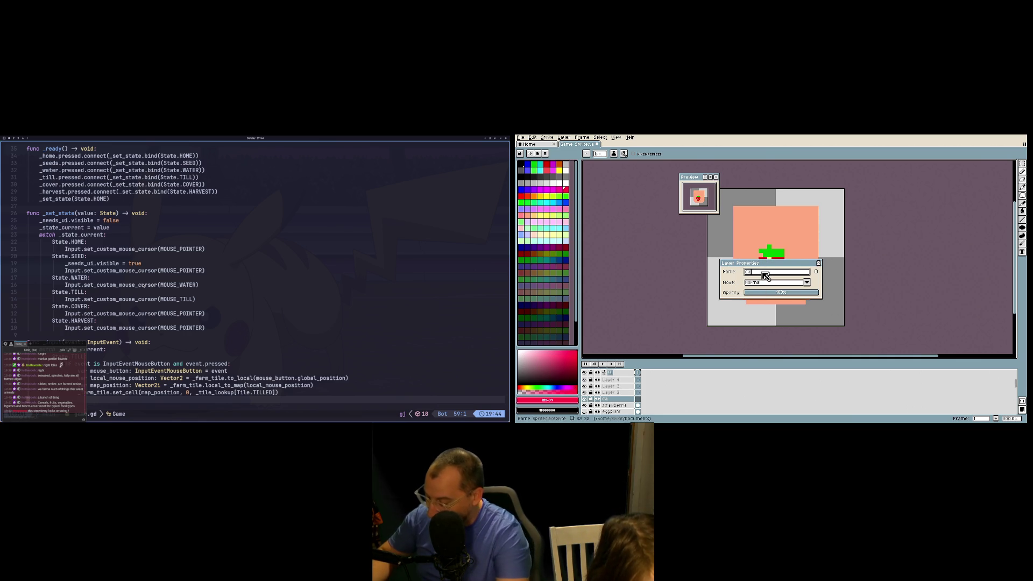
text(ulifillo)
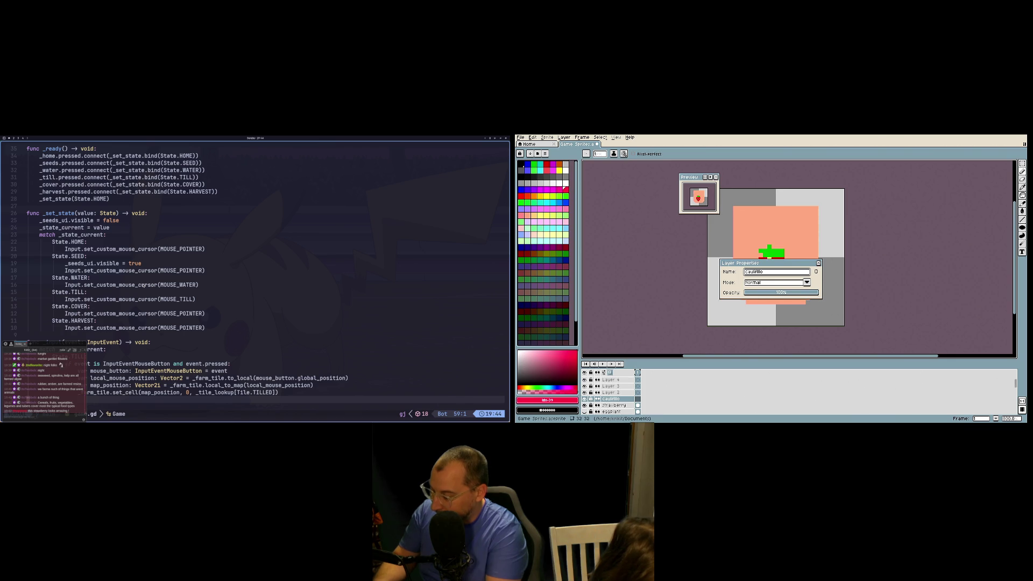
text(wer)
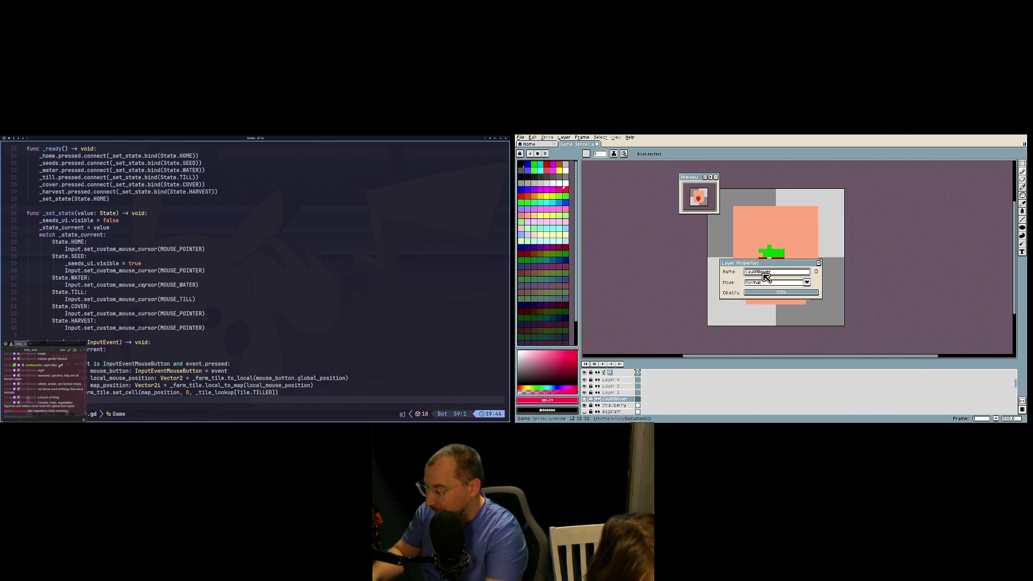
key(Return)
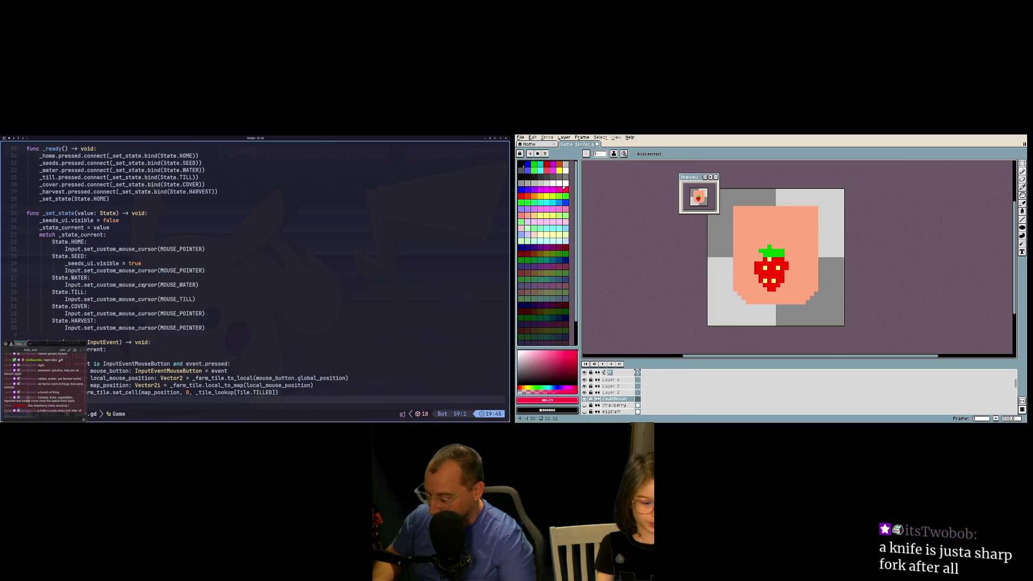
Hide the cauliflower and strawberry layers, with strawberry as the active layer
mouse_move(788, 249)
mouse_down()
mouse_move(796, 269)
mouse_move(792, 248)
mouse_up()
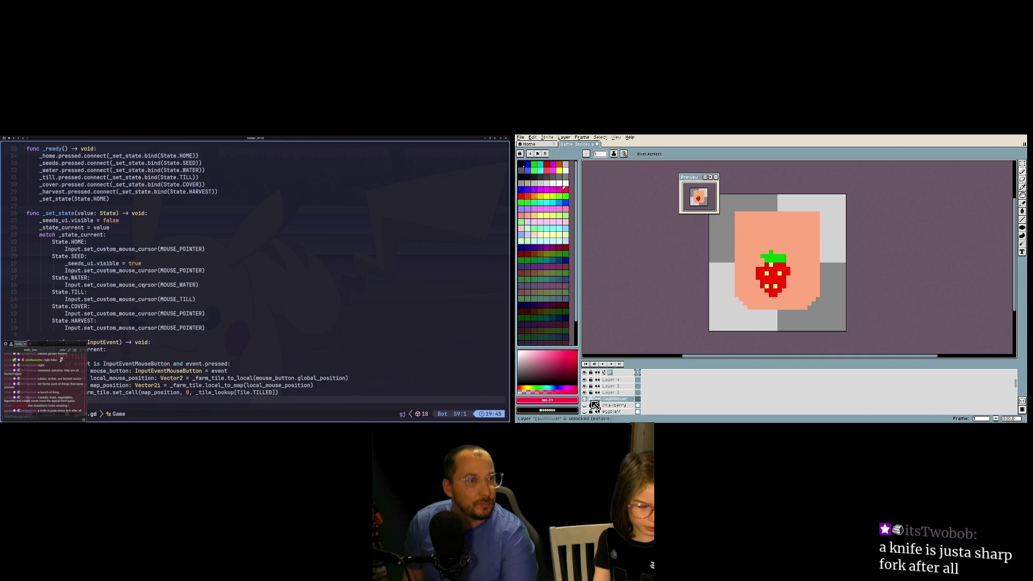
scroll(586, 400, down, 1)
scroll(588, 401, down, 1)
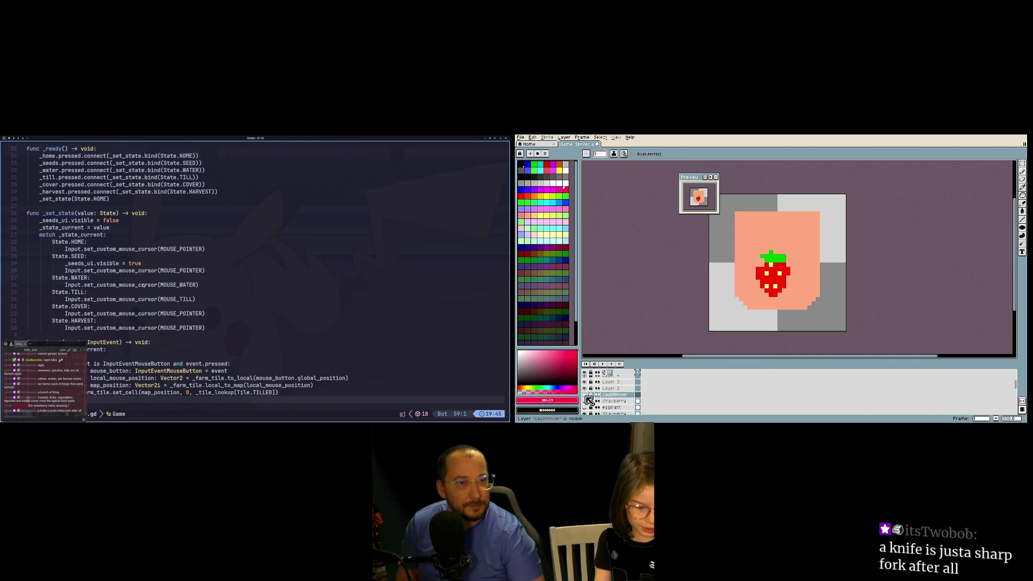
scroll(588, 400, down, 2)
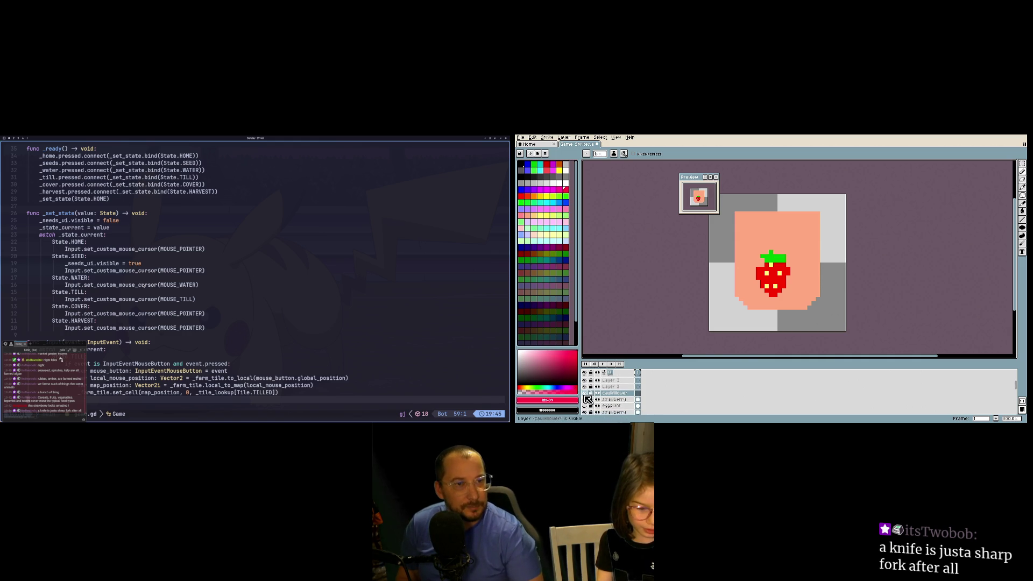
click(586, 394)
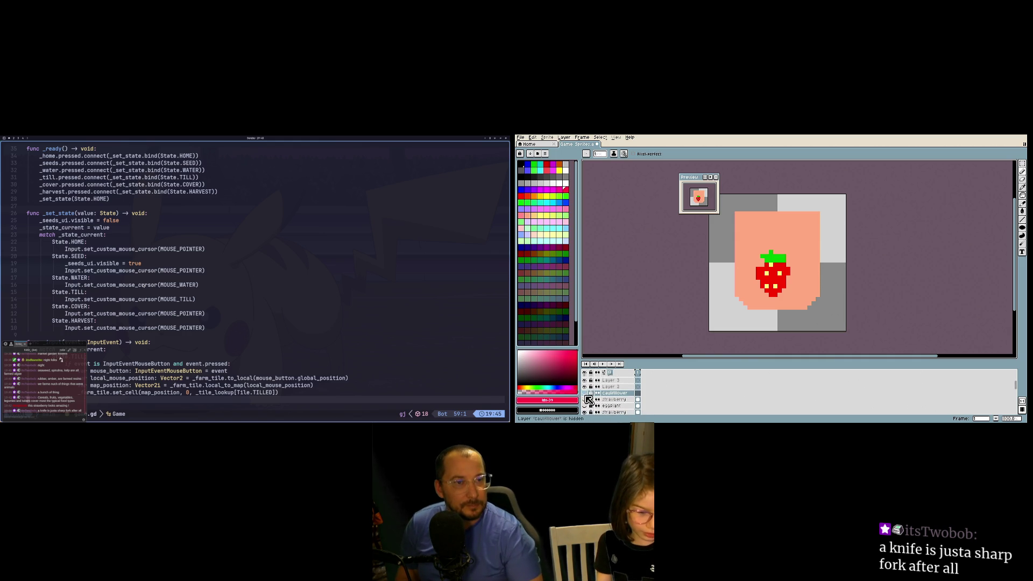
click(586, 399)
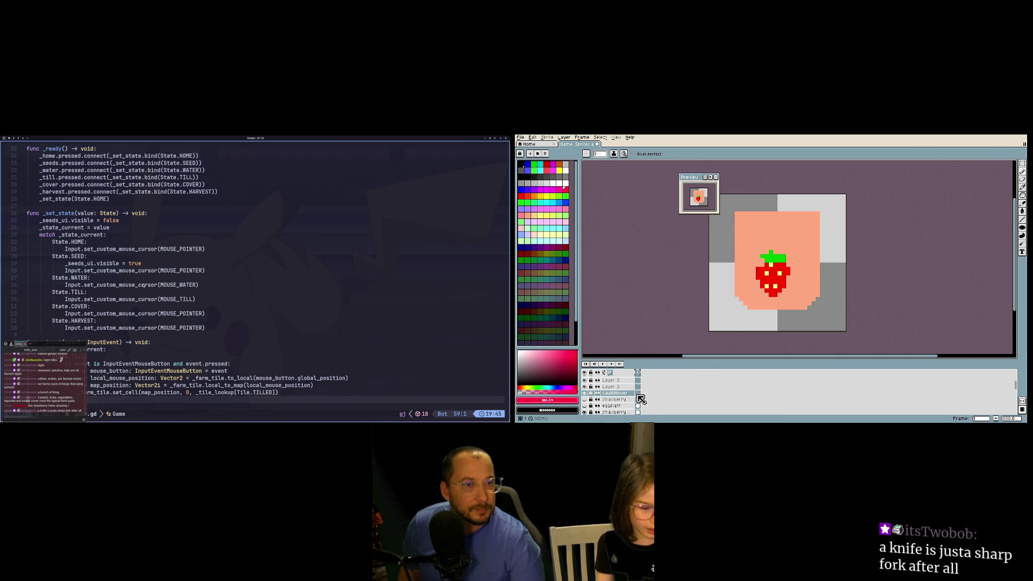
click(616, 400)
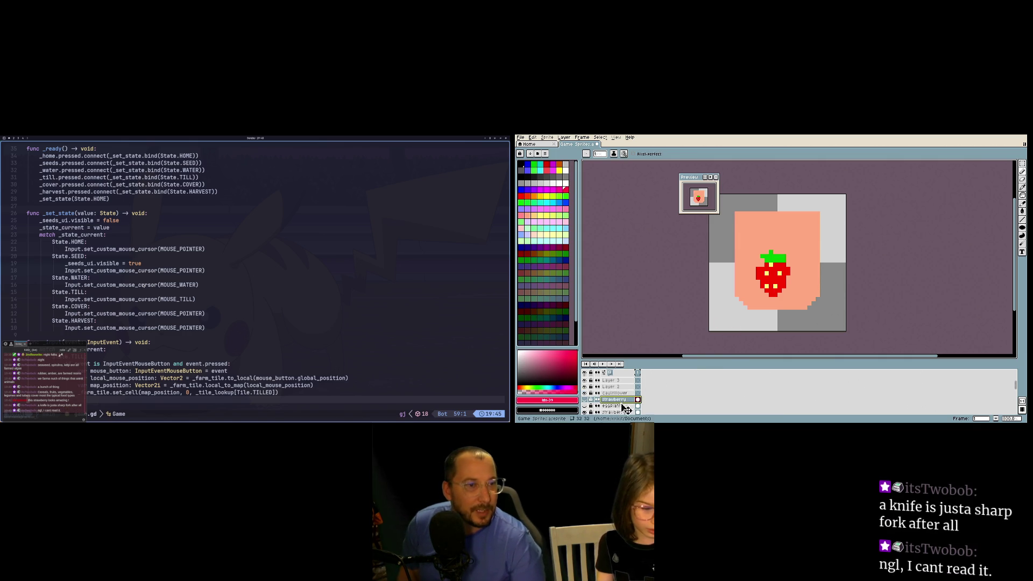
click(586, 412)
click(586, 413)
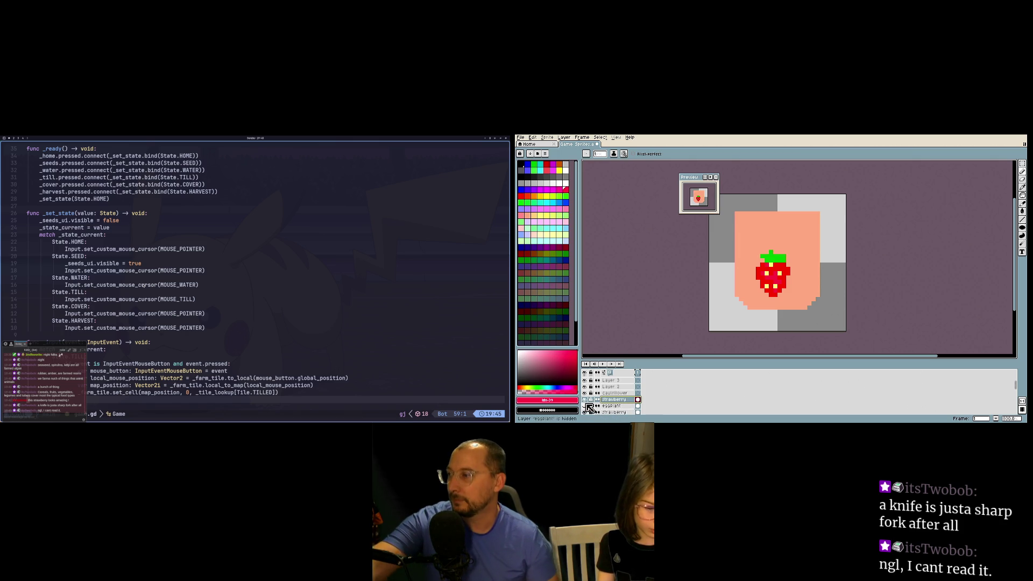
click(585, 412)
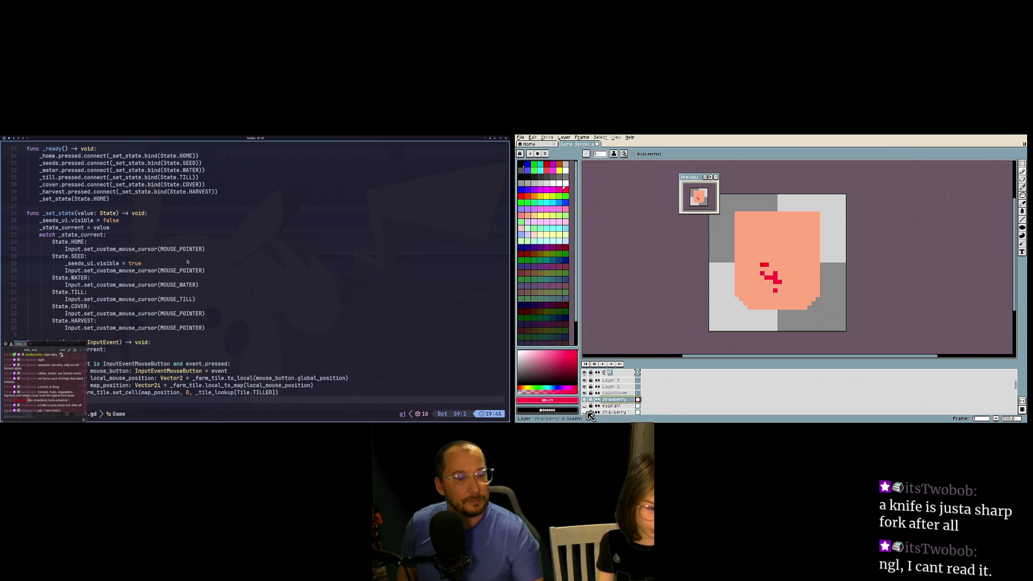
Erase the stray red pixels left on the peach tile
scroll(180, 307, down, 4)
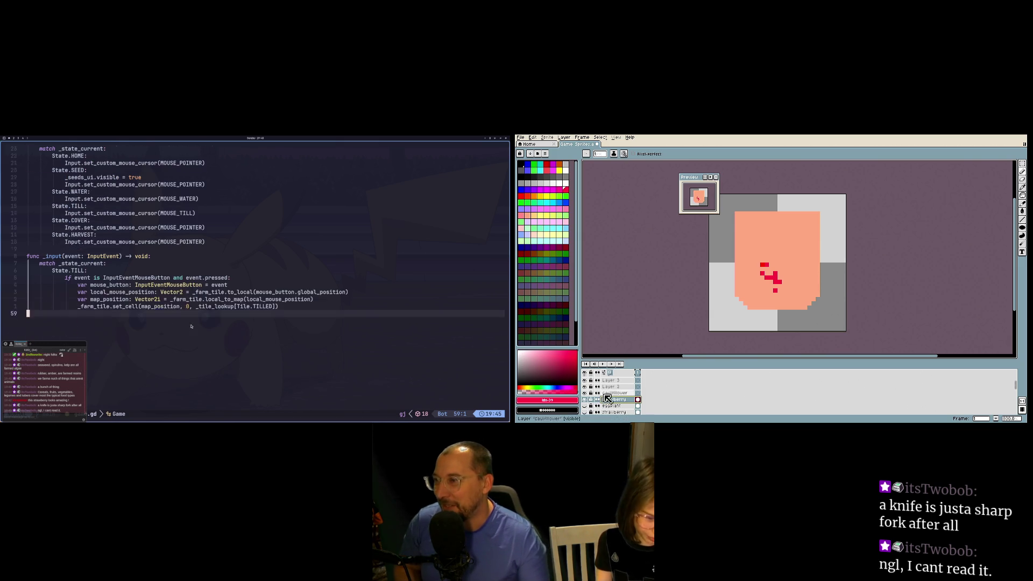
click(788, 281)
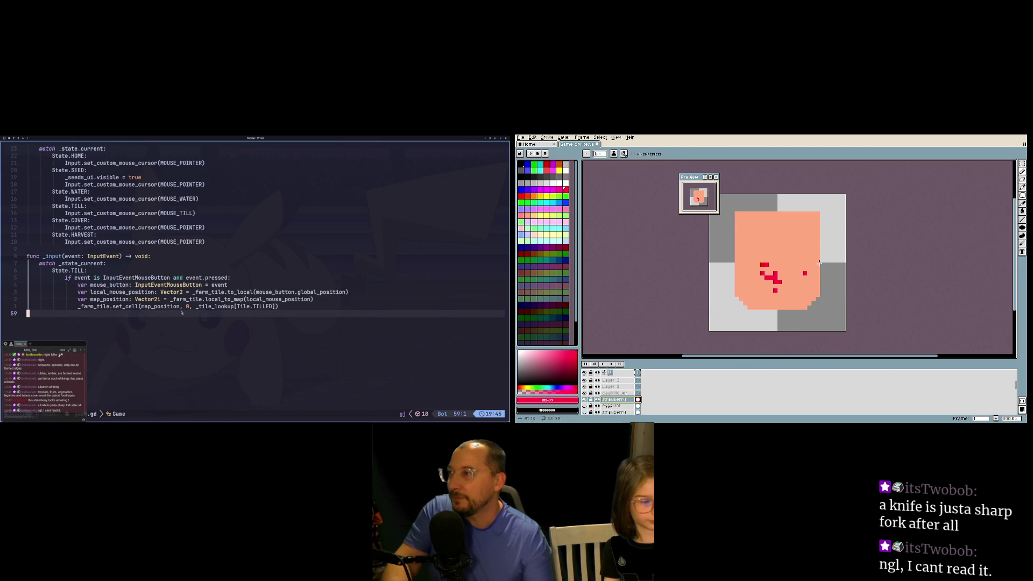
key(F5)
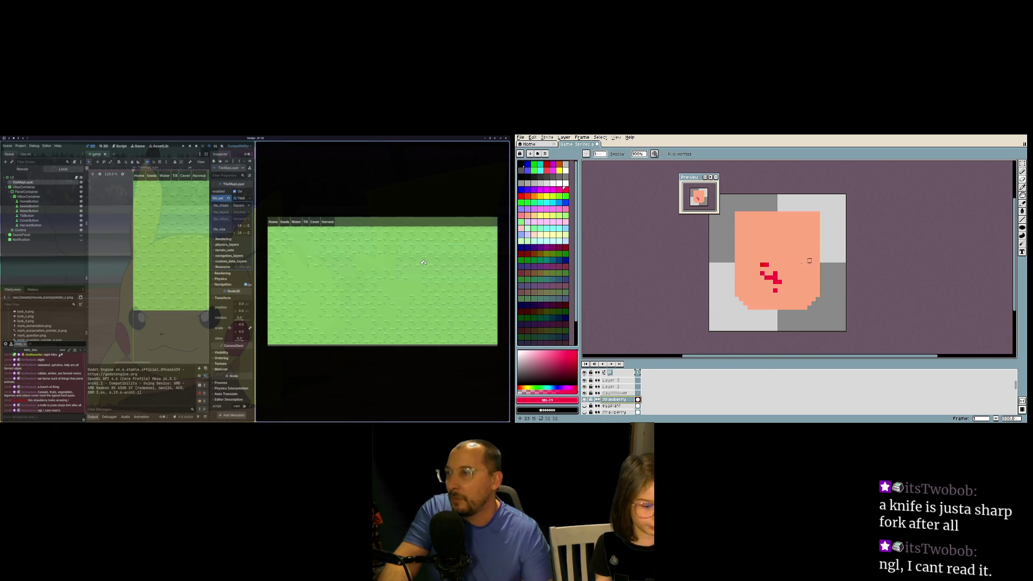
mouse_move(767, 256)
mouse_down()
mouse_move(775, 291)
mouse_move(772, 252)
mouse_up()
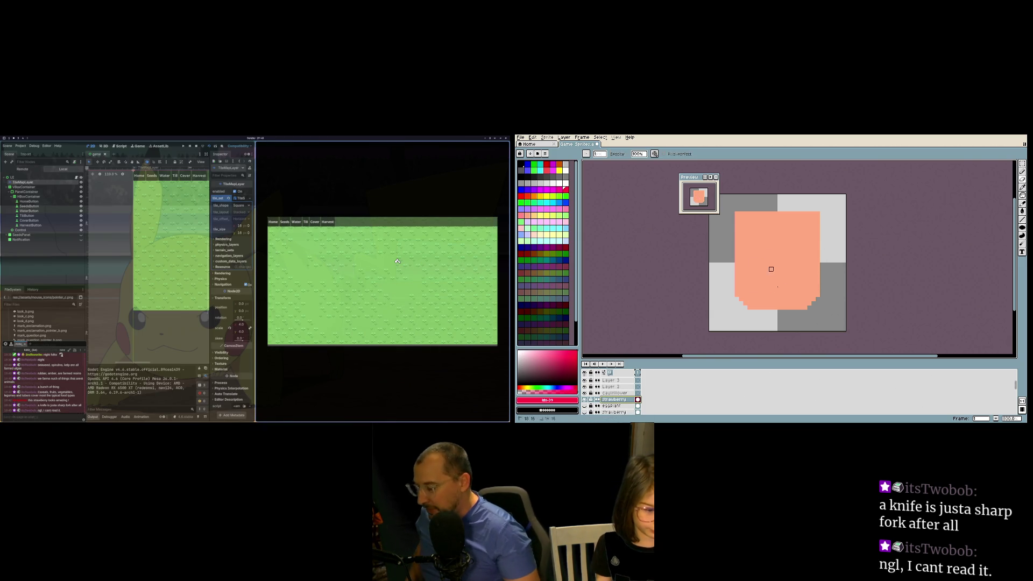
double_click(618, 399)
Open the cauliflower layer's properties and put the cursor in its Name field
click(616, 392)
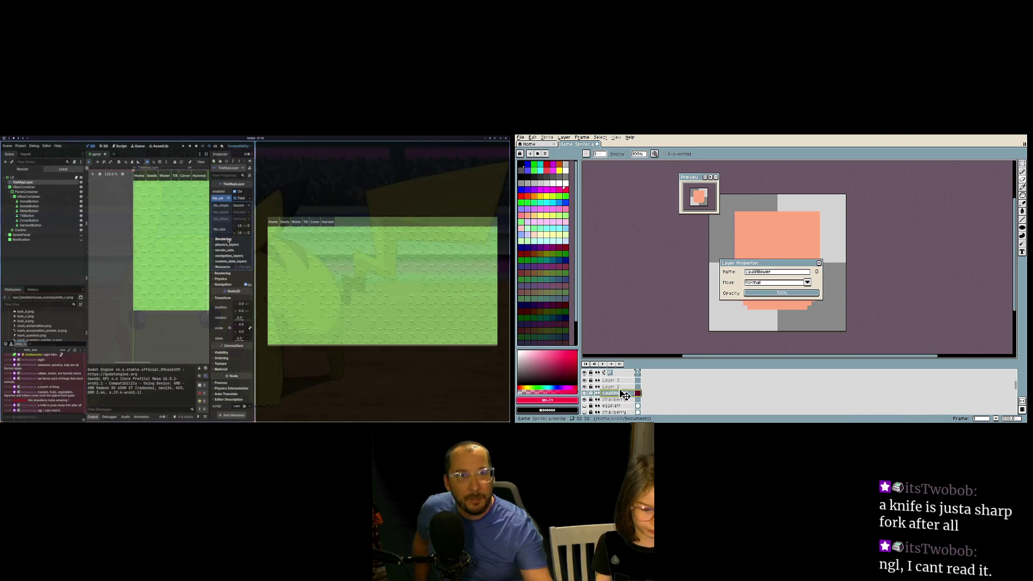
click(764, 273)
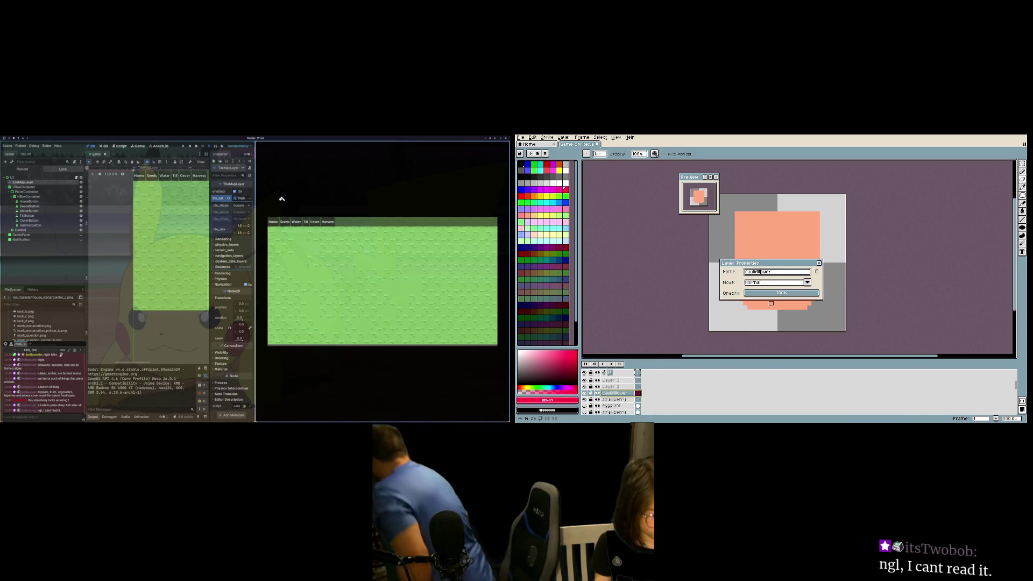
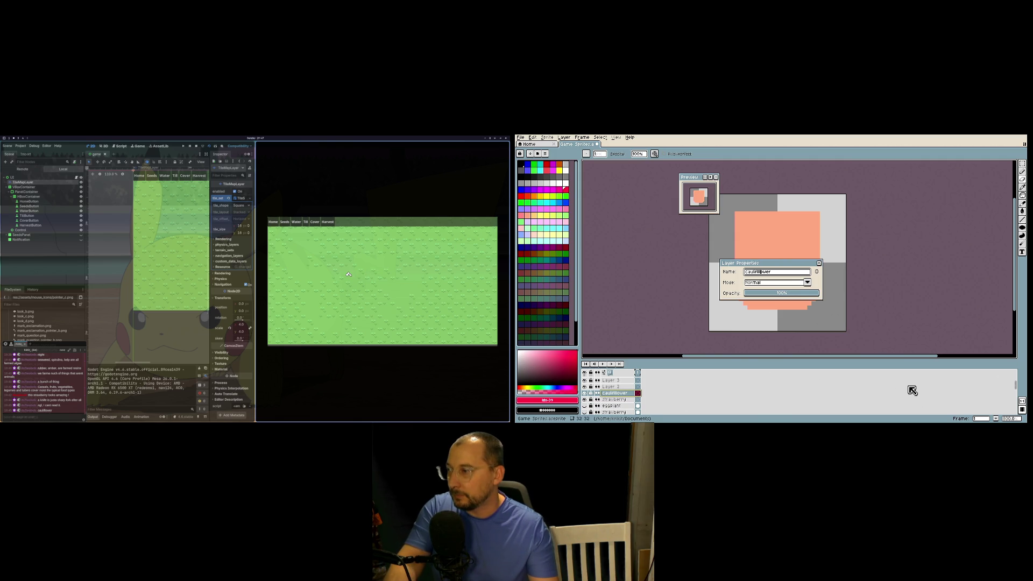
Compare the TileMapLayer set_cell docs with the dashboard, then bring up game.gd in Neovim
key(super+2)
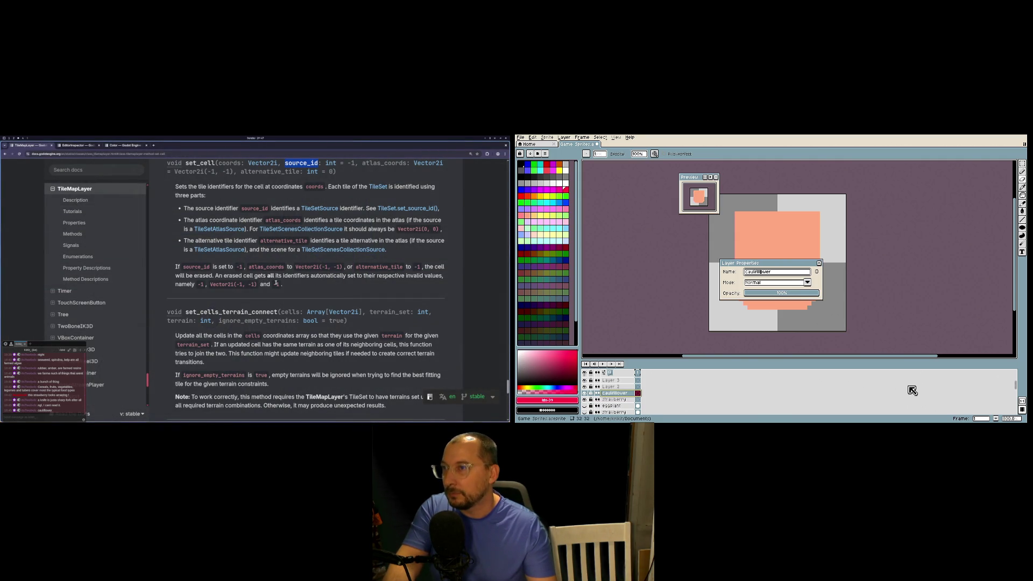
key(super+1)
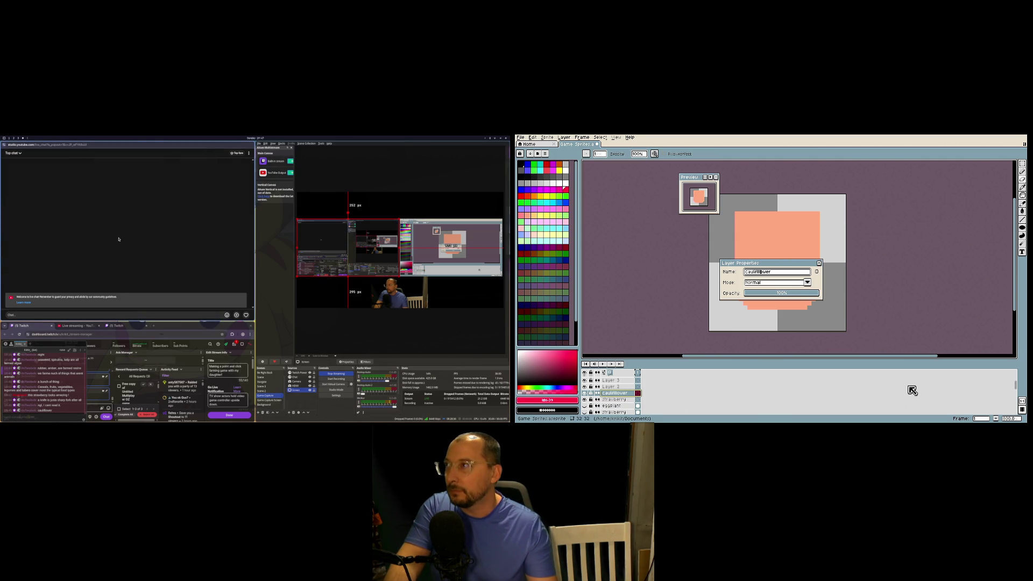
key(super+2)
key(super+1)
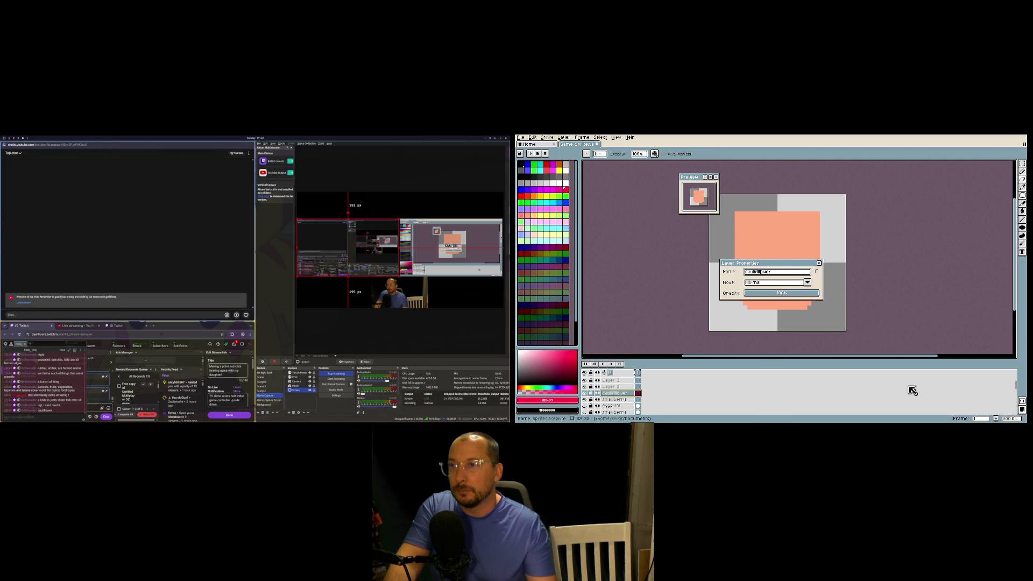
key(super+2)
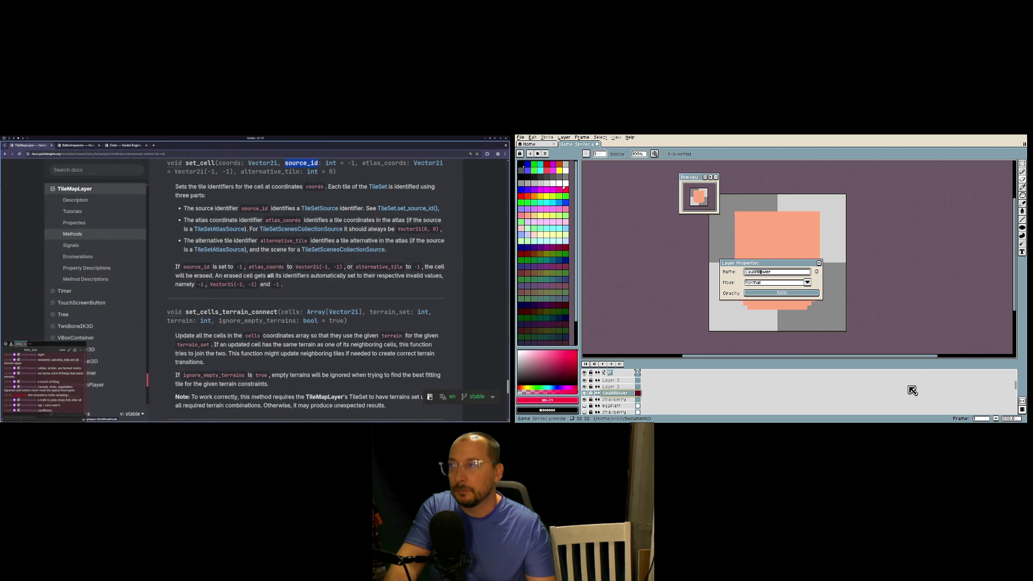
key(super+1)
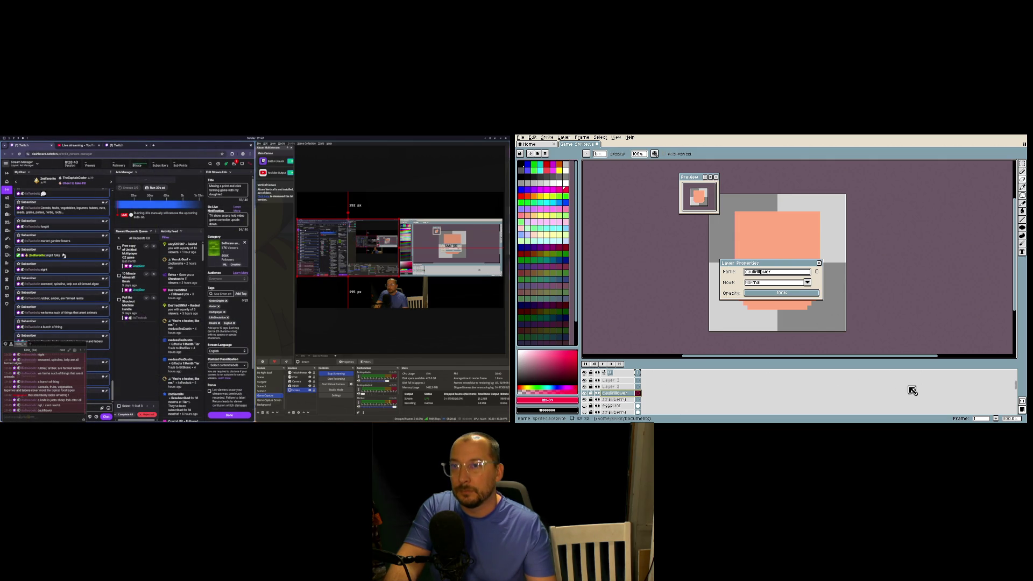
key(super+2)
key(super+1)
key(super+3)
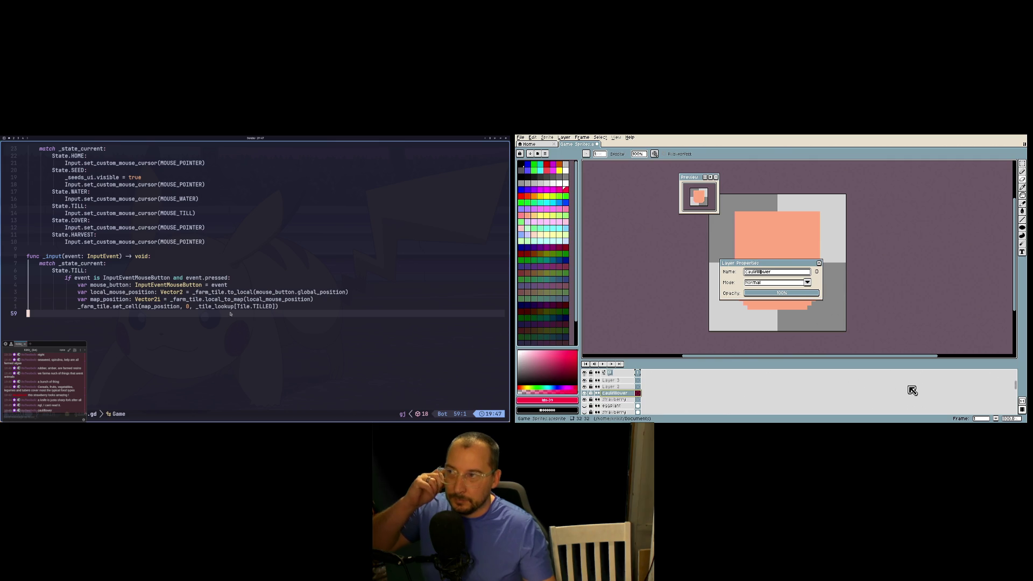
Scroll up through game.gd's exports, skim the TileMapLayer methods page, and return to Godot
scroll(244, 310, up, 9)
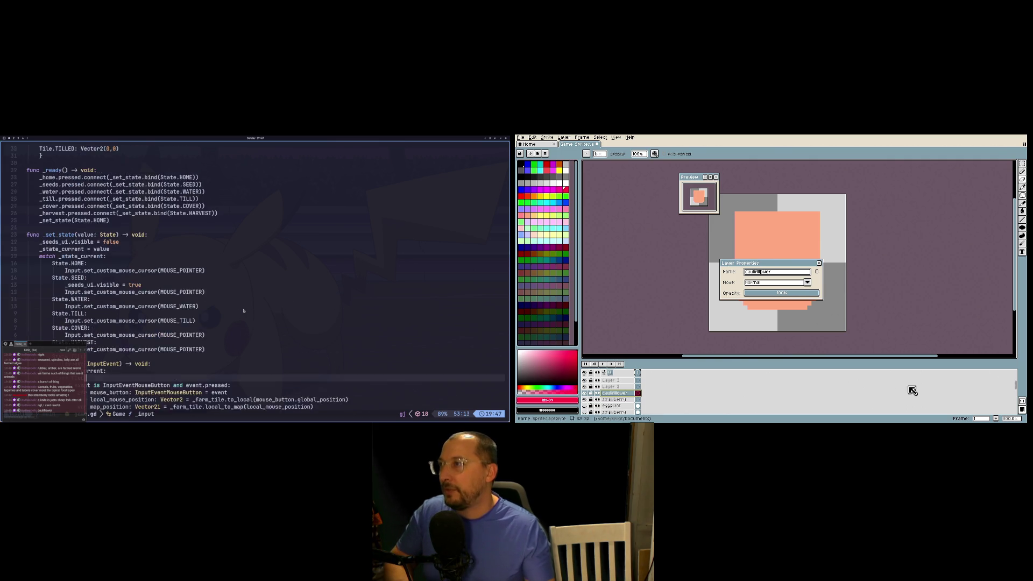
scroll(243, 311, up, 1)
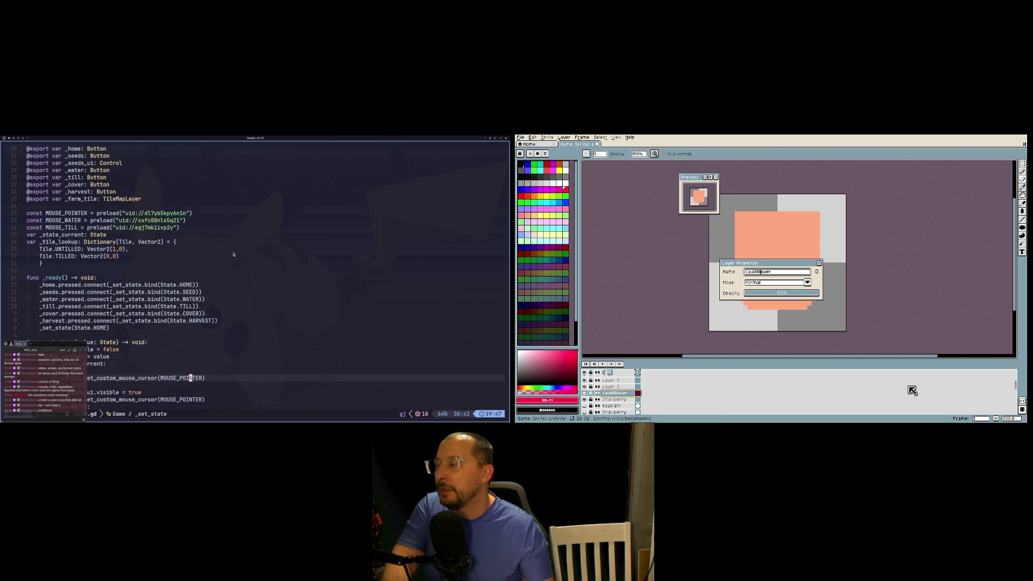
key(k)
key(k)
key(k)
key(super+2)
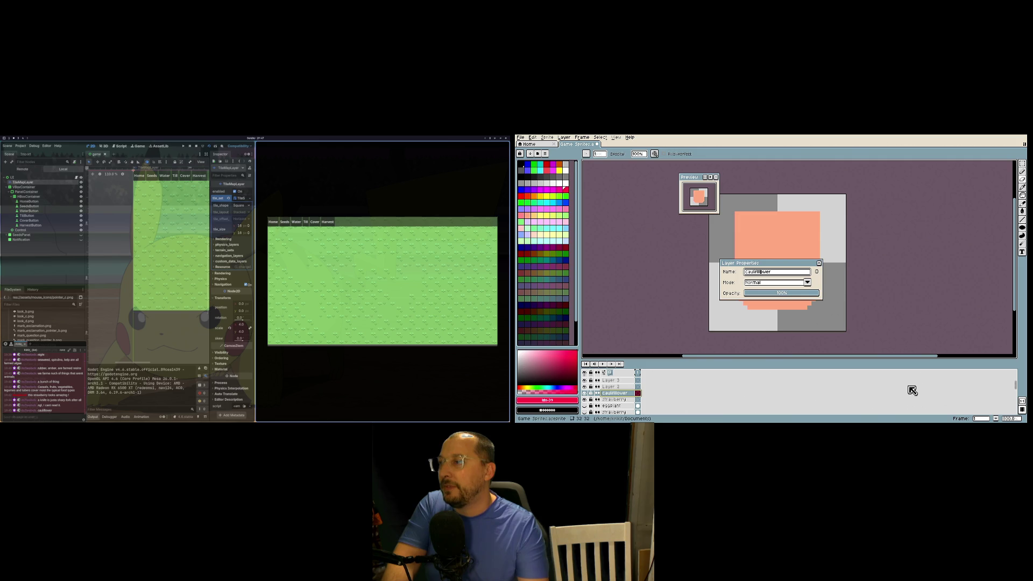
key(super+3)
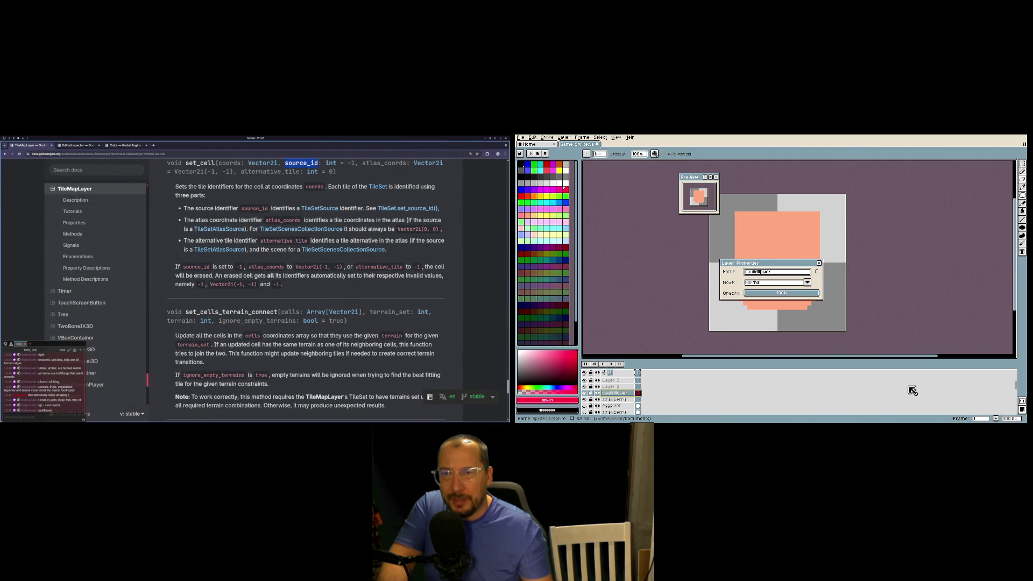
key(Home)
key(Page_Down)
key(Page_Down)
key(Page_Down)
key(super+2)
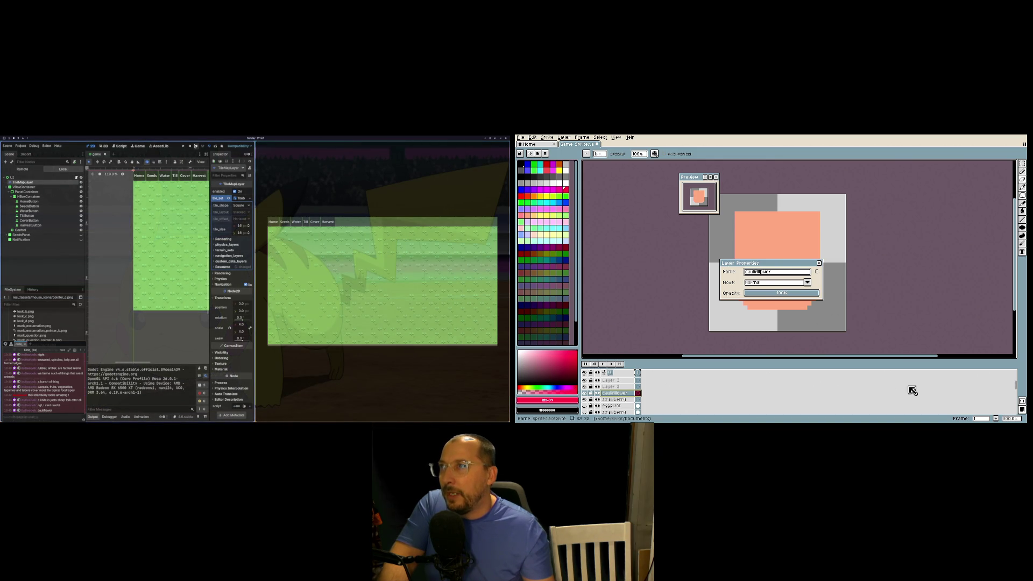
Stop the game and add a custom data layer, left as type Any, to the TileMapLayer's TileSet
click(195, 147)
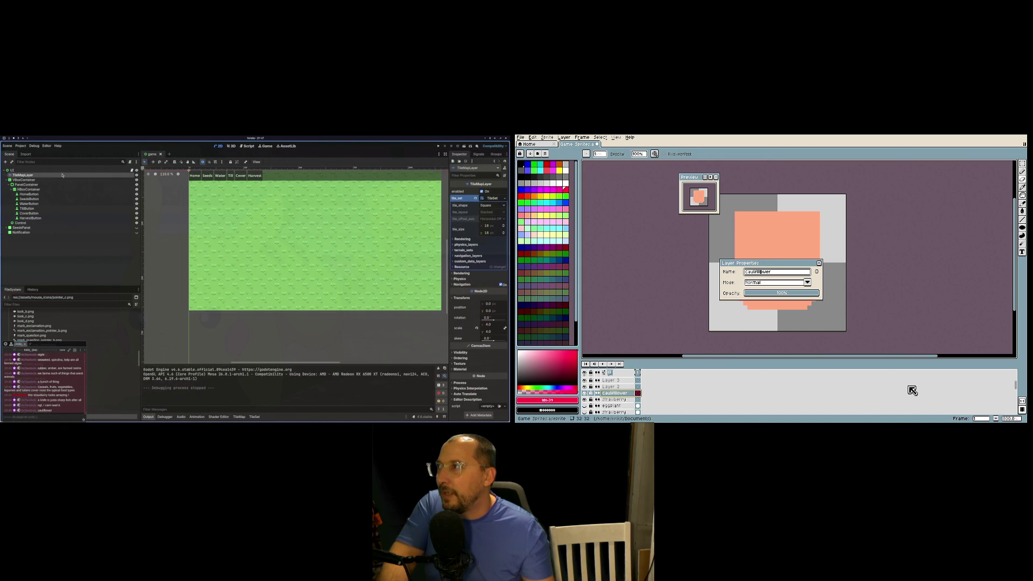
click(81, 179)
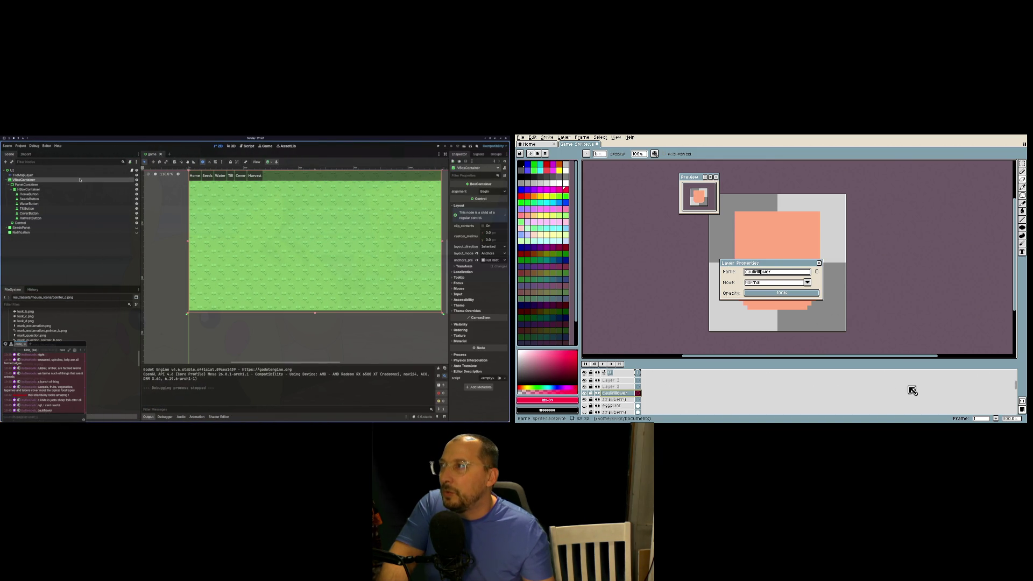
click(84, 176)
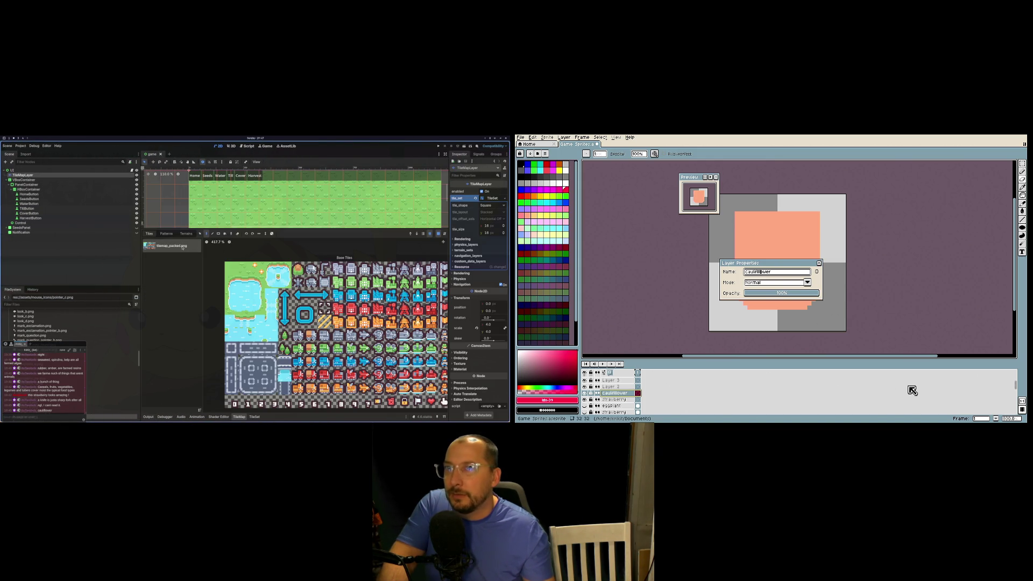
click(470, 262)
click(481, 268)
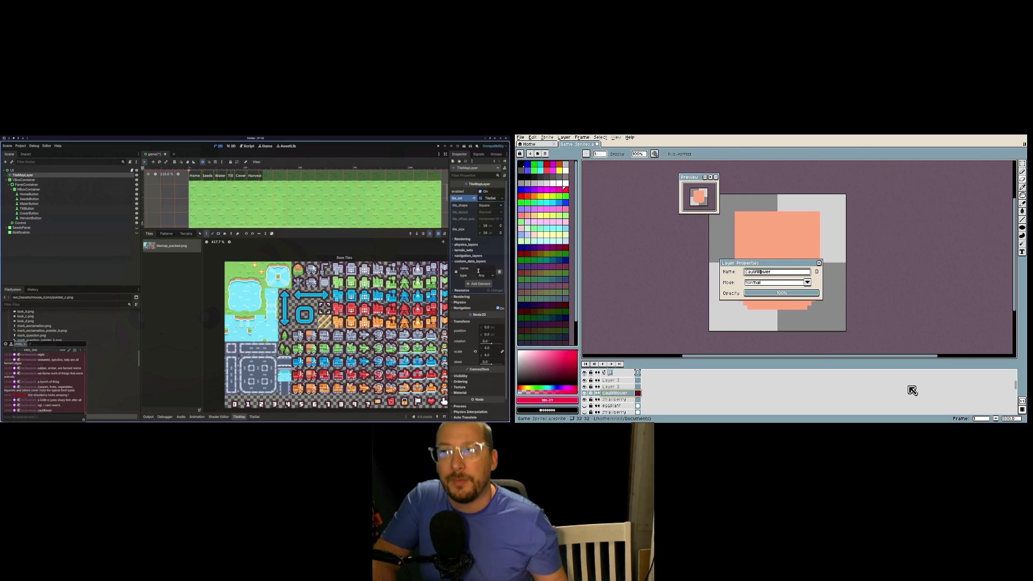
click(481, 273)
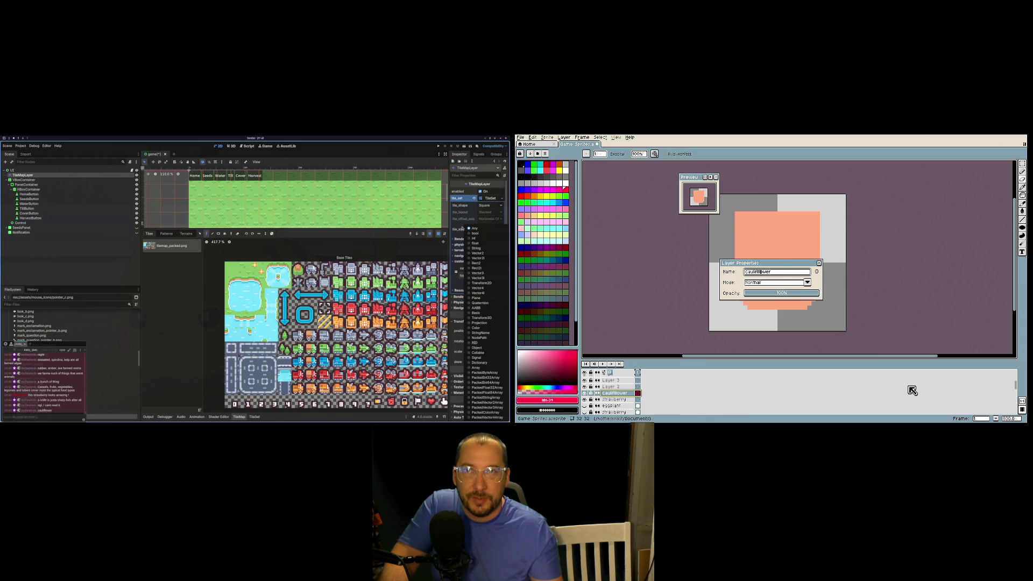
click(460, 232)
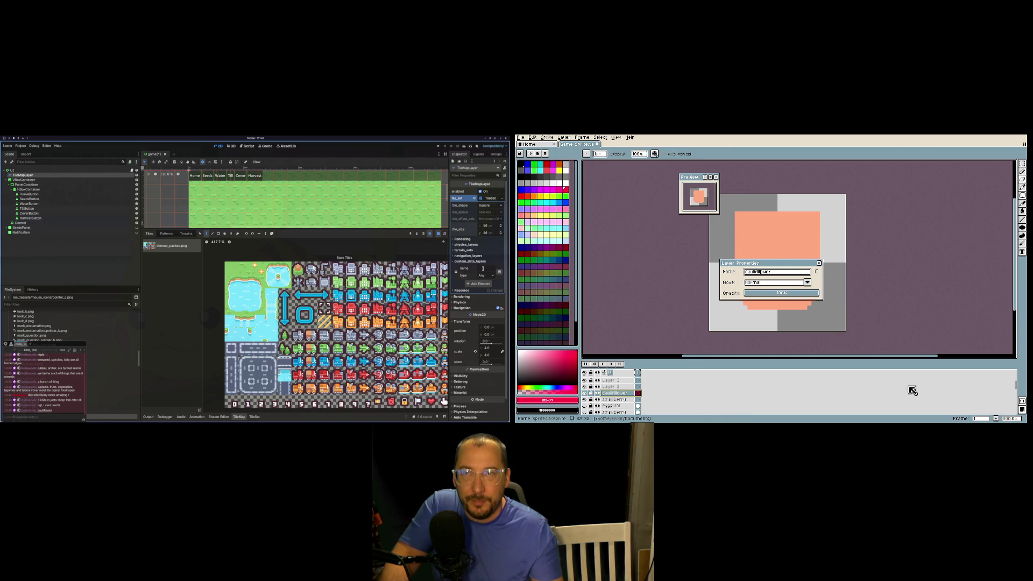
key(alt+Tab)
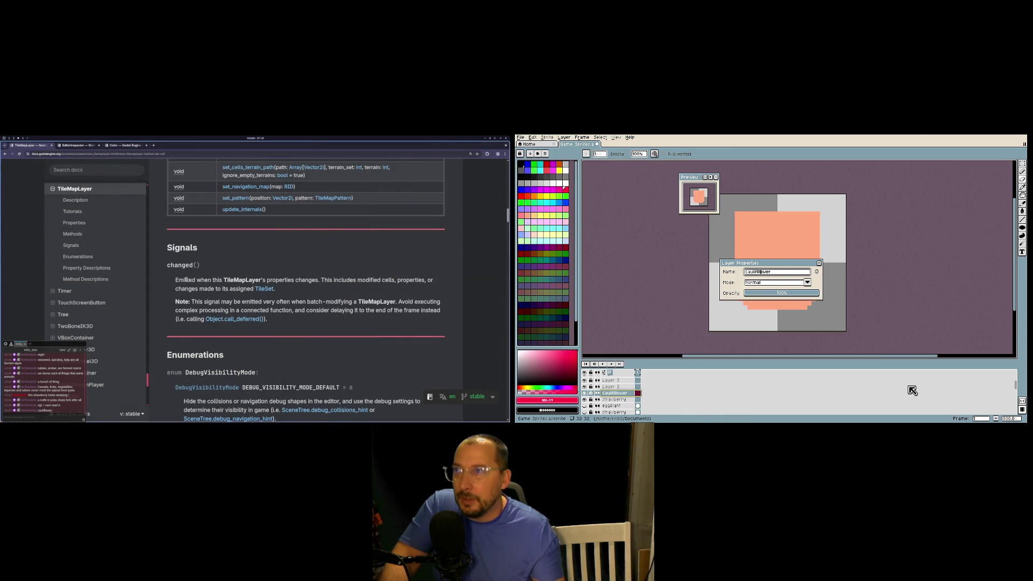
Search the TileMapLayer page for 'custom' to locate get_custom_data
scroll(184, 279, up, 5)
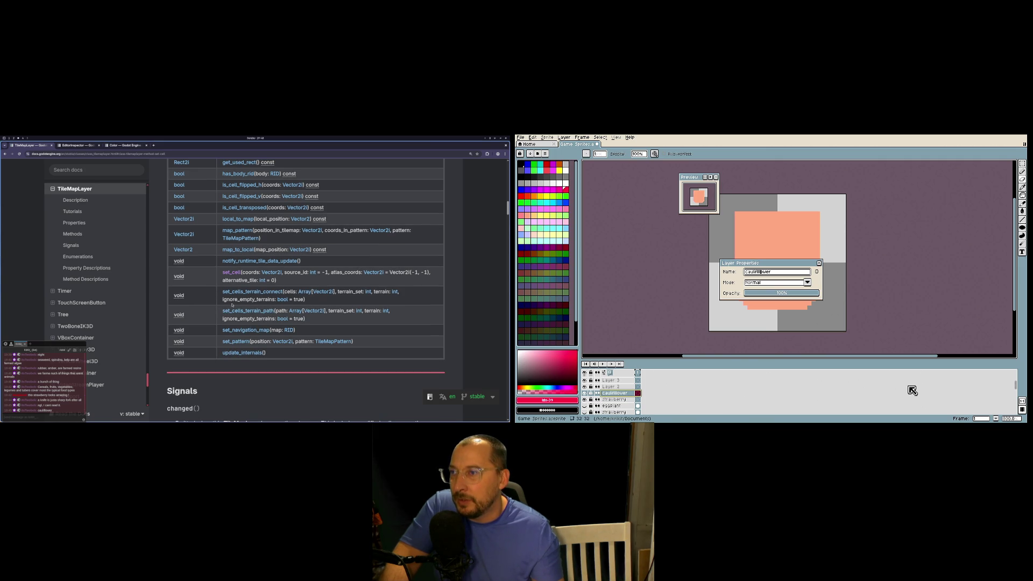
click(224, 336)
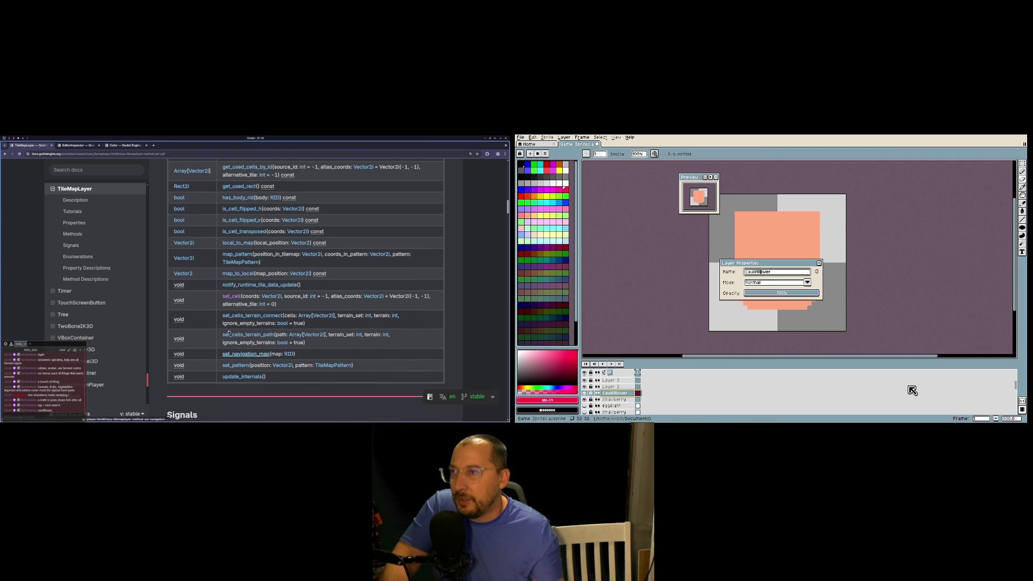
key(alt+Tab)
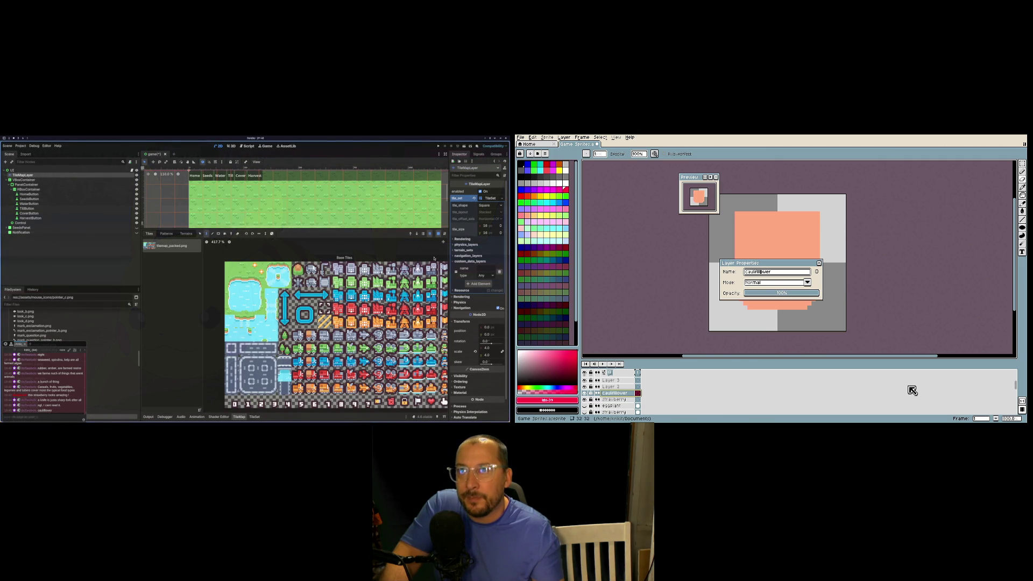
key(alt+Tab)
key(alt+Tab)
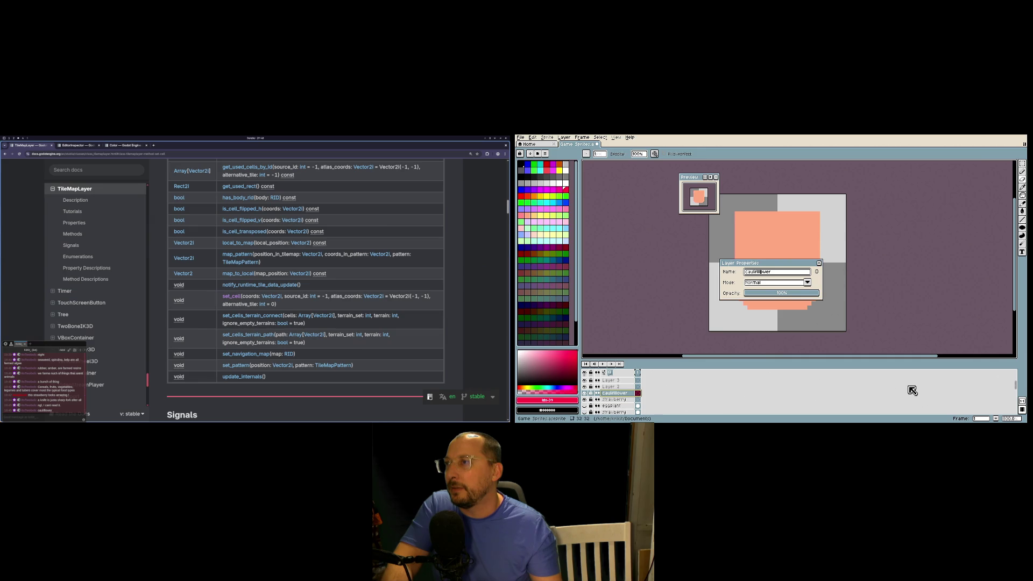
key(ctrl+f)
key(Return)
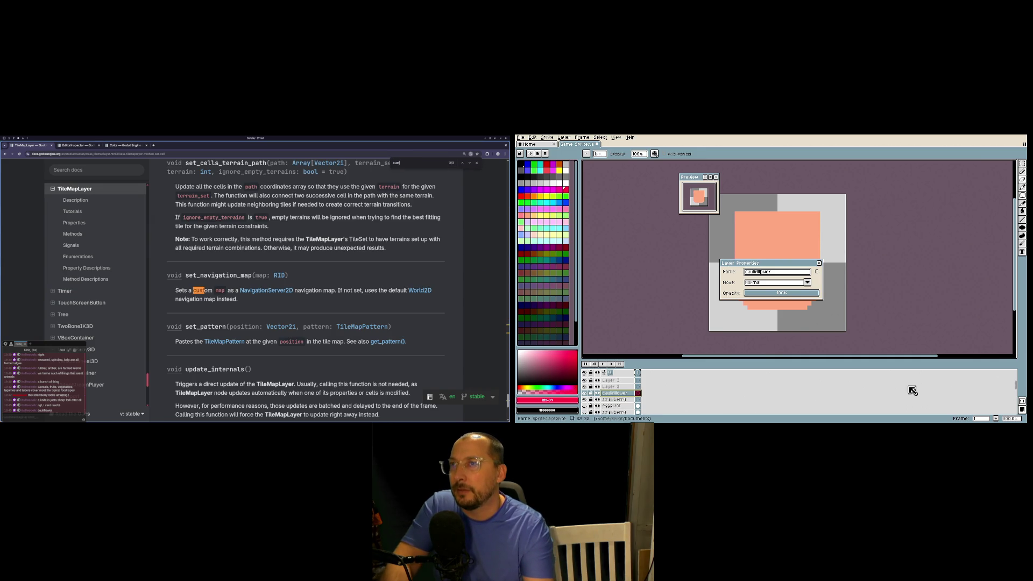
key(Return)
text(-)
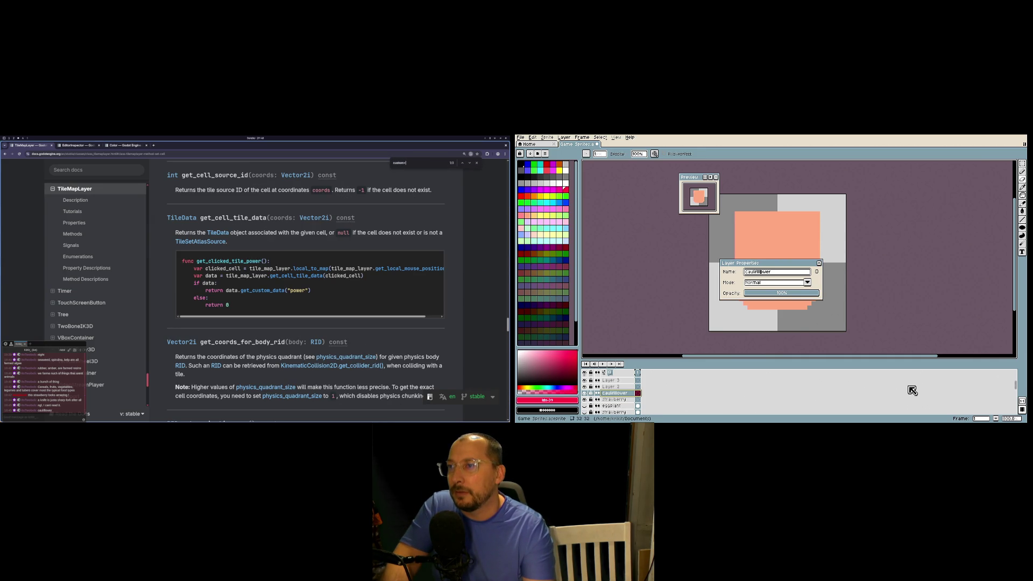
key(BackSpace)
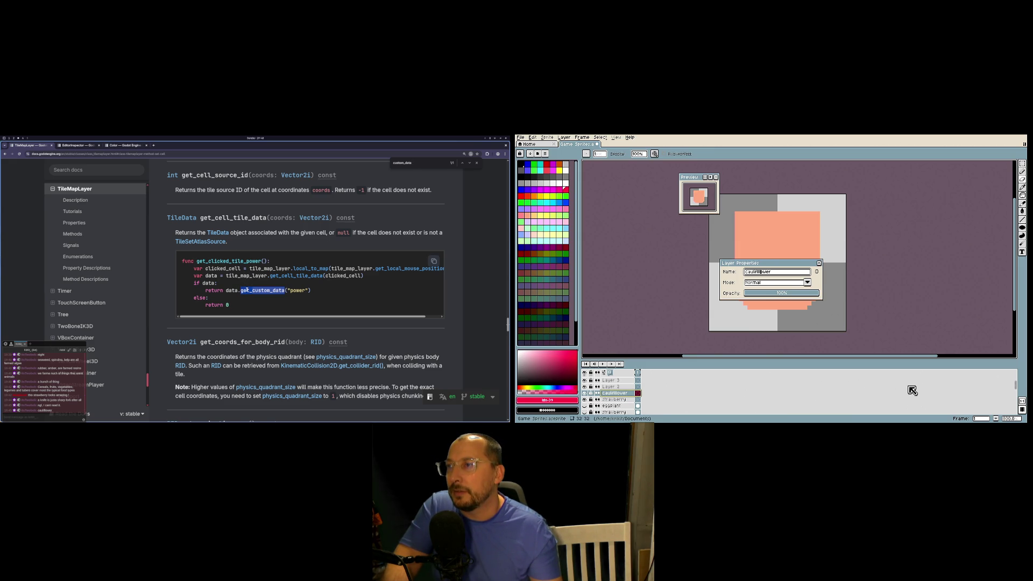
Highlight get_custom_data and get_cell_tile_data in the example, then open the TileData reference
double_click(247, 290)
click(248, 290)
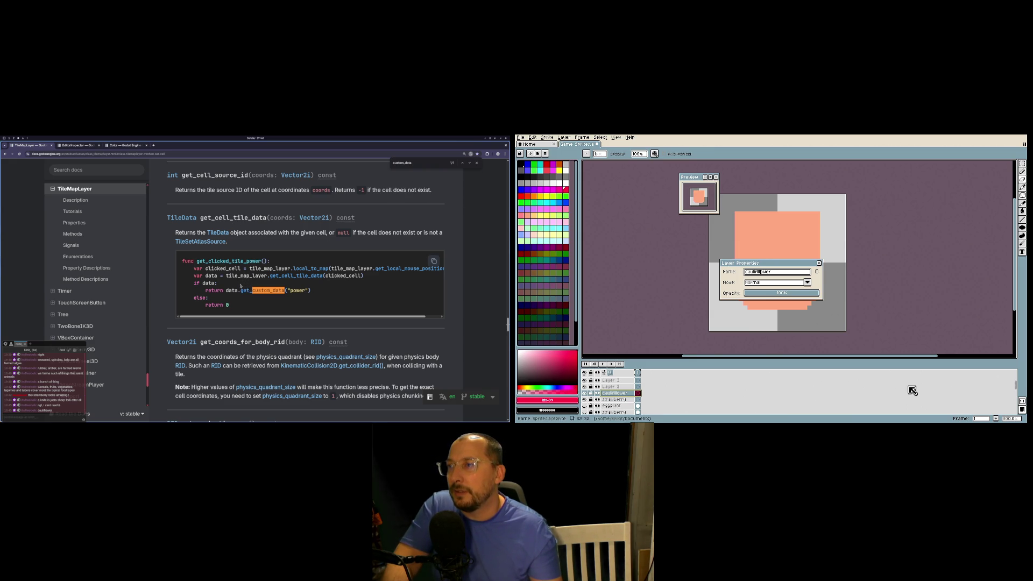
double_click(282, 275)
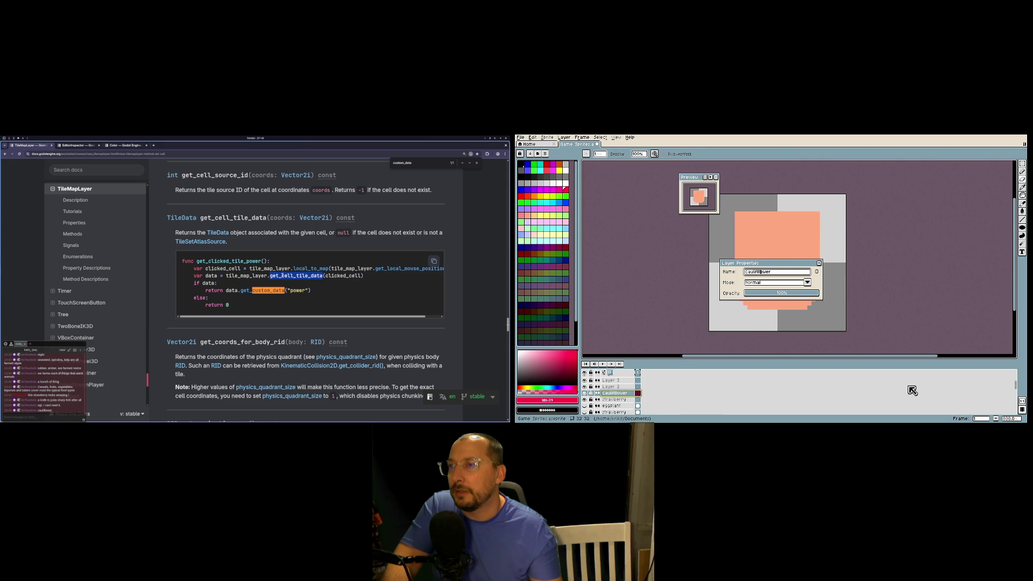
click(181, 217)
scroll(215, 243, down, 5)
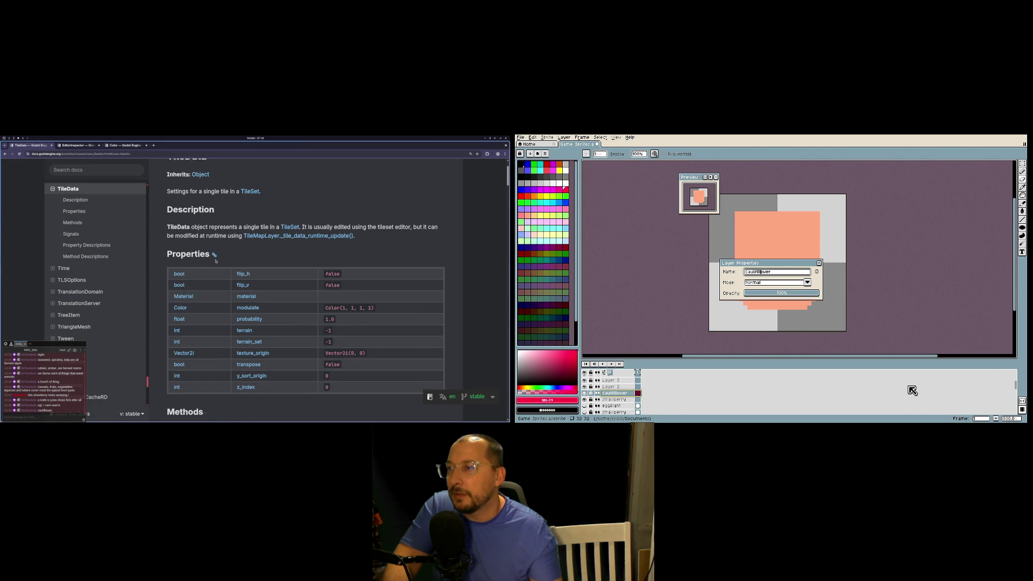
Scan TileData's Methods table and read the set_custom_data description
scroll(216, 261, down, 5)
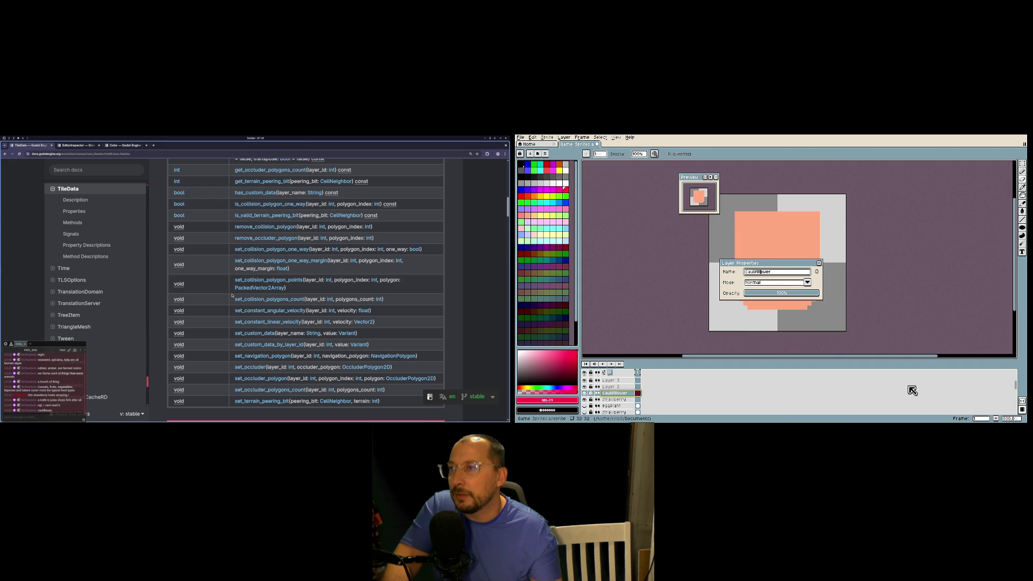
scroll(235, 275, up, 2)
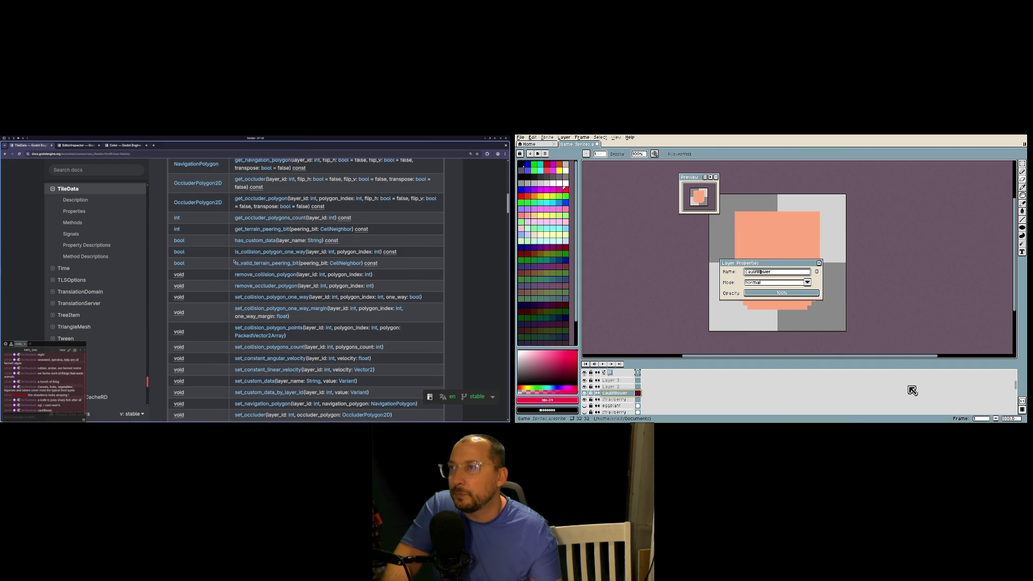
scroll(234, 262, down, 2)
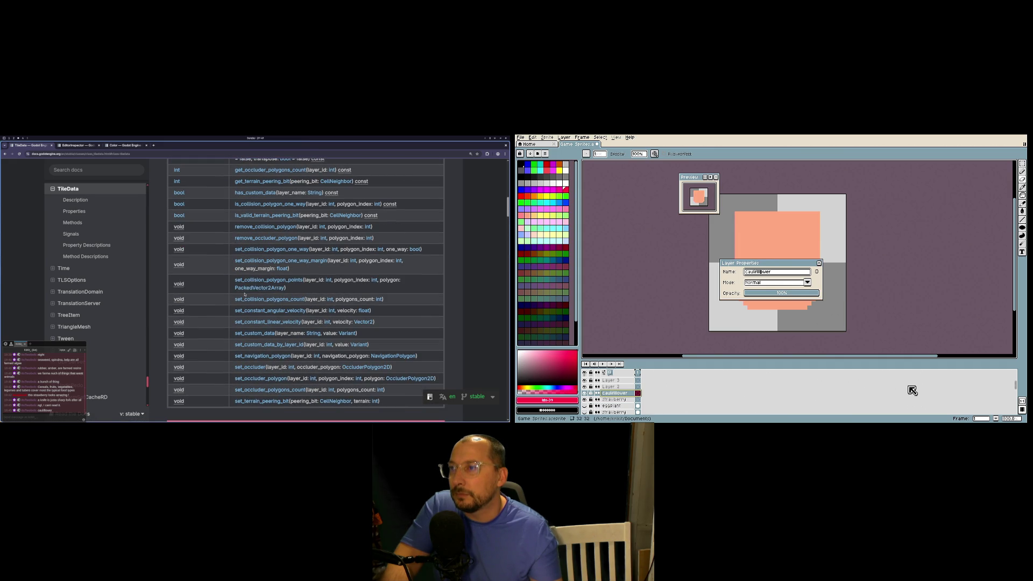
scroll(253, 266, up, 9)
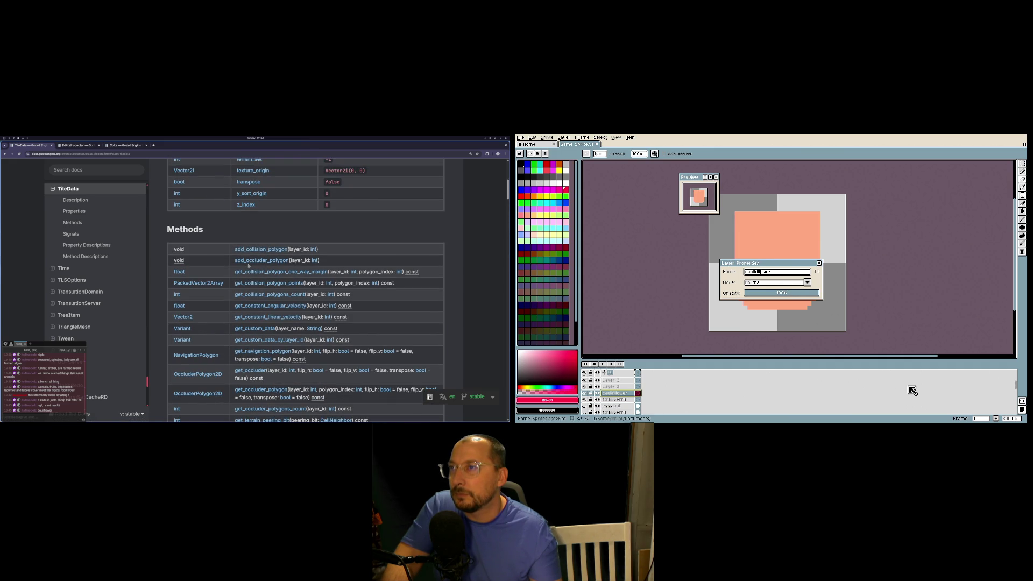
scroll(249, 278, down, 4)
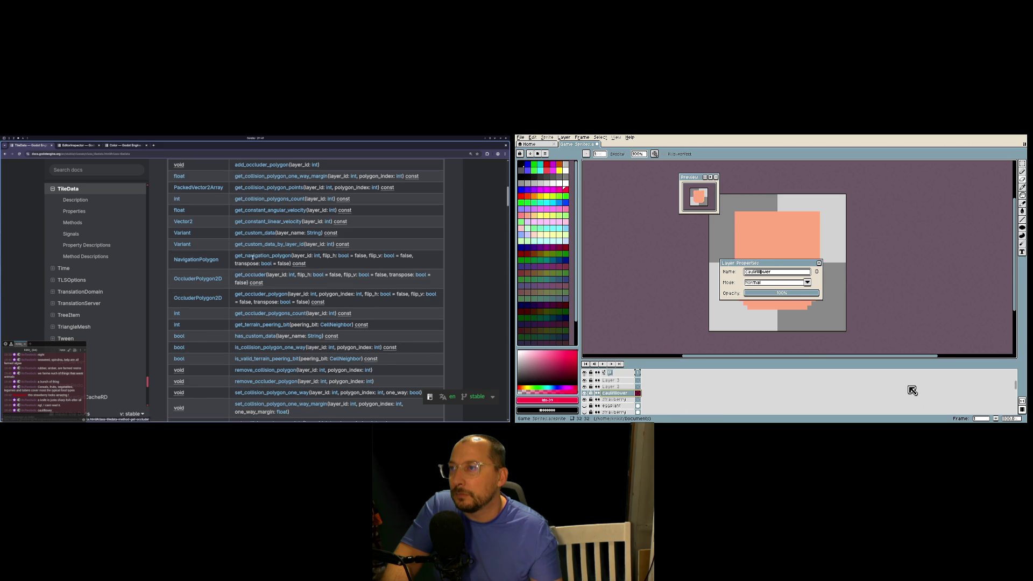
scroll(257, 235, down, 4)
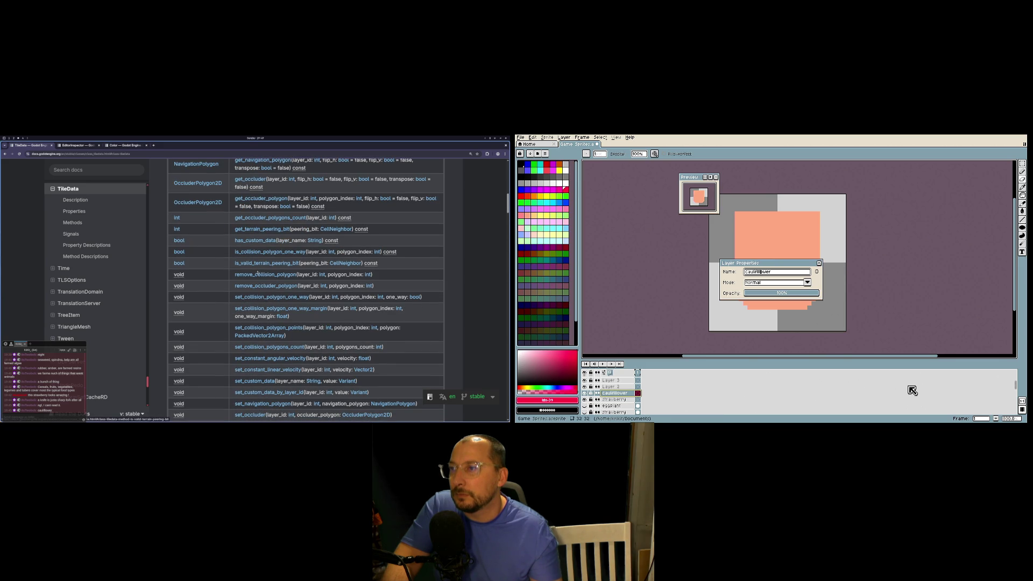
scroll(264, 309, down, 3)
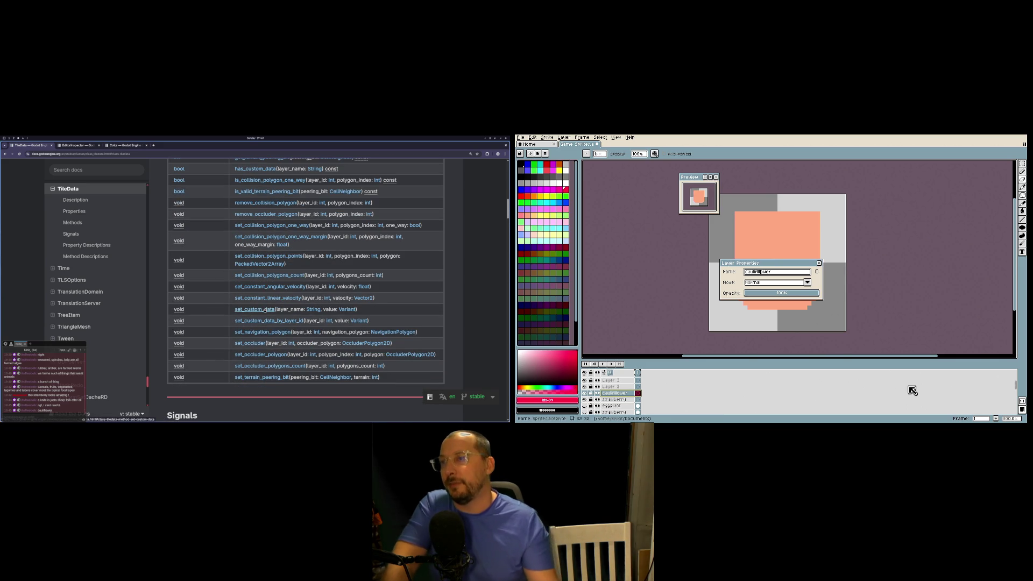
click(265, 309)
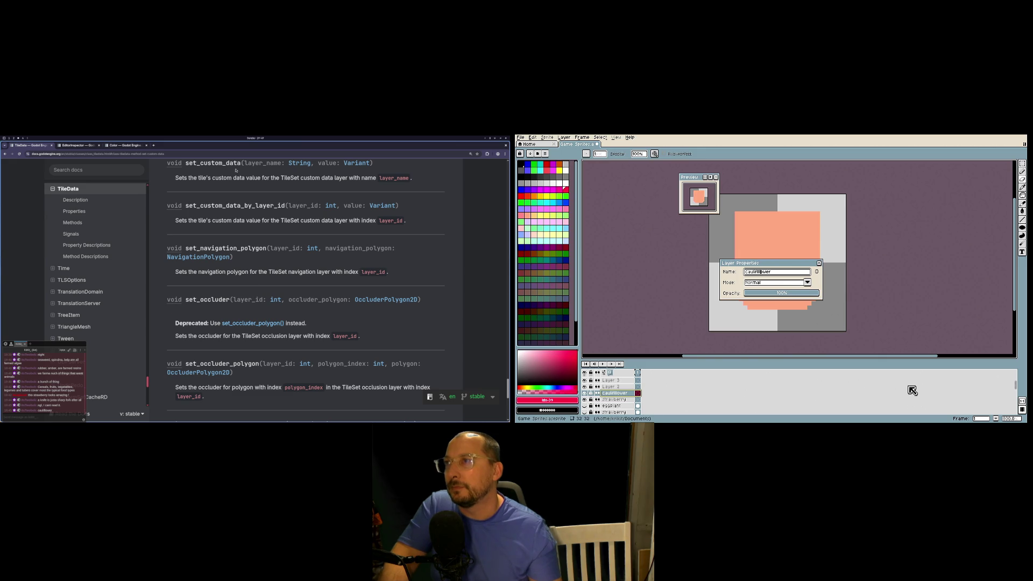
drag(182, 177, 231, 177)
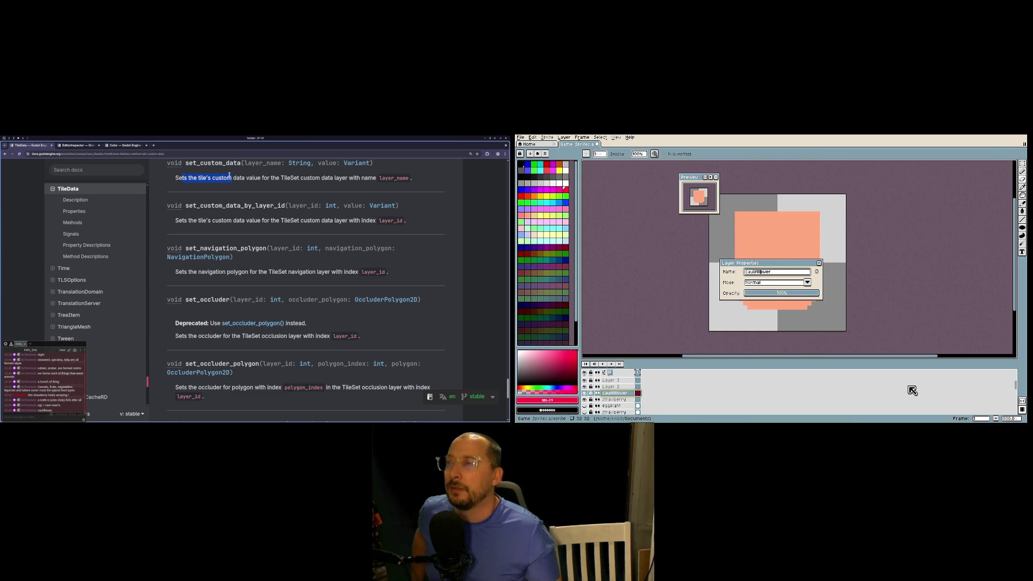
key(alt+Tab)
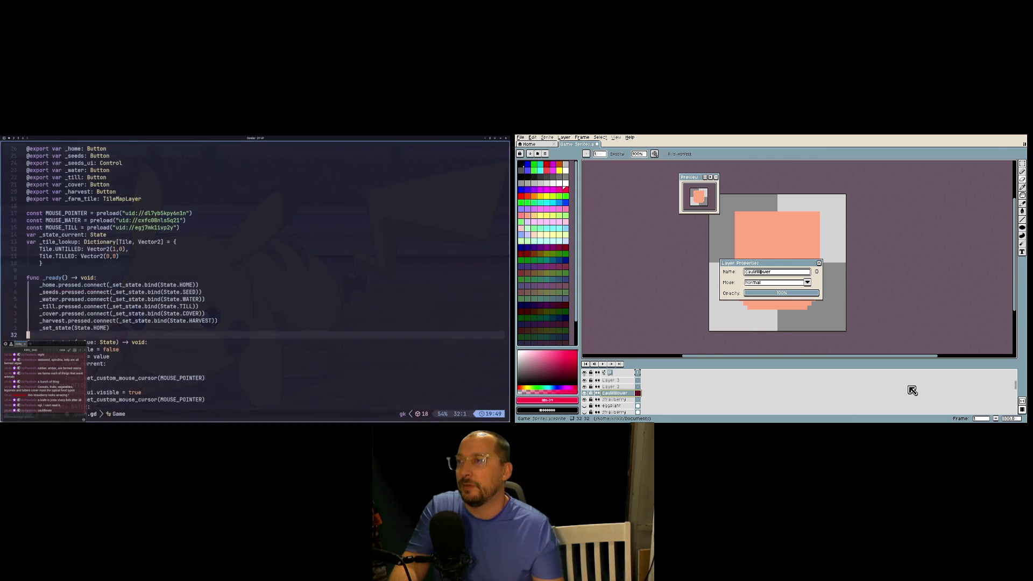
Collapse the assets folder and create a 'scripts' folder in res://
key(alt+Tab)
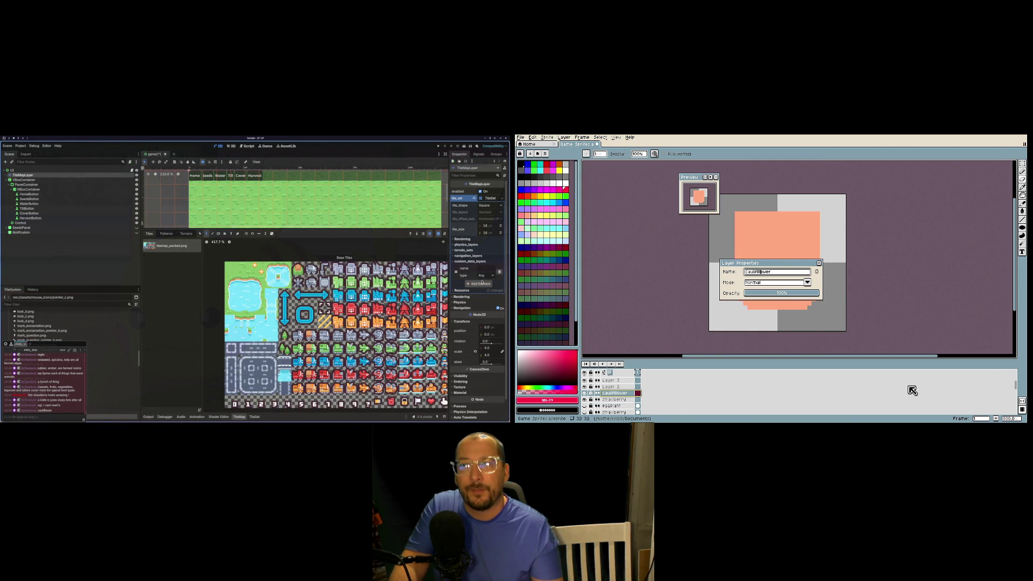
scroll(480, 273, down, 1)
key(alt+Tab)
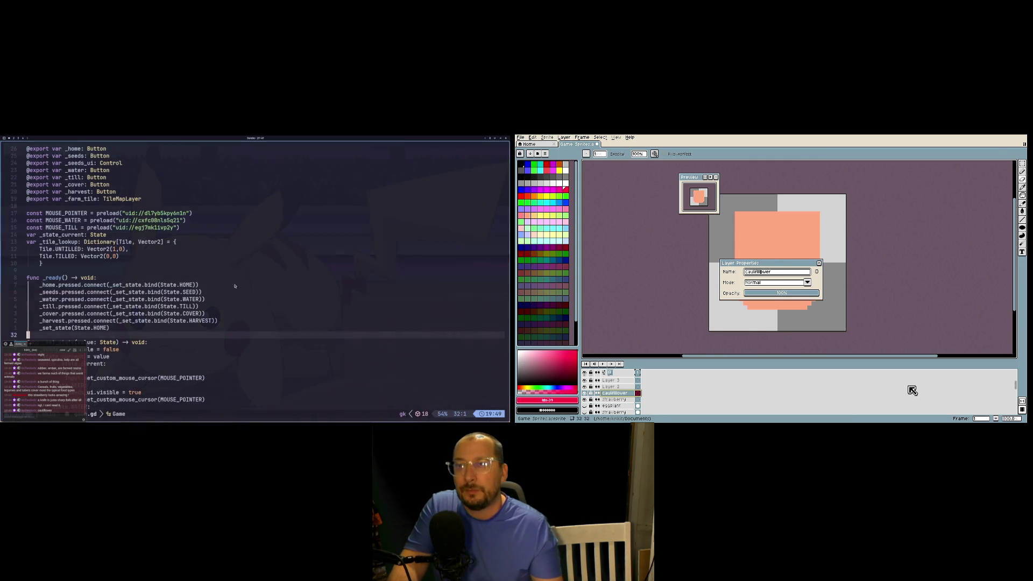
key(alt+Tab)
scroll(65, 328, up, 10)
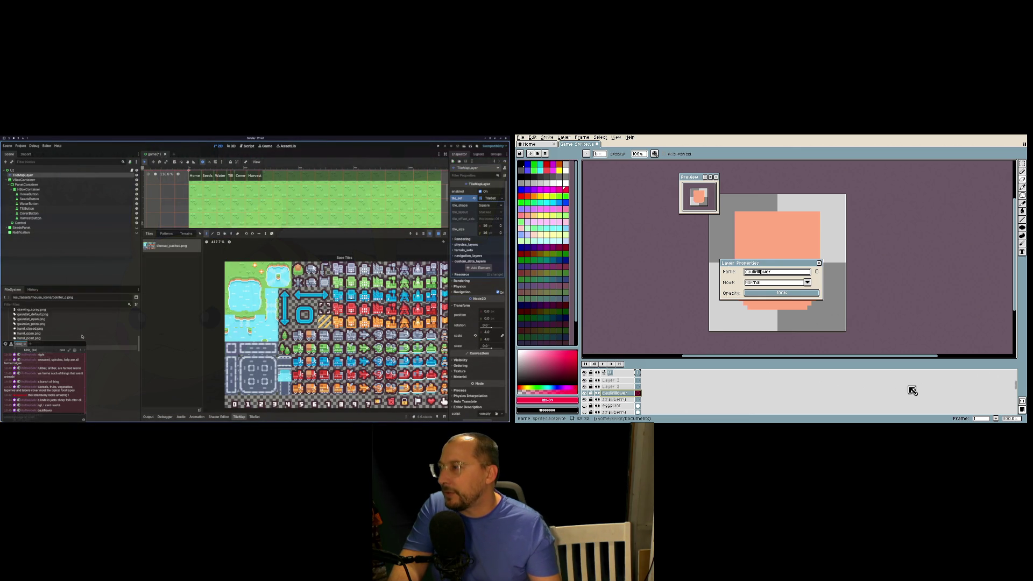
click(7, 323)
right_click(12, 318)
mouse_move(48, 320)
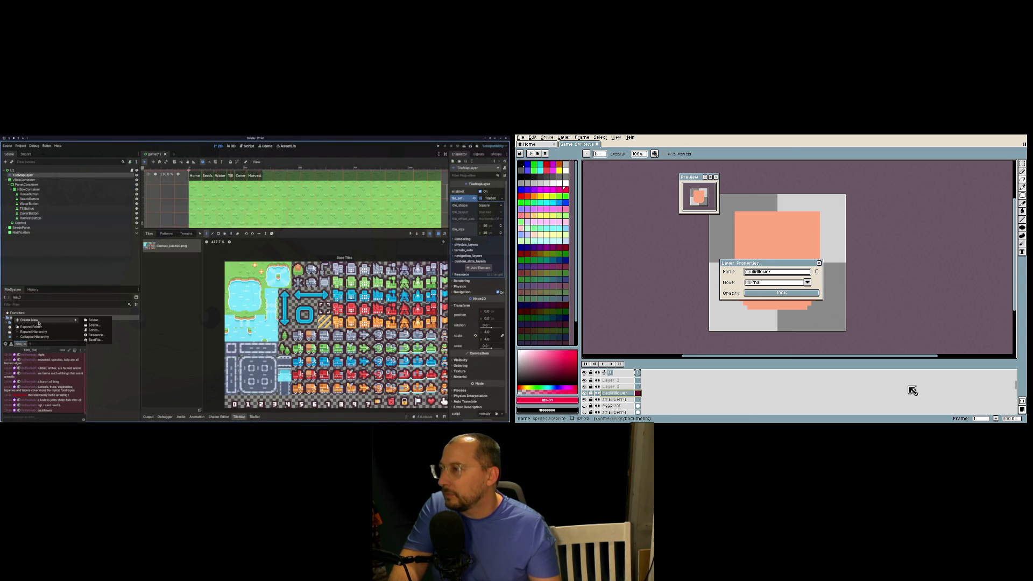
click(95, 320)
text(scripts)
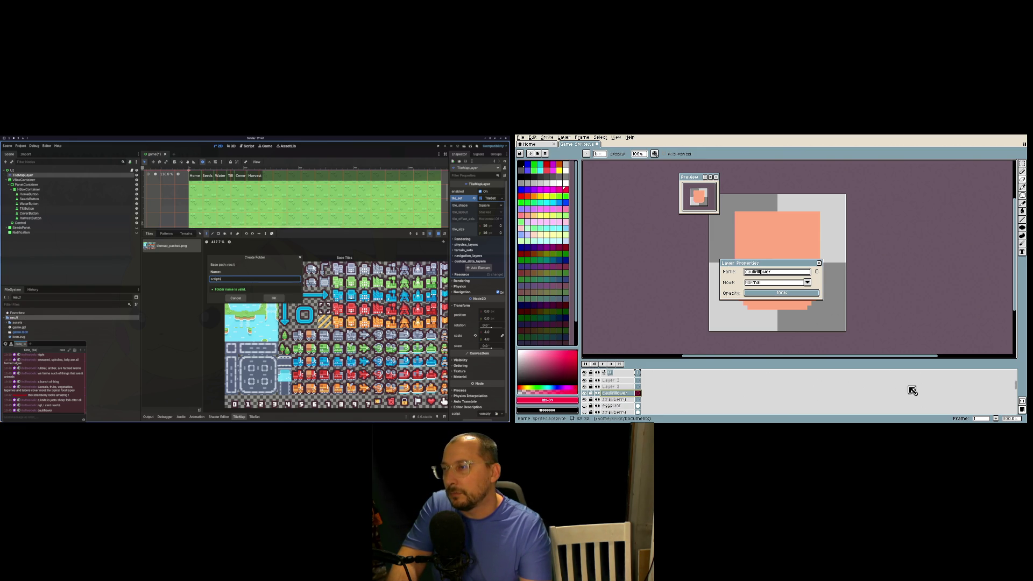
key(Return)
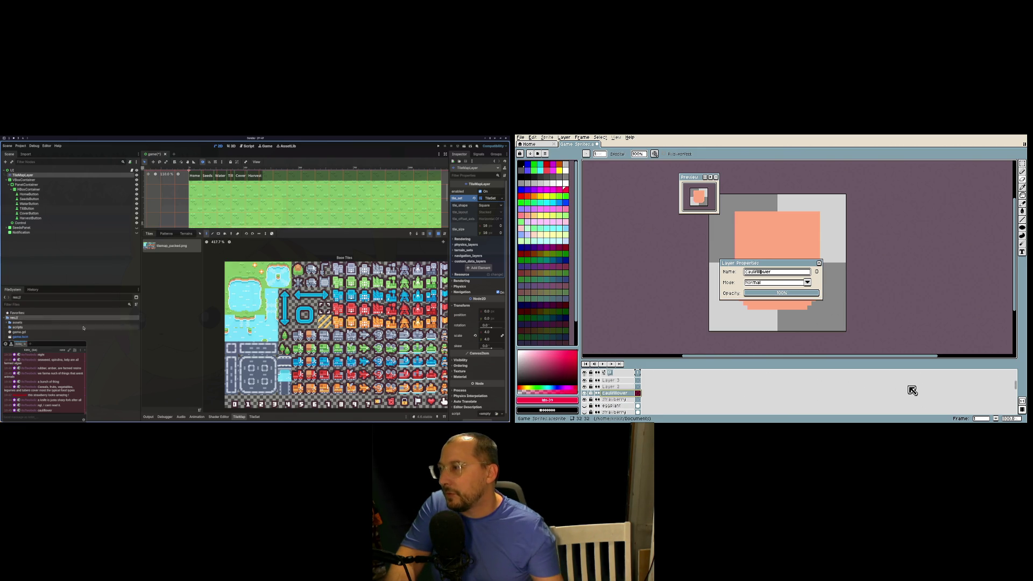
Create a 'resource' folder inside scripts
right_click(18, 327)
mouse_move(54, 330)
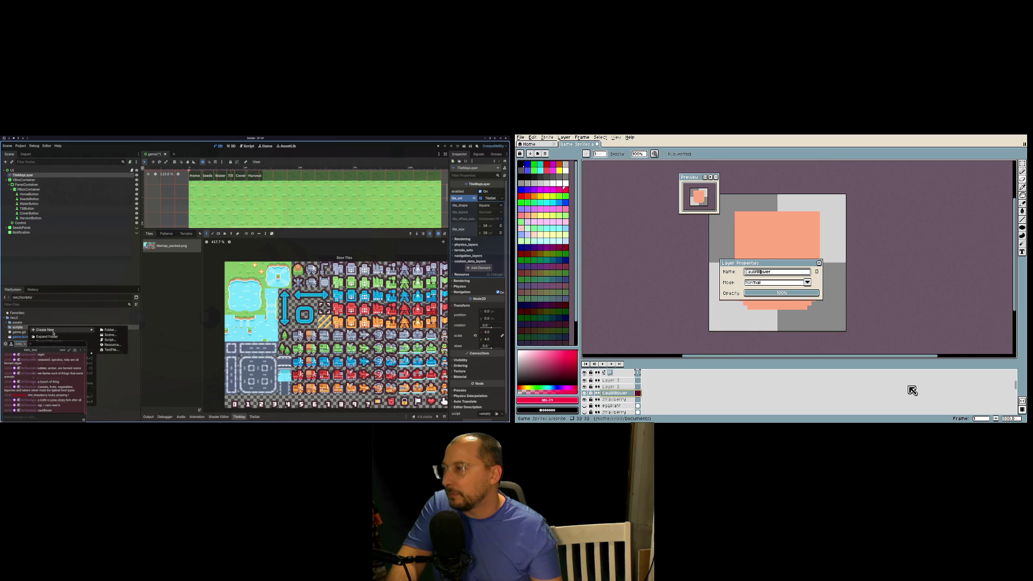
click(114, 331)
text(resou)
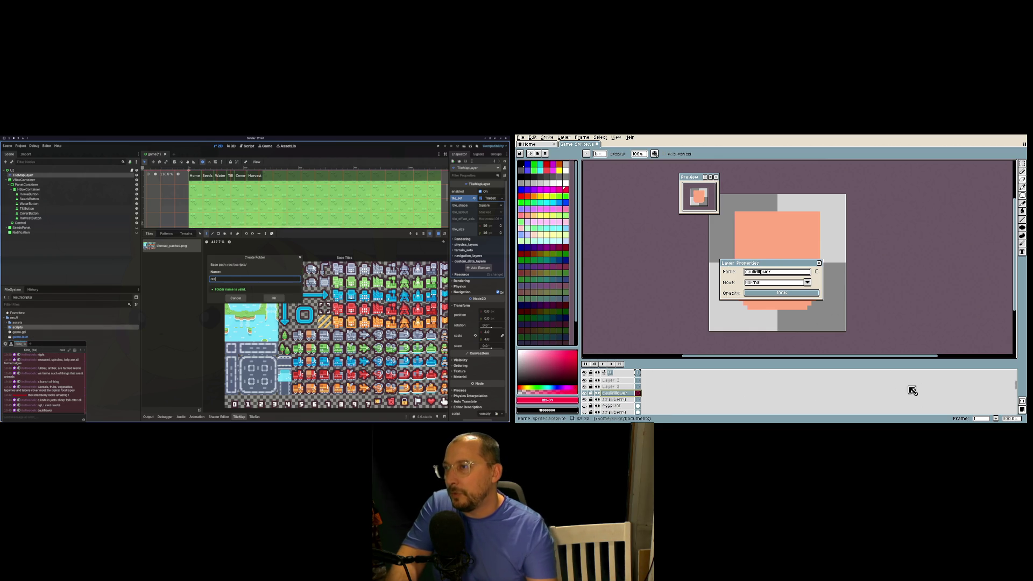
key(Return)
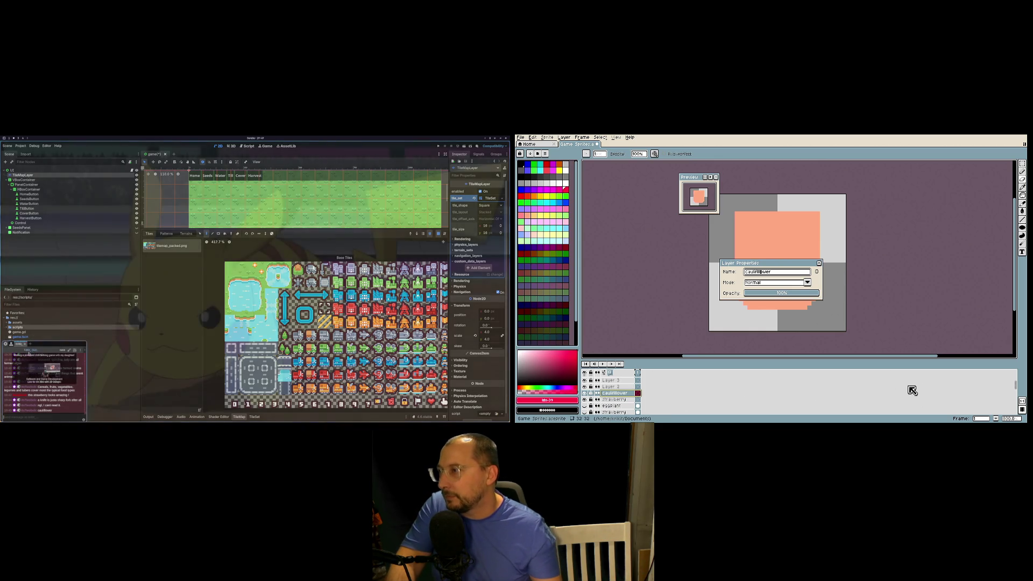
Start a new script in the resource folder and select its inherited class name
right_click(21, 331)
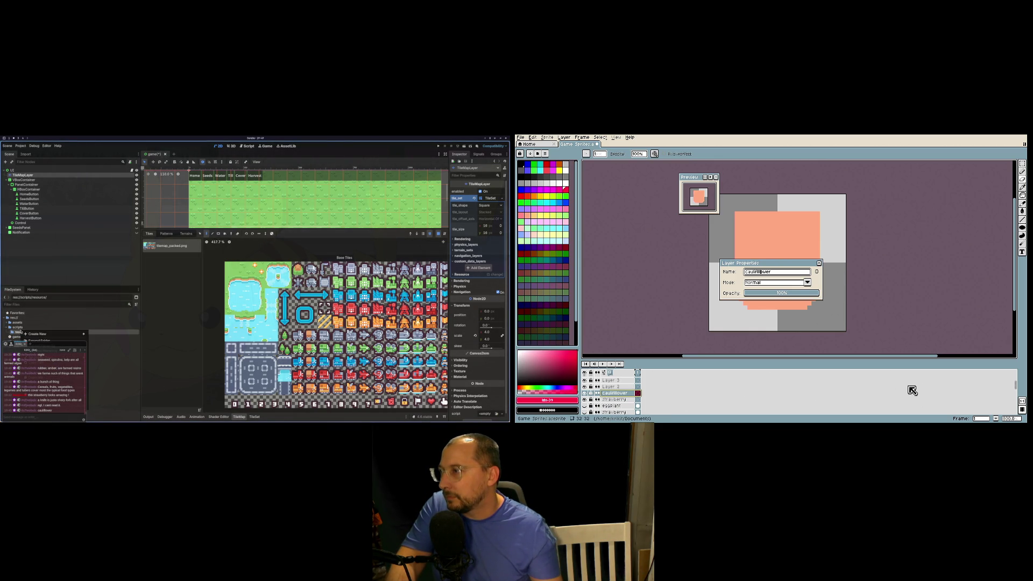
mouse_move(59, 334)
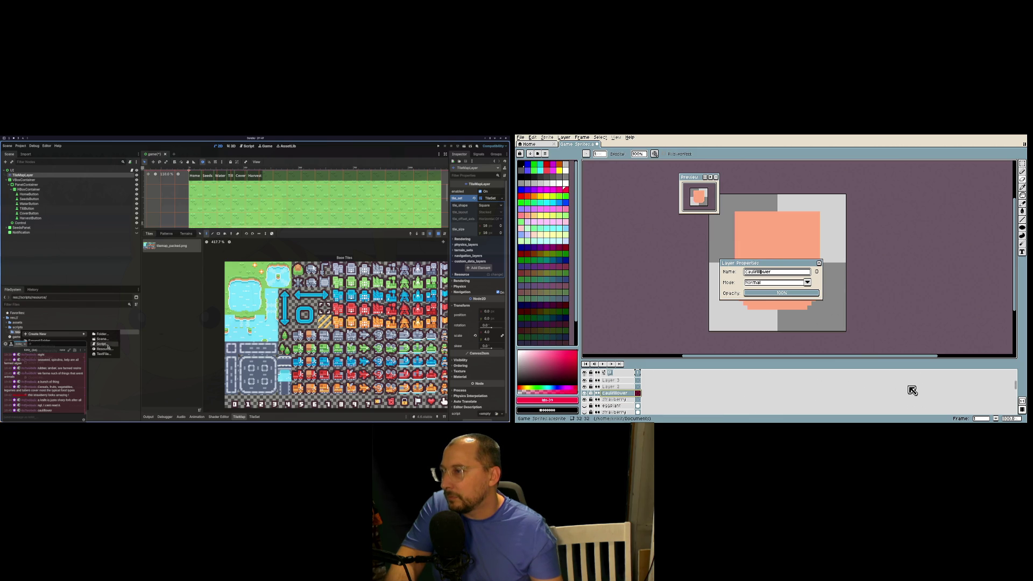
click(102, 344)
double_click(263, 252)
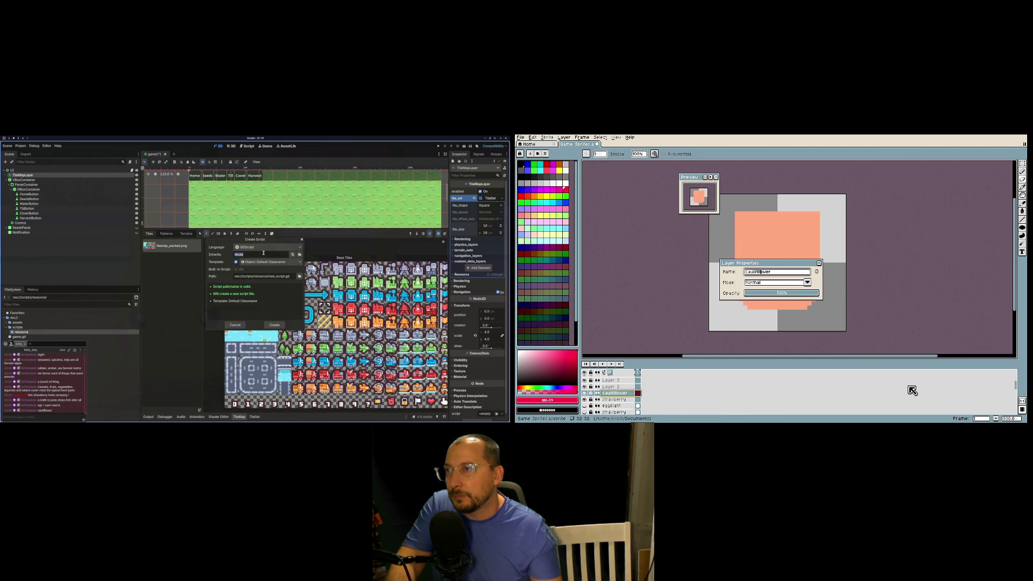
Create resource_farm.gd inheriting Resource in the resource folder
key(BackSpace)
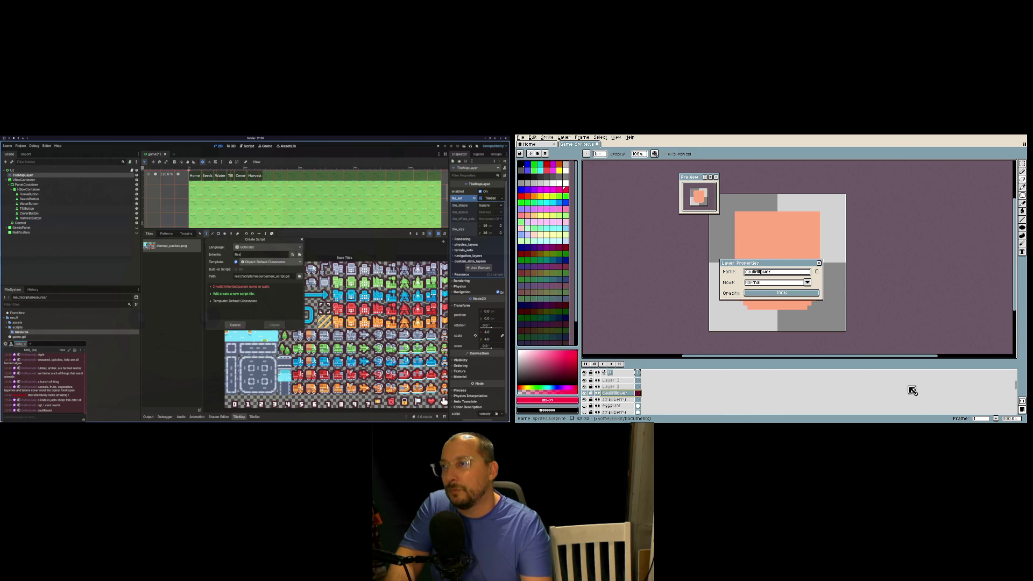
text(Resource)
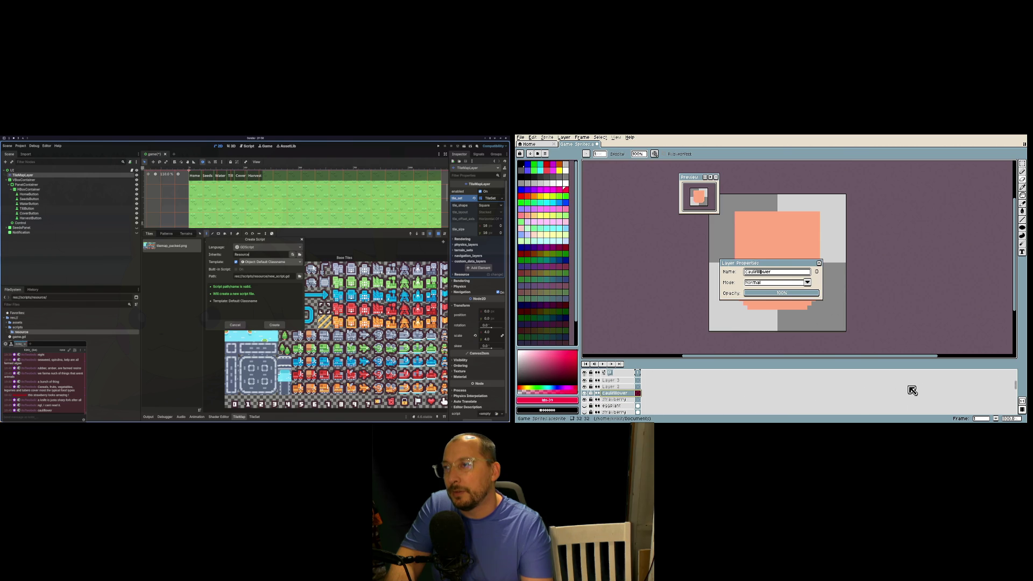
text(Fe)
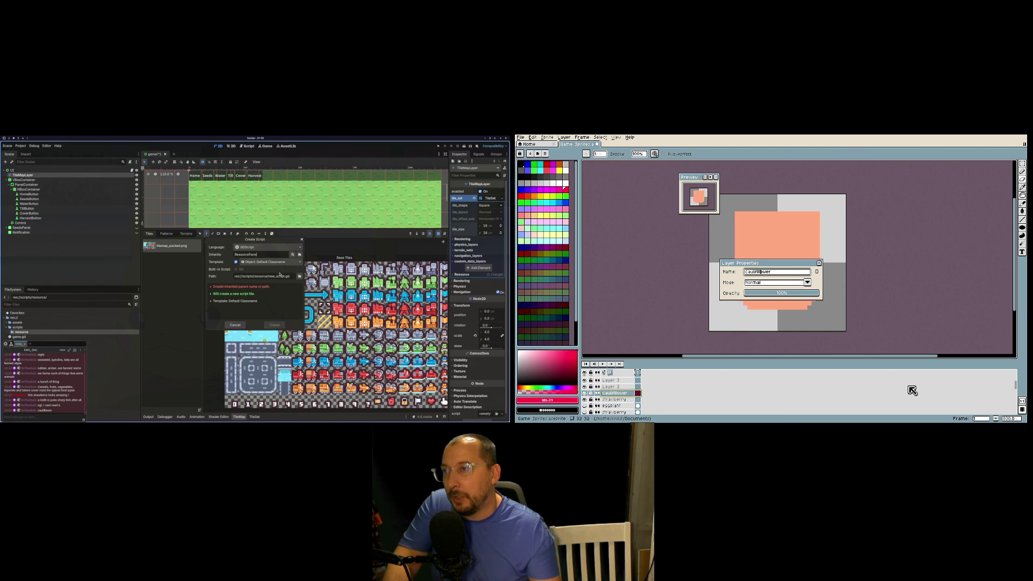
text(fa)
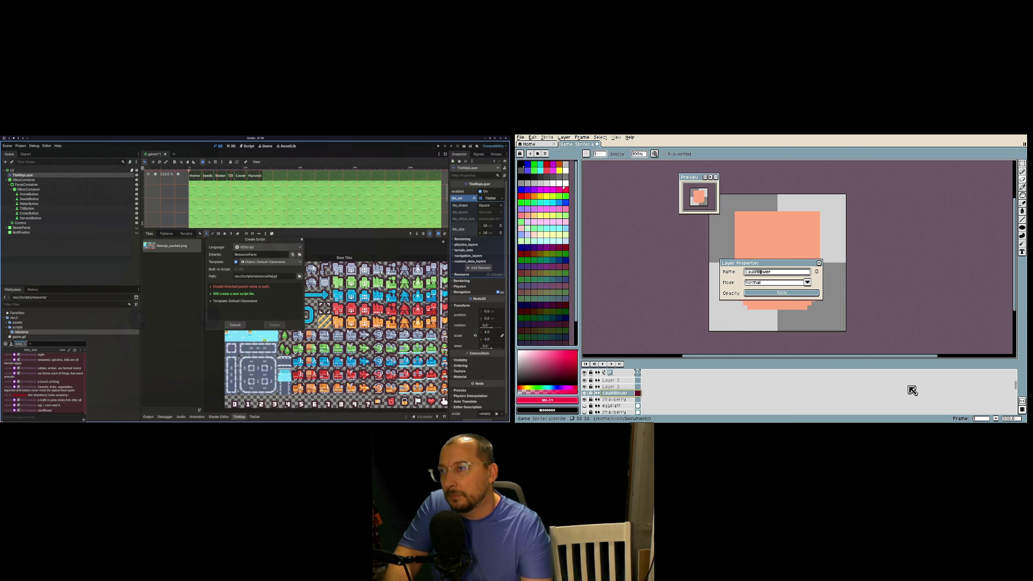
text(resource_farm)
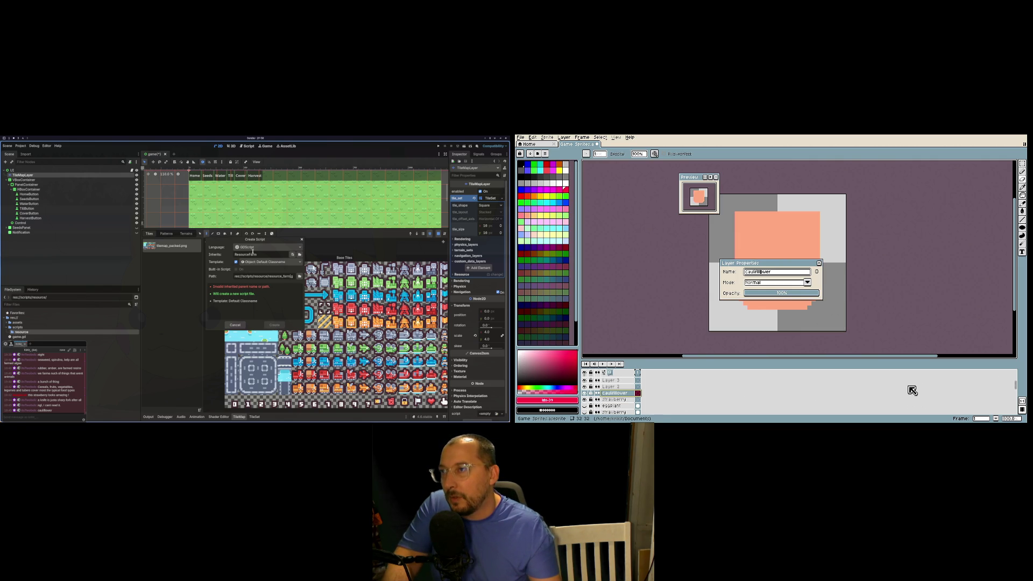
key(BackSpace)
text(Resource)
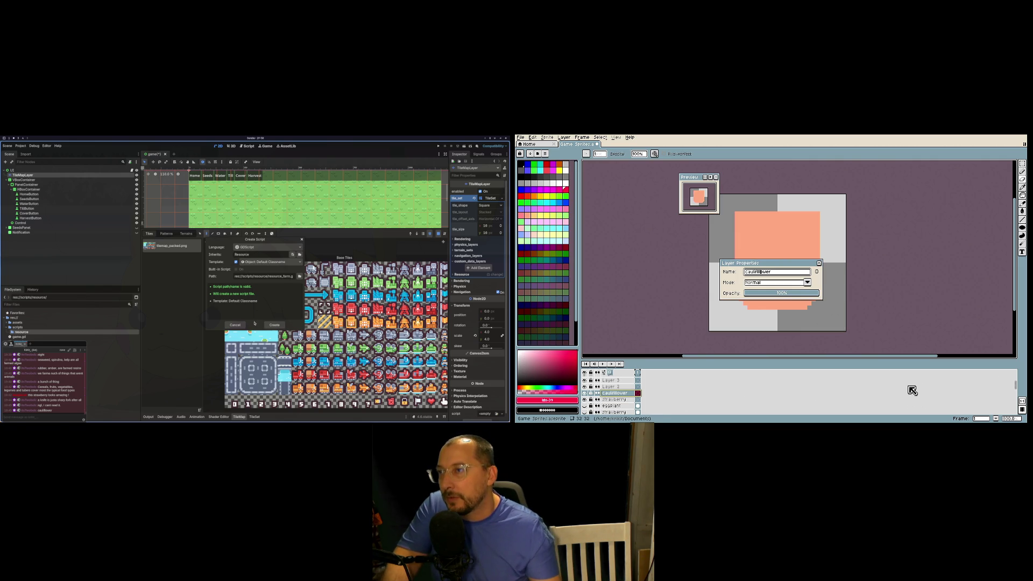
click(272, 326)
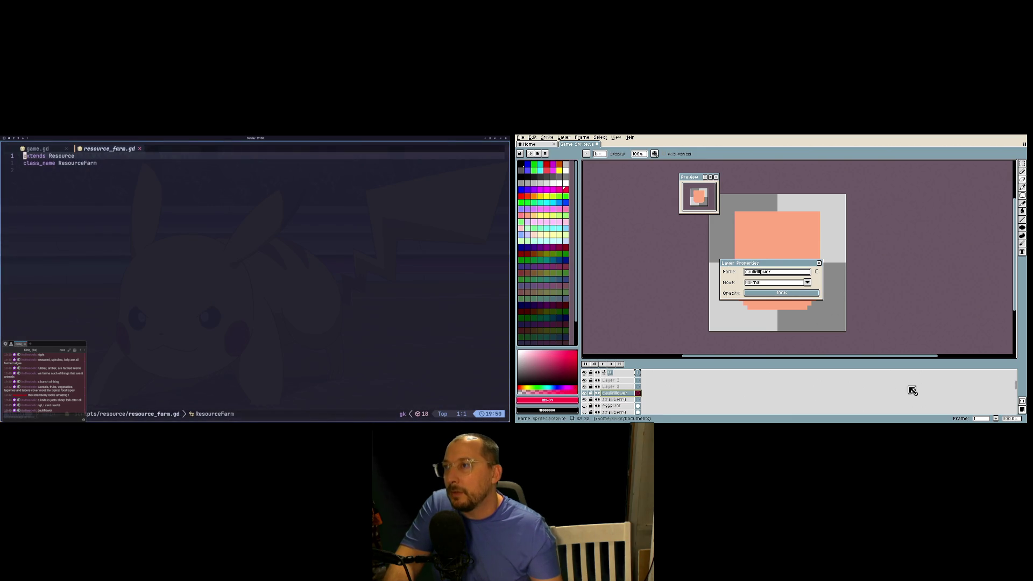
key(j)
key(j)
key(o)
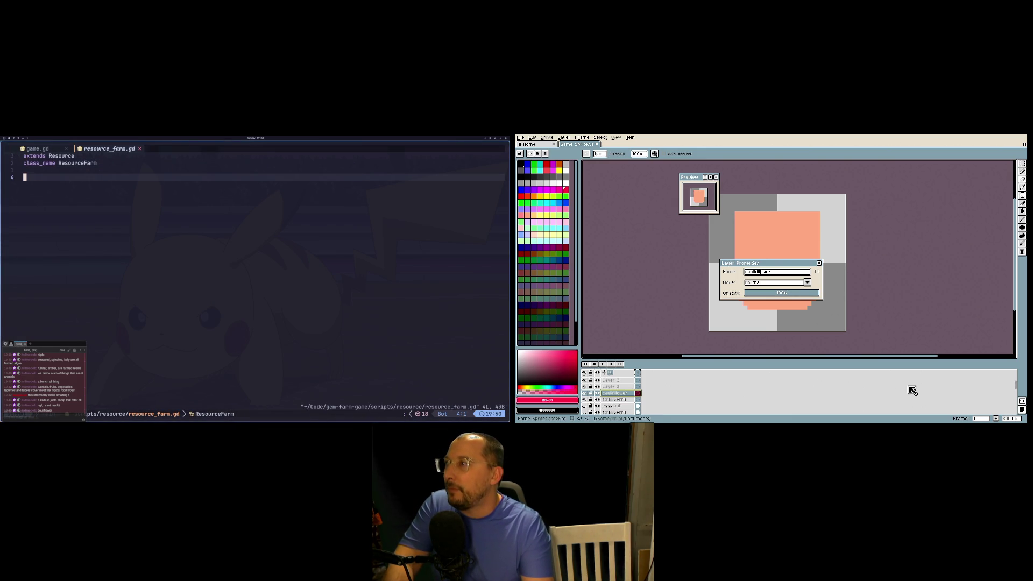
text(V)
key(BackSpace)
text(var)
key(BackSpace)
text(@ecpo)
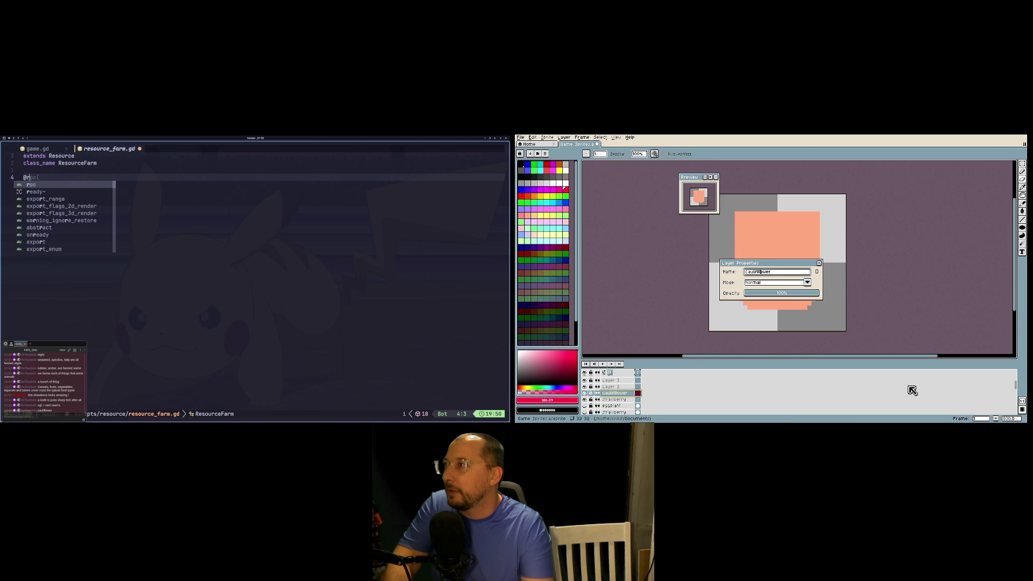
key(BackSpace)
key(BackSpace)
key(BackSpace)
text(xport var [)
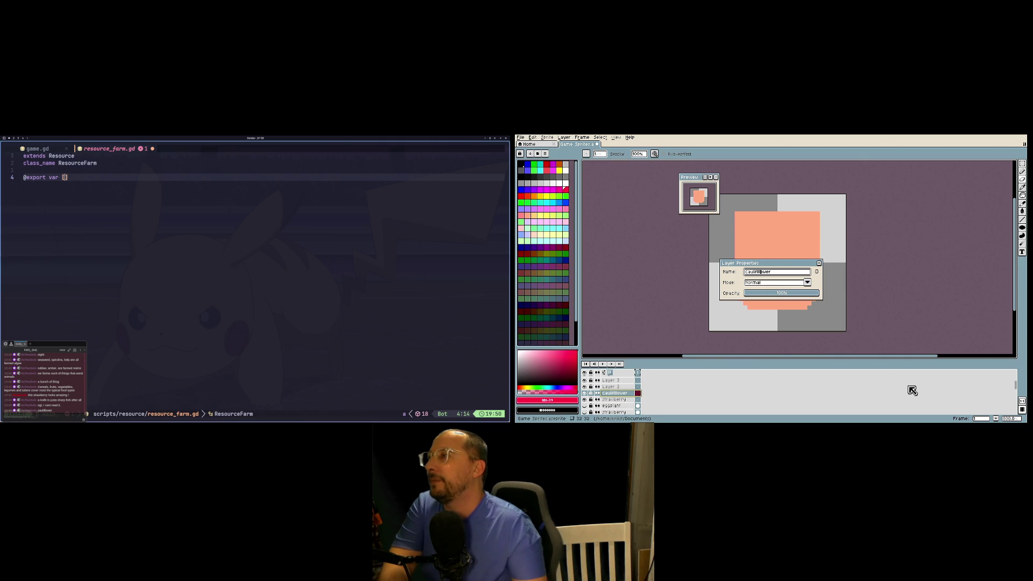
key(BackSpace)
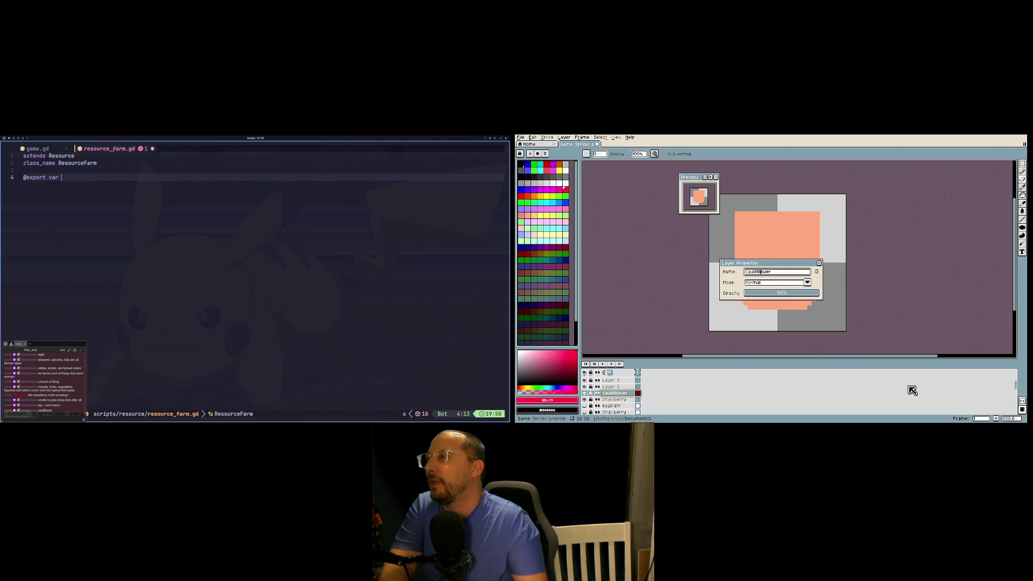
text(tile_cells[)
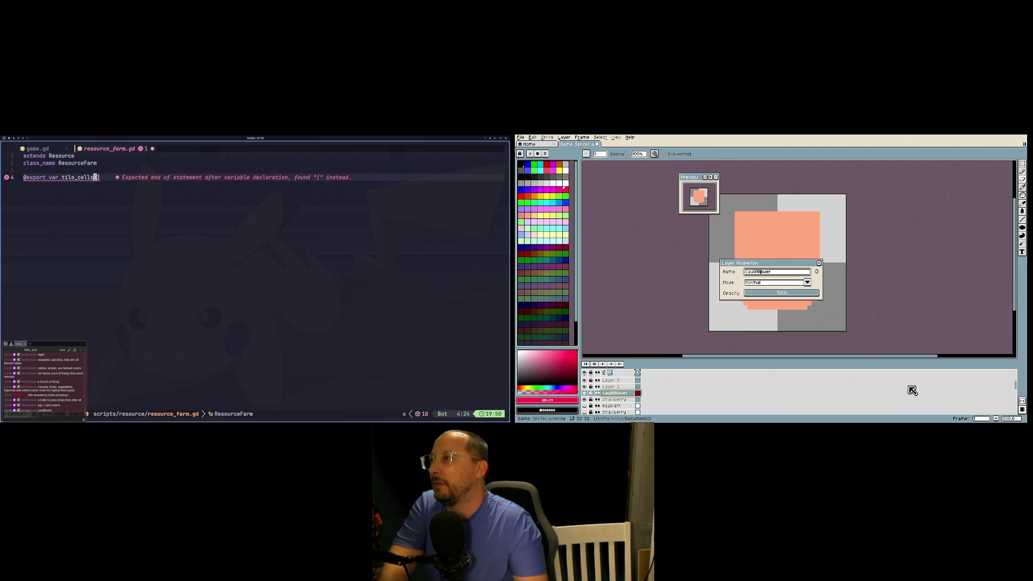
Check the Tile enum in game.gd and type Game.Tile into the tile_cells declaration
key(ctrl+6)
key(k)
key(k)
key(k)
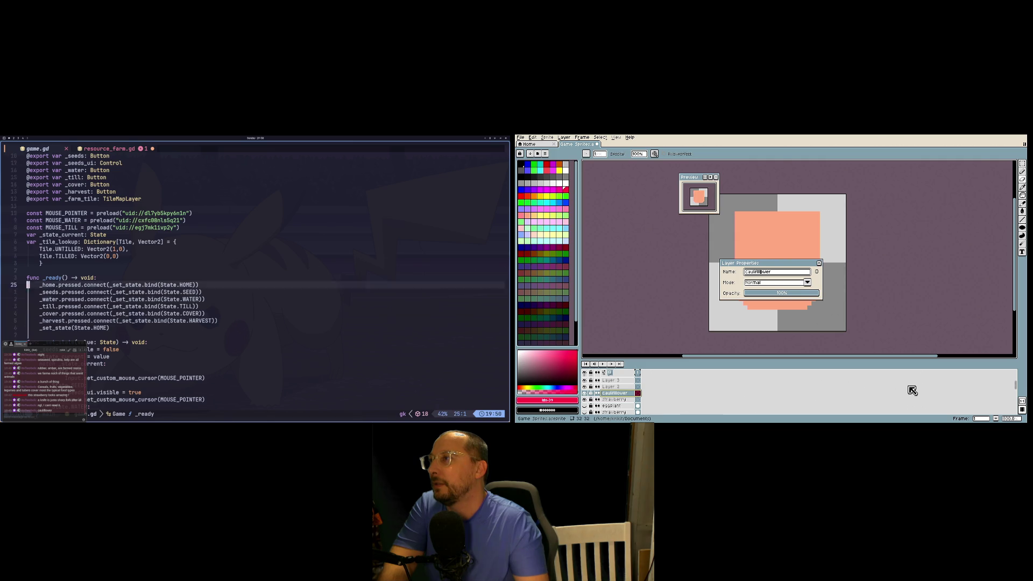
key(k)
key(k)
key(k)
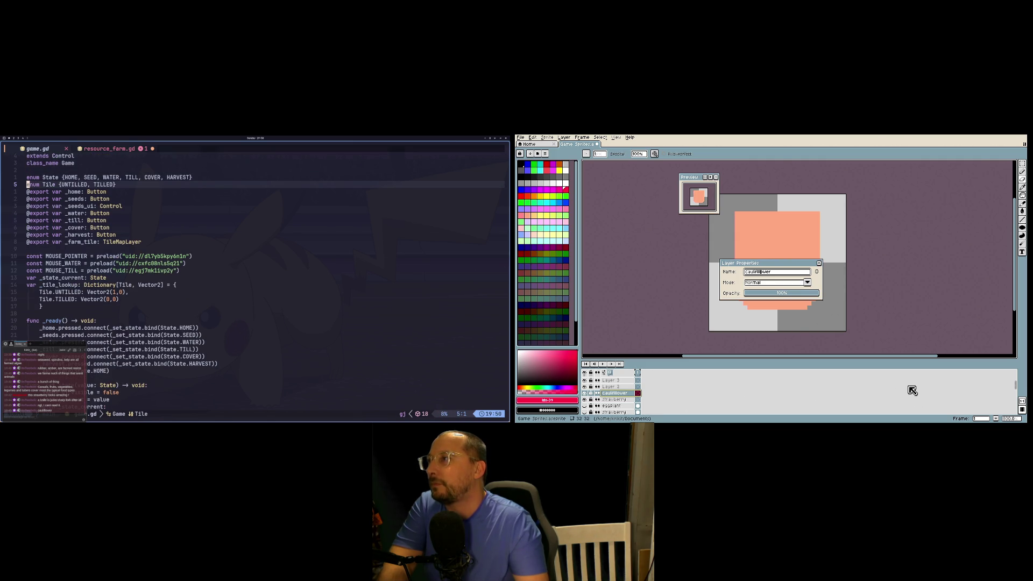
key(ctrl+6)
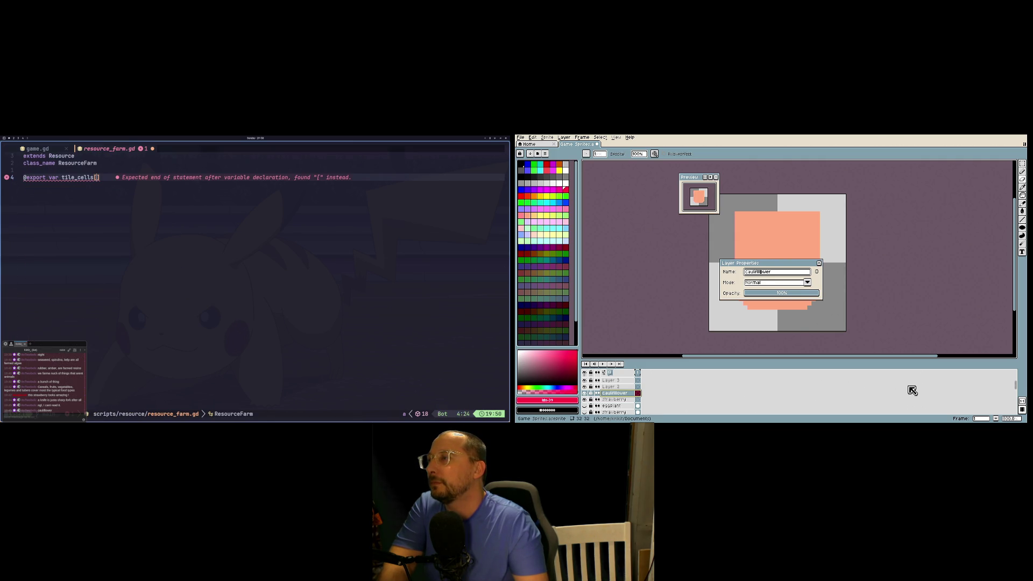
text(Game.Til)
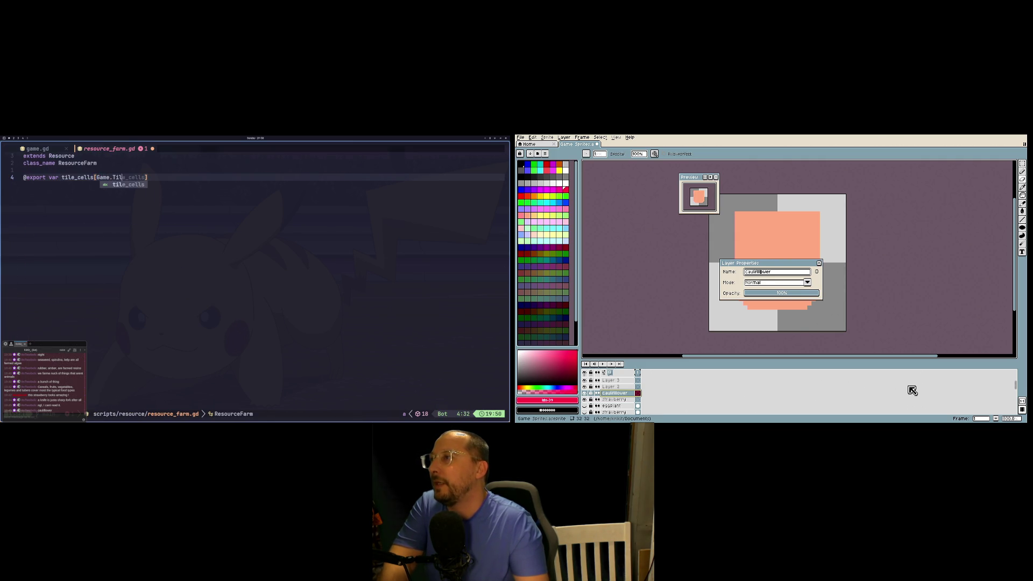
key(Escape)
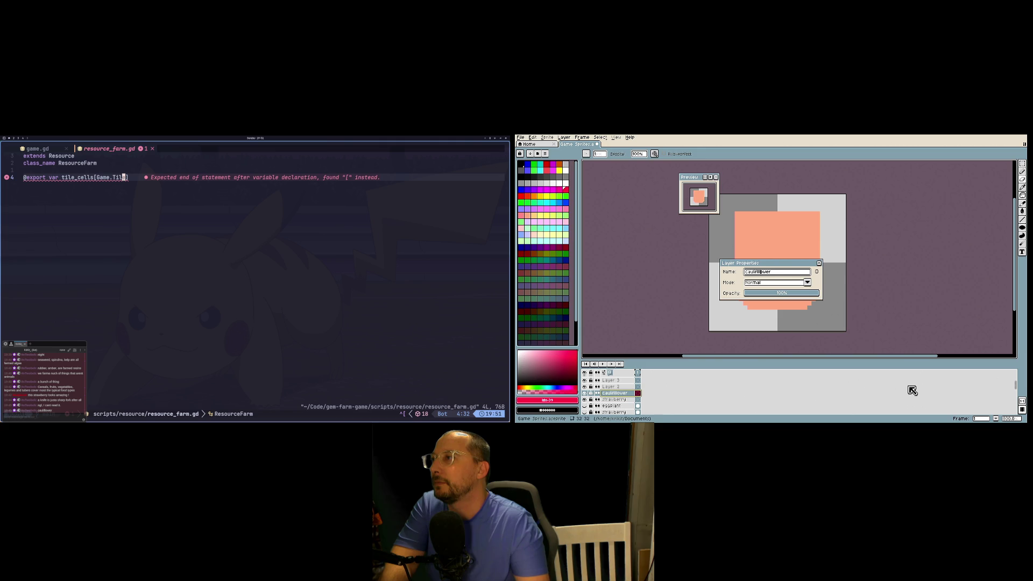
key(g)
key(d)
key(ctrl+o)
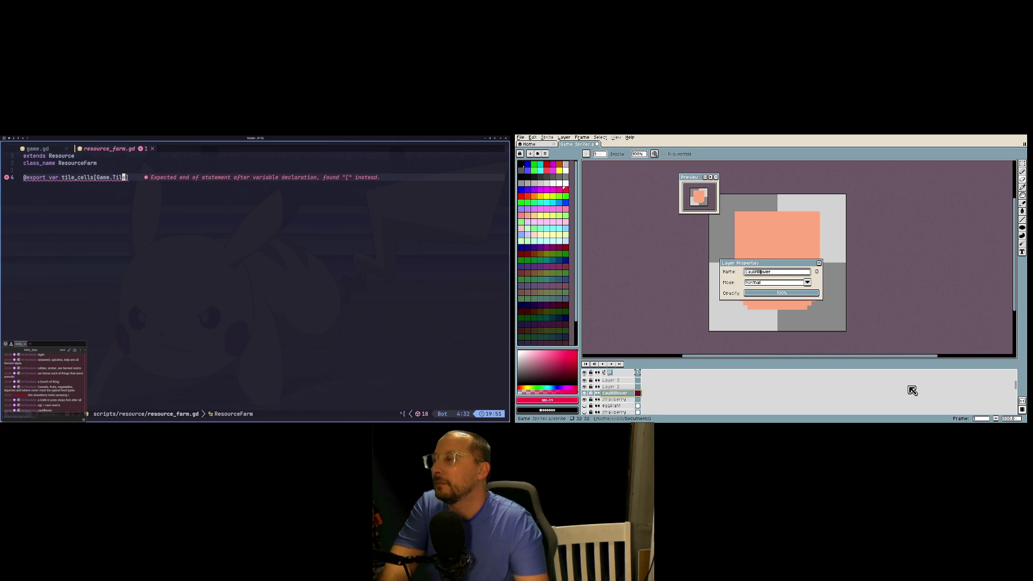
Rewrite the declaration as 'tile_cells: Dictionary' with brackets for its types
key(Escape)
text(a,)
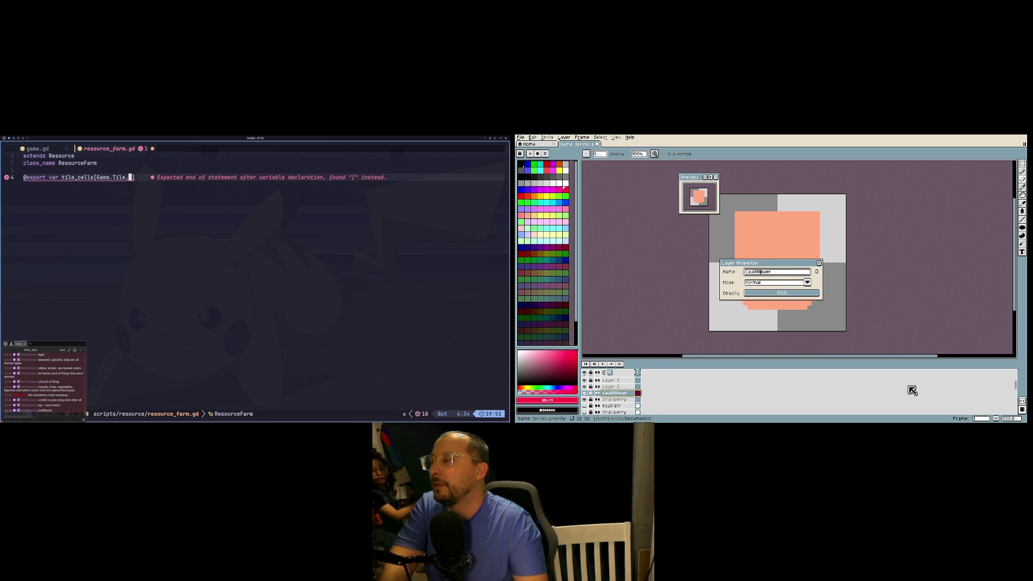
key(Escape)
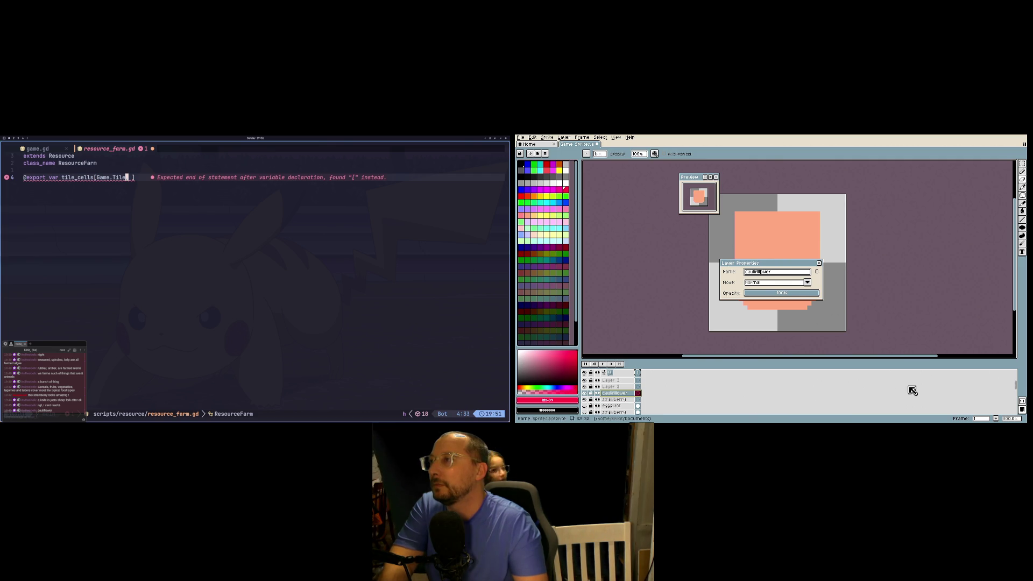
key(F)
key(bracketleft)
text(ile_cells: Dit)
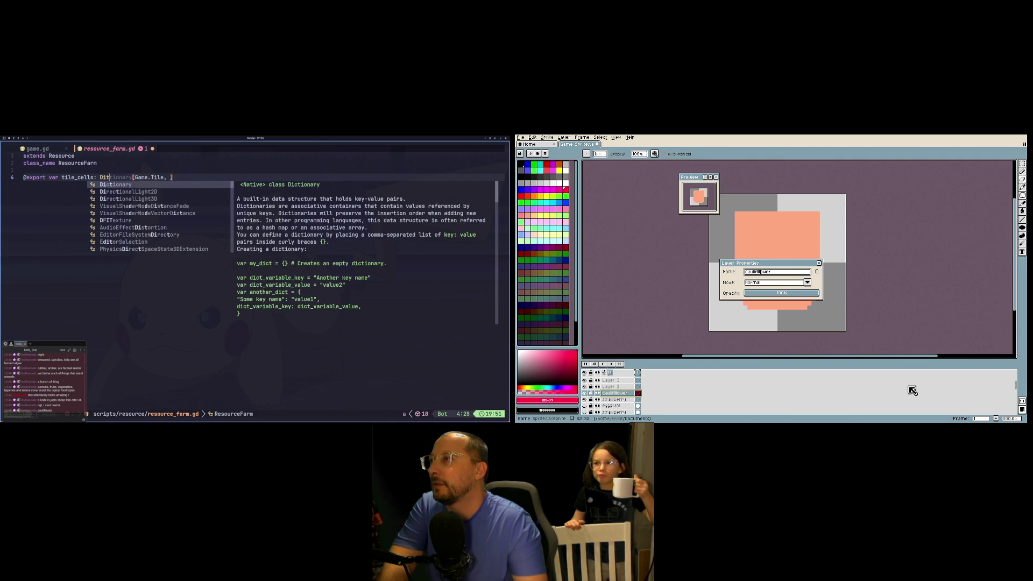
text(ctionary)
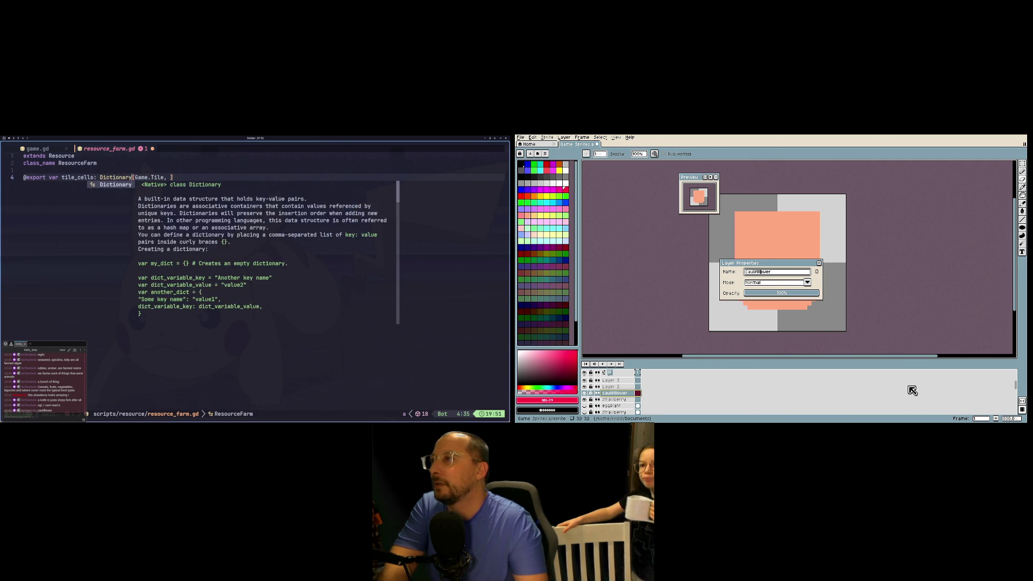
key(Escape)
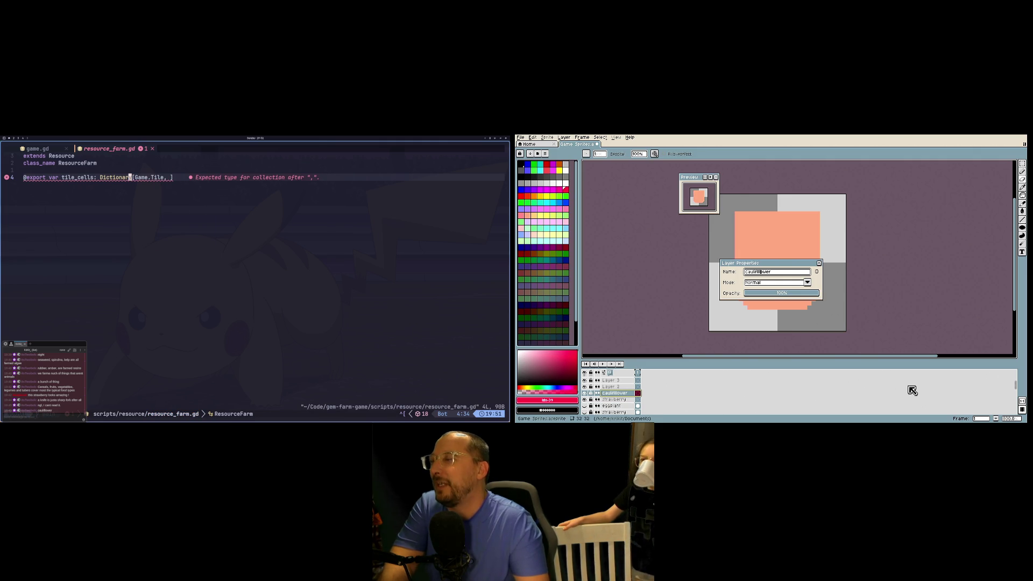
key(k)
key(j)
key(l)
key(l)
key(l)
key(l)
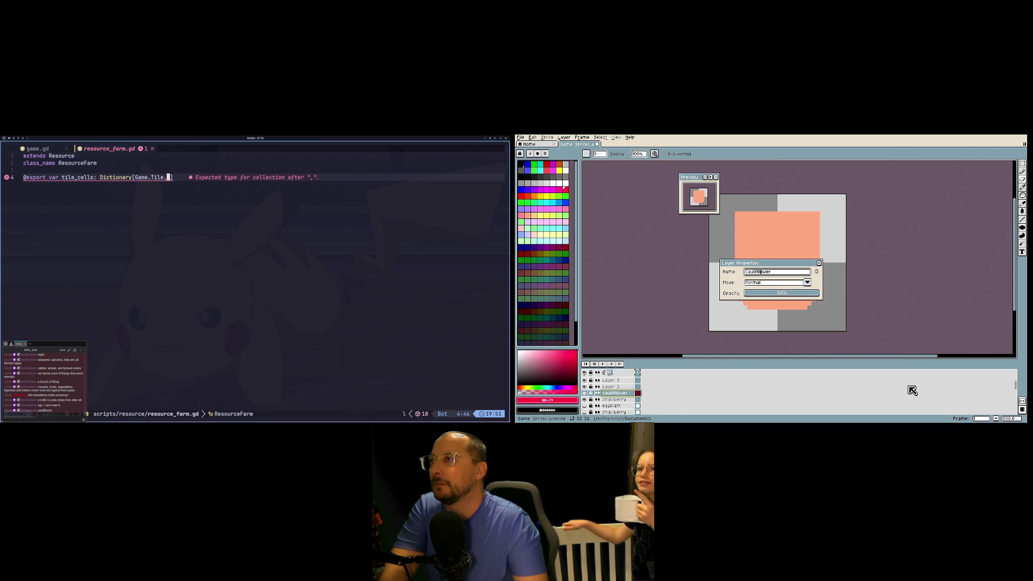
Fill in Game.Tile as the Dictionary key type and save resource_farm.gd
key(a)
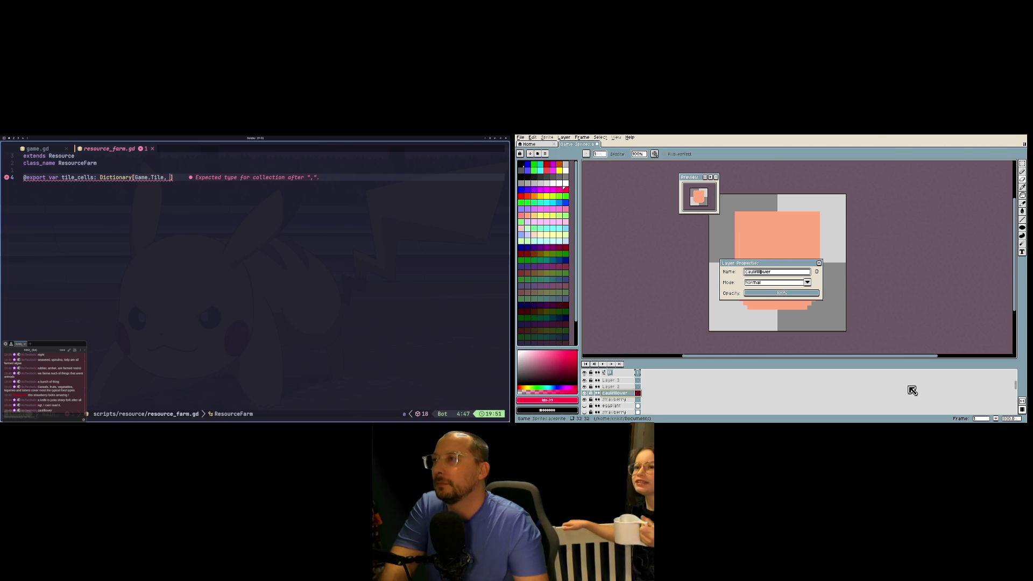
key(Escape)
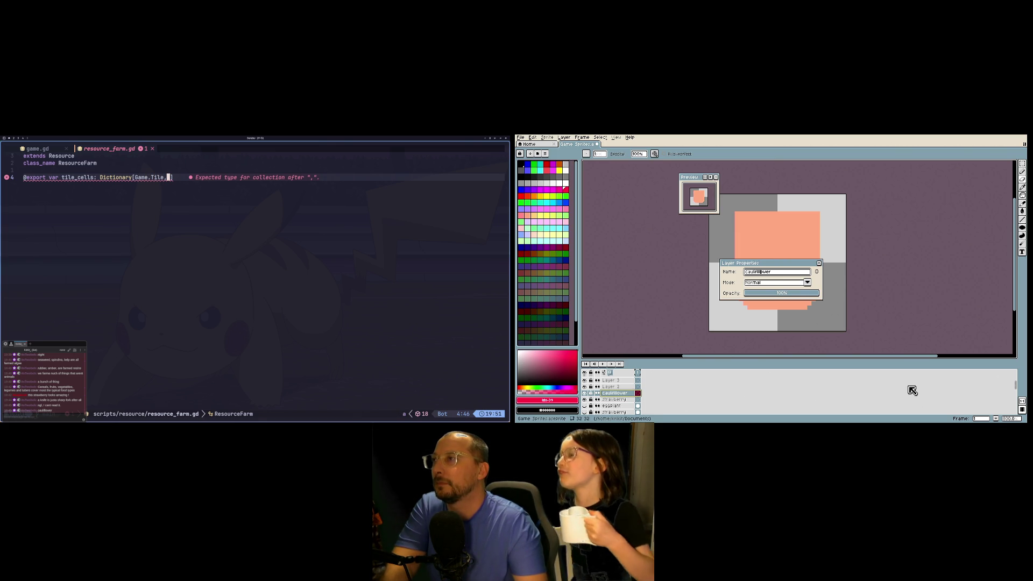
text(x:w)
key(Return)
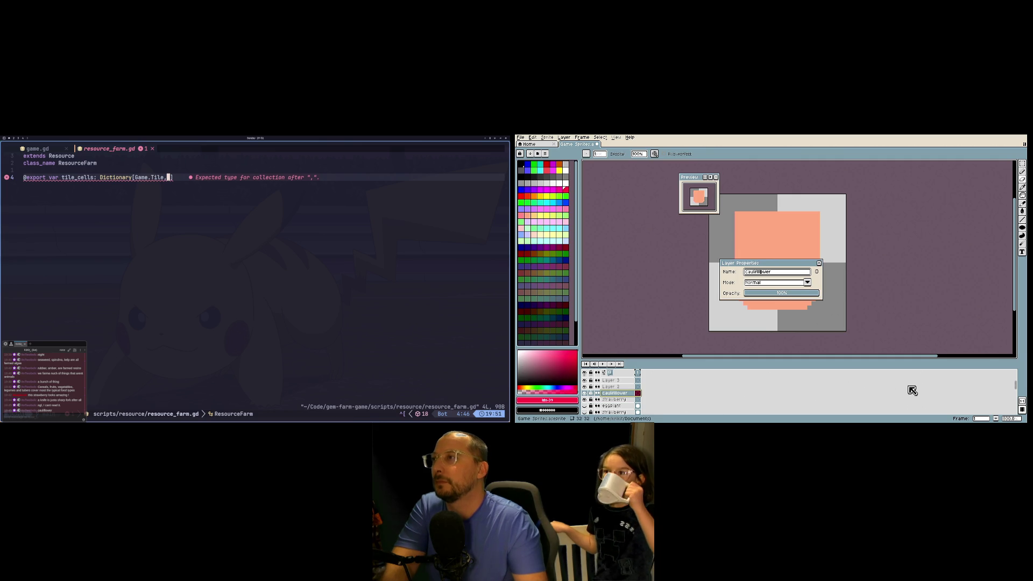
text(ile, )
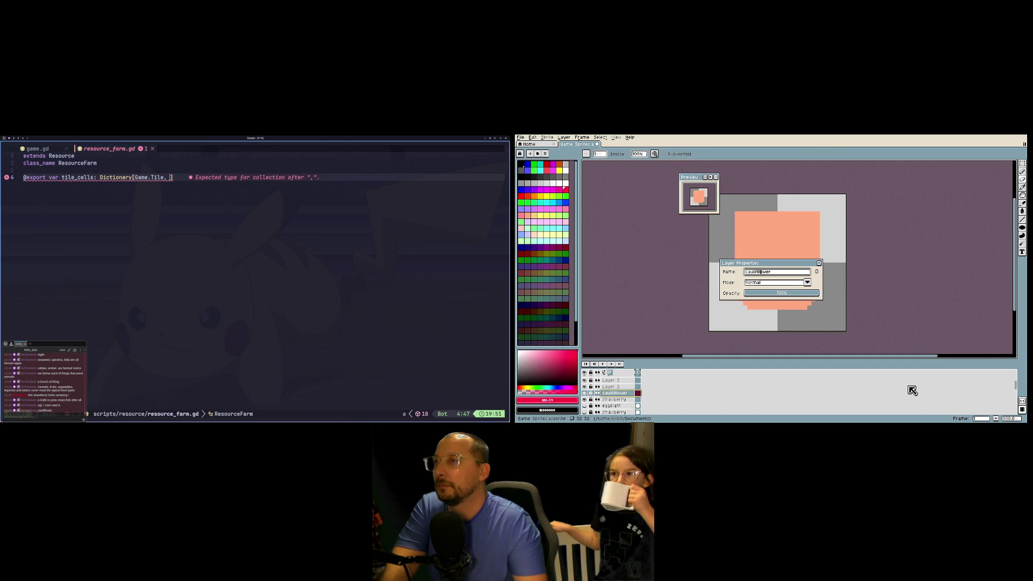
text(T)
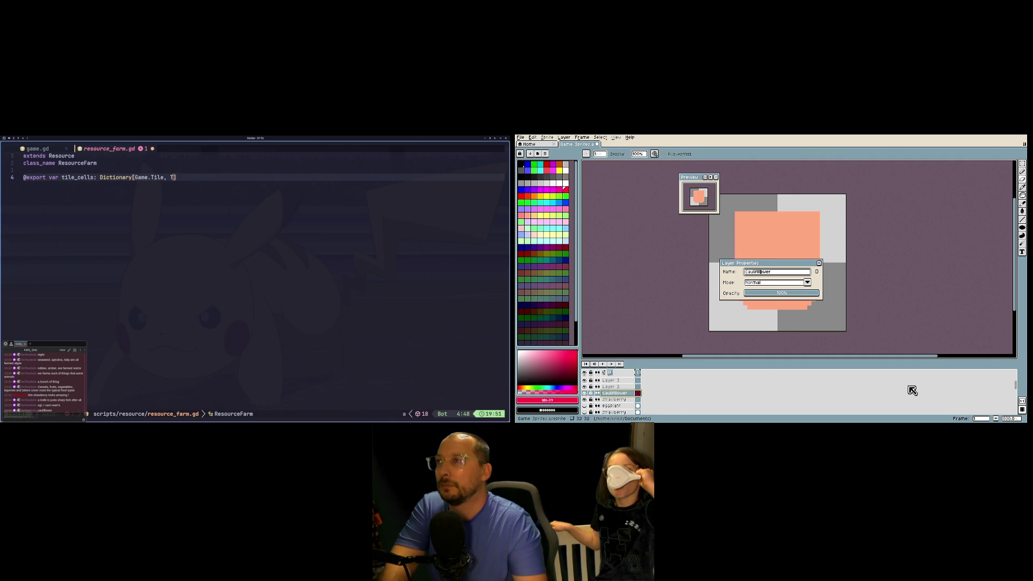
key(BackSpace)
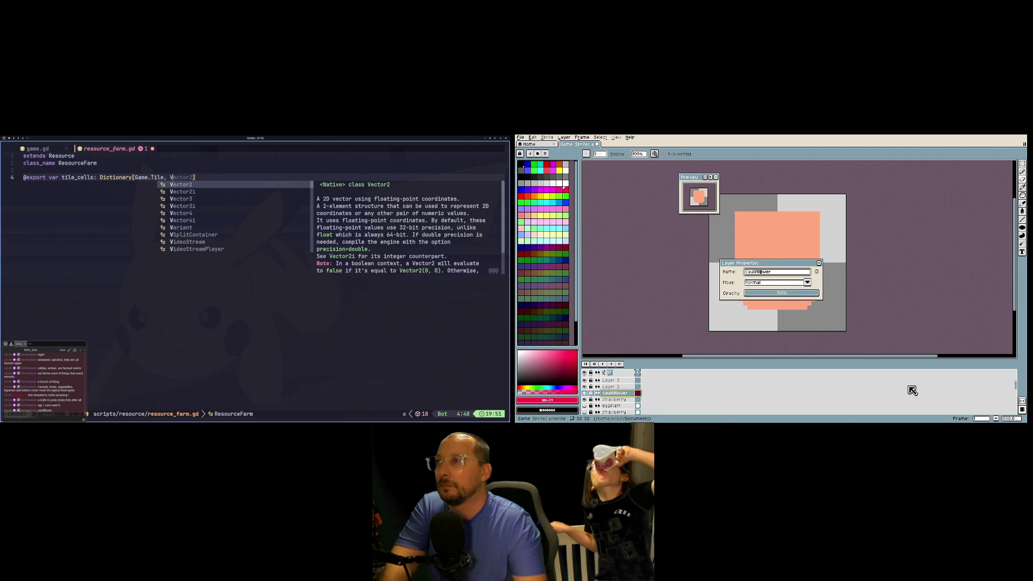
key(Escape)
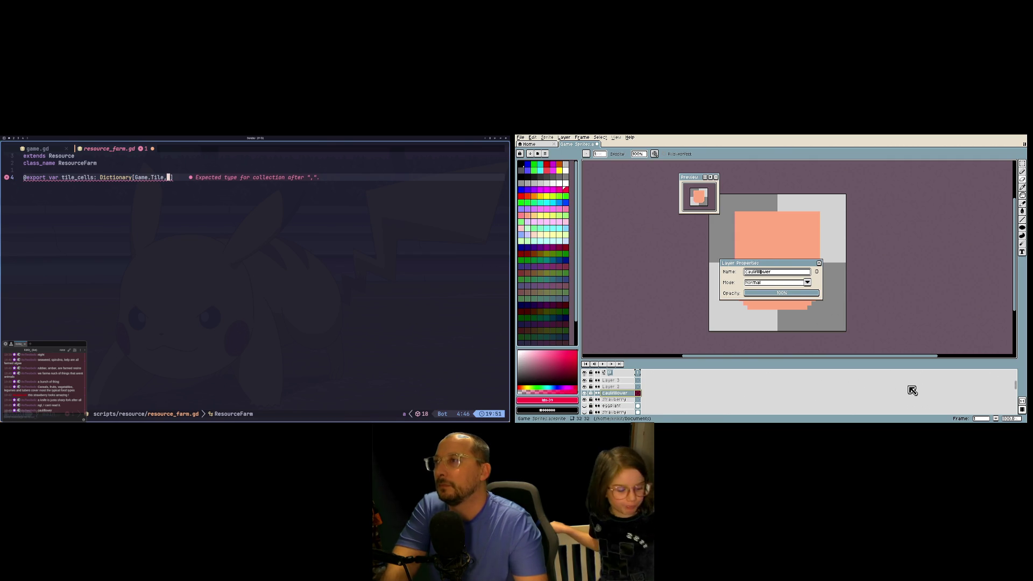
text(:w)
key(Return)
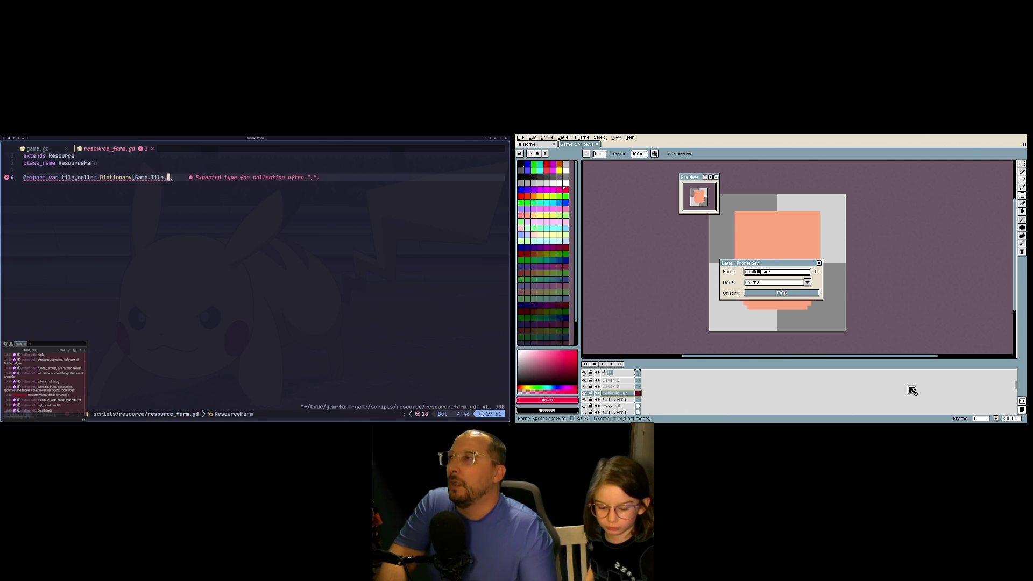
key(alt+Tab)
key(alt+Tab)
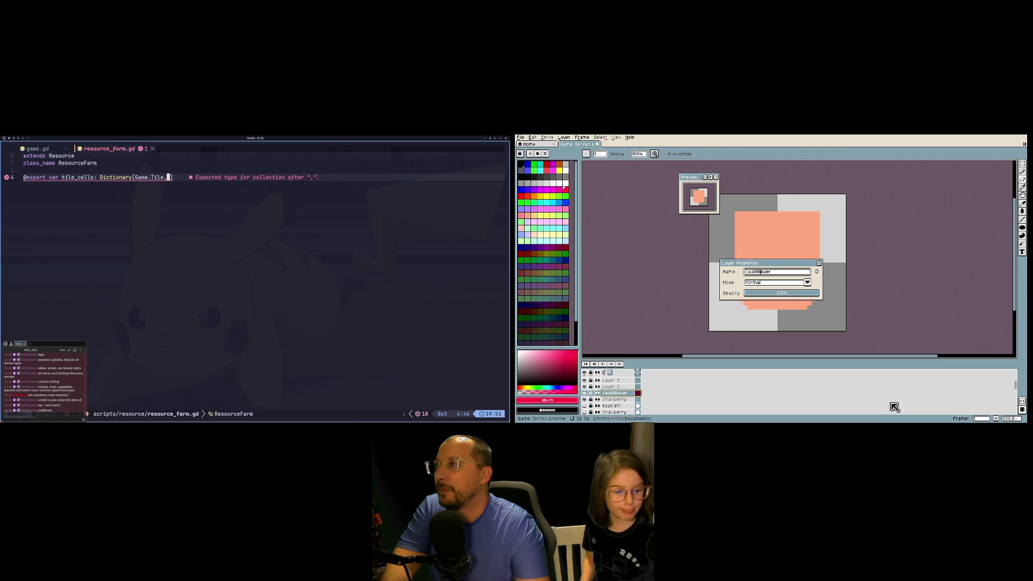
key(alt+Tab)
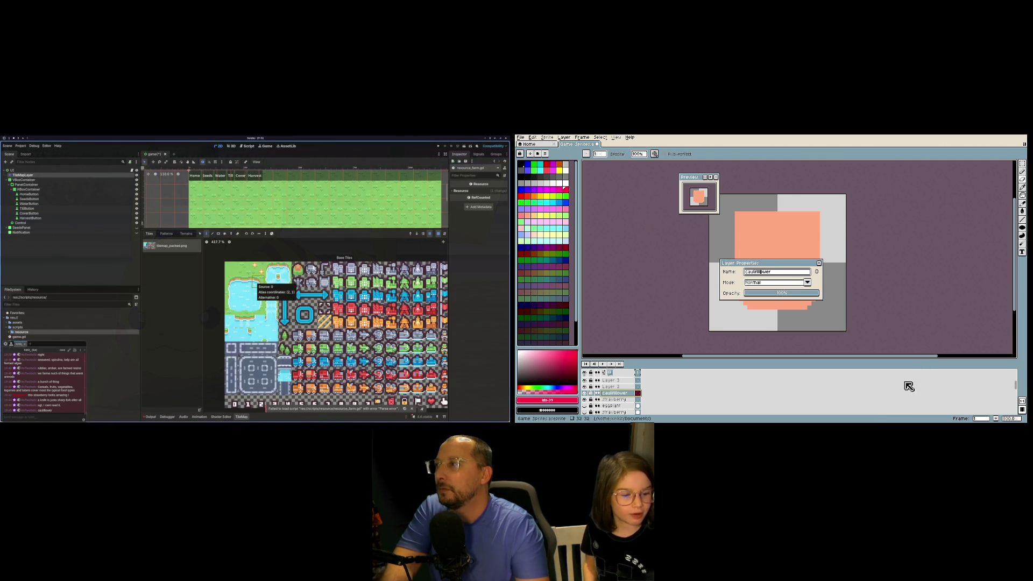
key(alt+Tab)
key(g)
key(j)
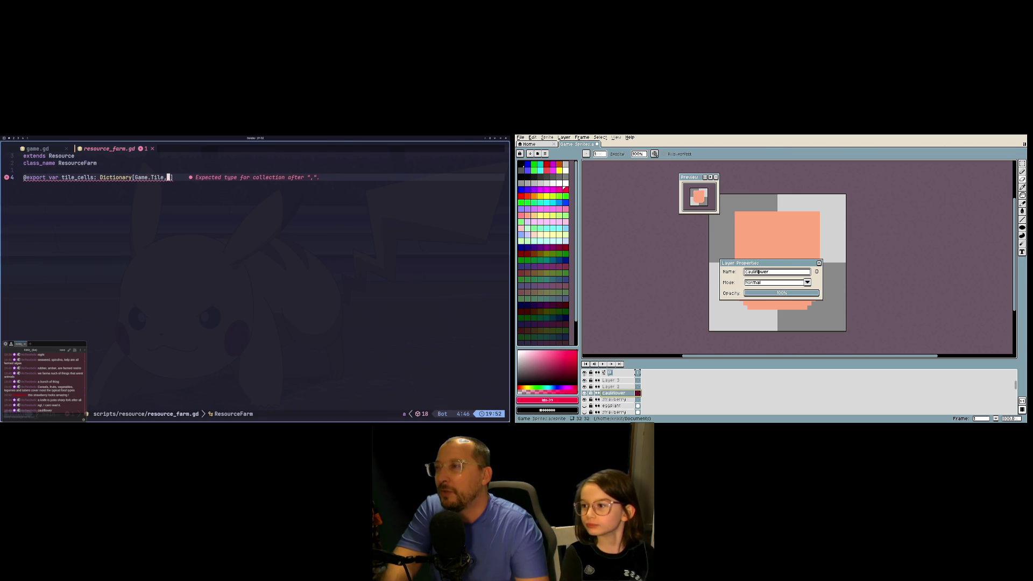
key(g)
key(j)
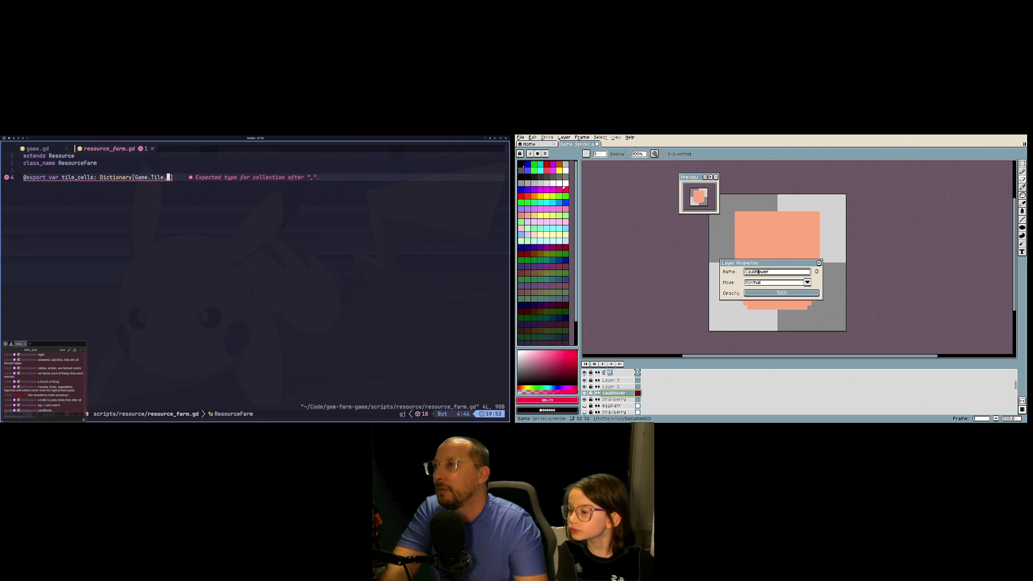
key(Escape)
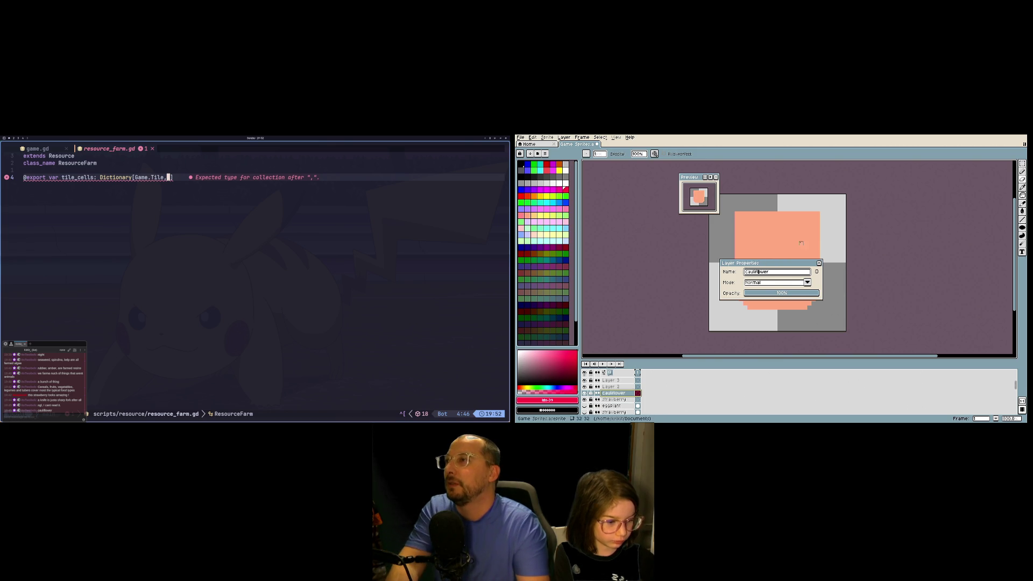
key(alt+Tab)
key(alt+Tab)
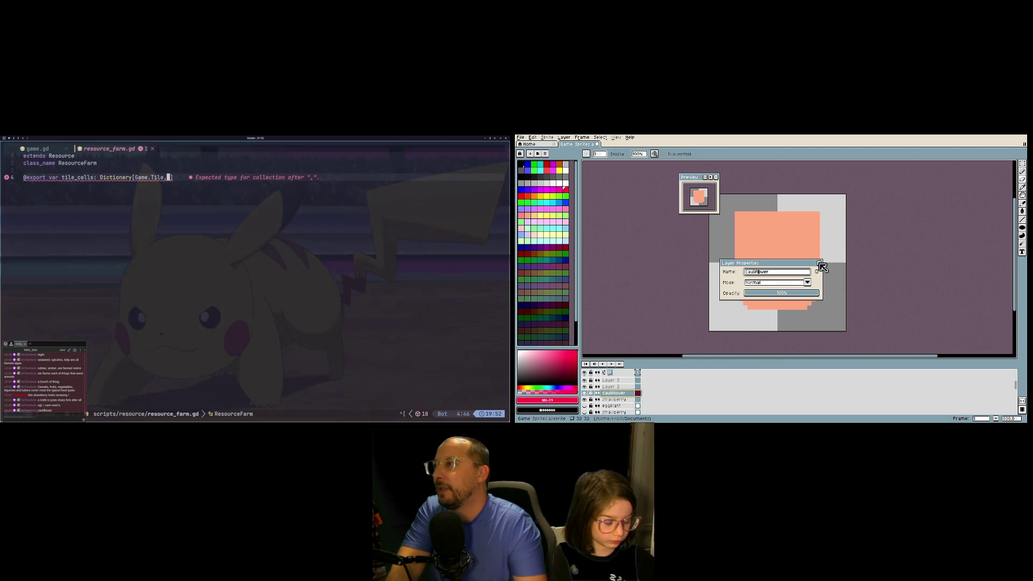
click(820, 263)
key(Escape)
key(b)
key(alt+Tab)
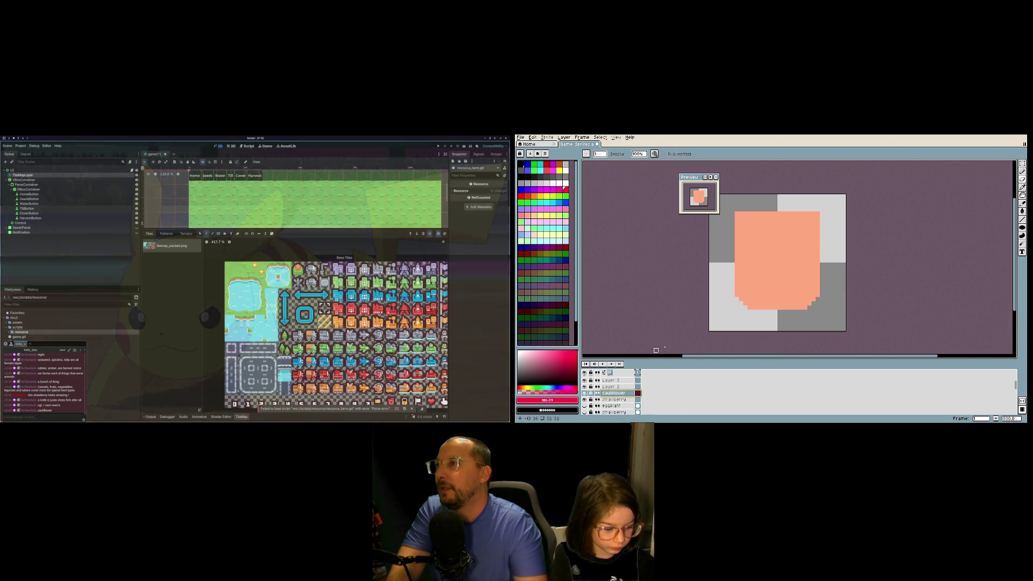
key(alt+Tab)
Pick the green swatch in the top palette row as Aseprite's foreground colour
key(l)
key(l)
key(l)
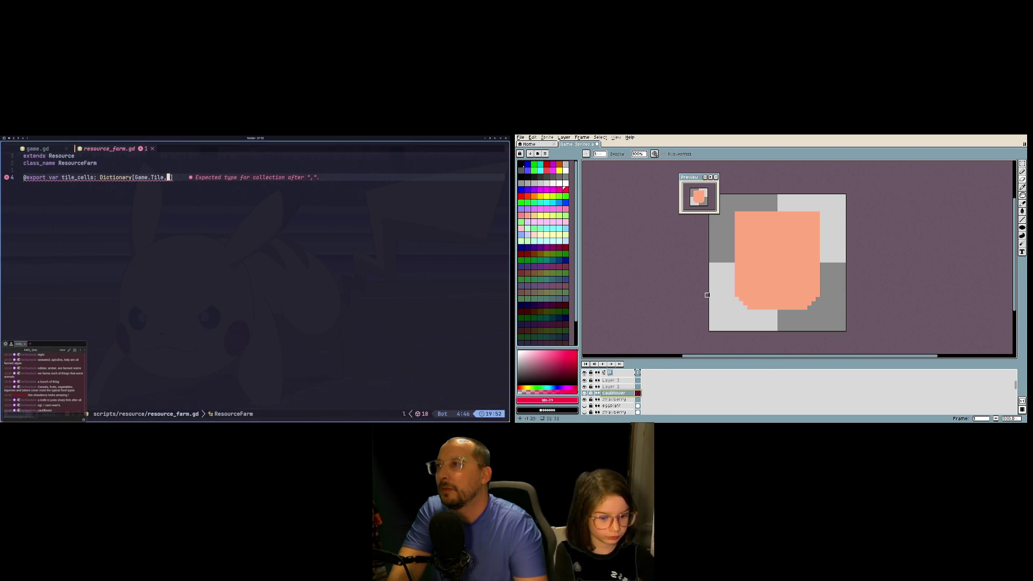
key(Escape)
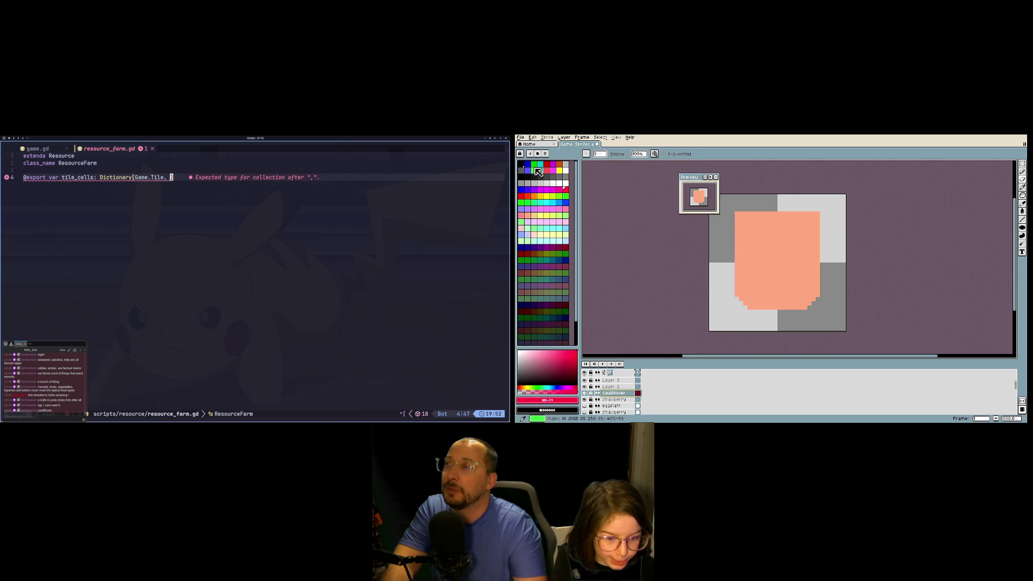
click(534, 164)
key(h)
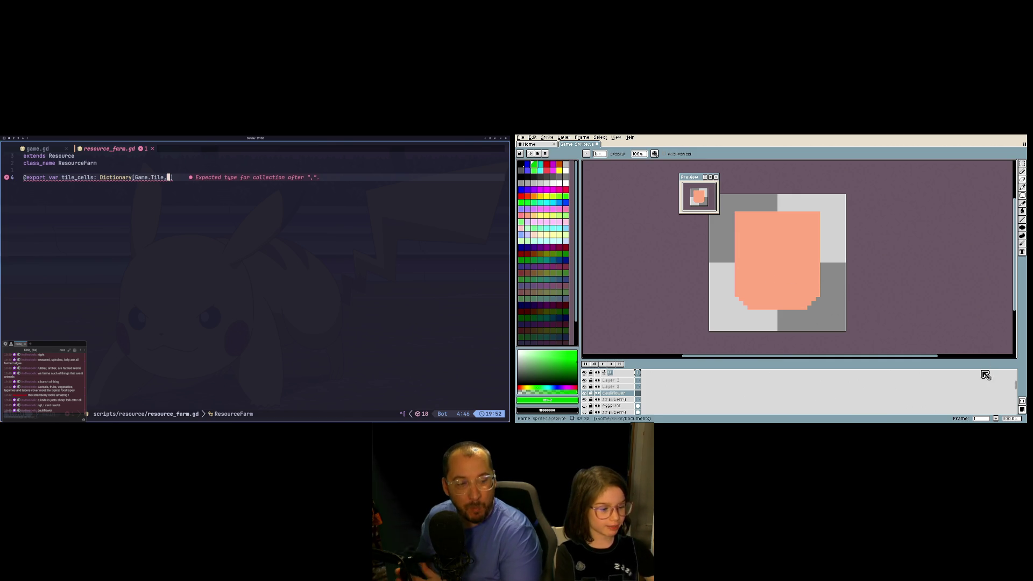
scroll(1017, 396, down, 5)
scroll(1018, 397, down, 5)
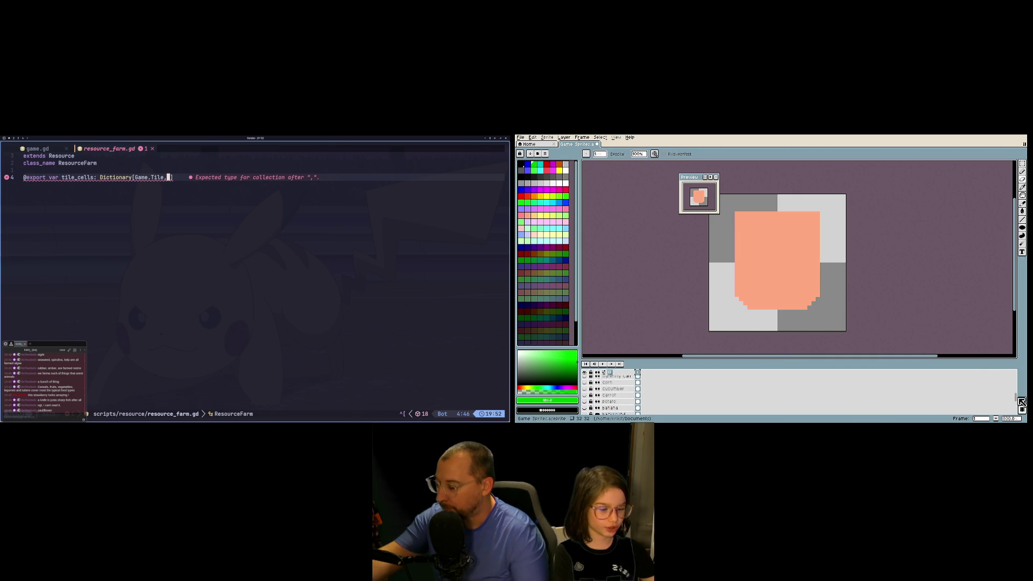
scroll(1020, 408, down, 3)
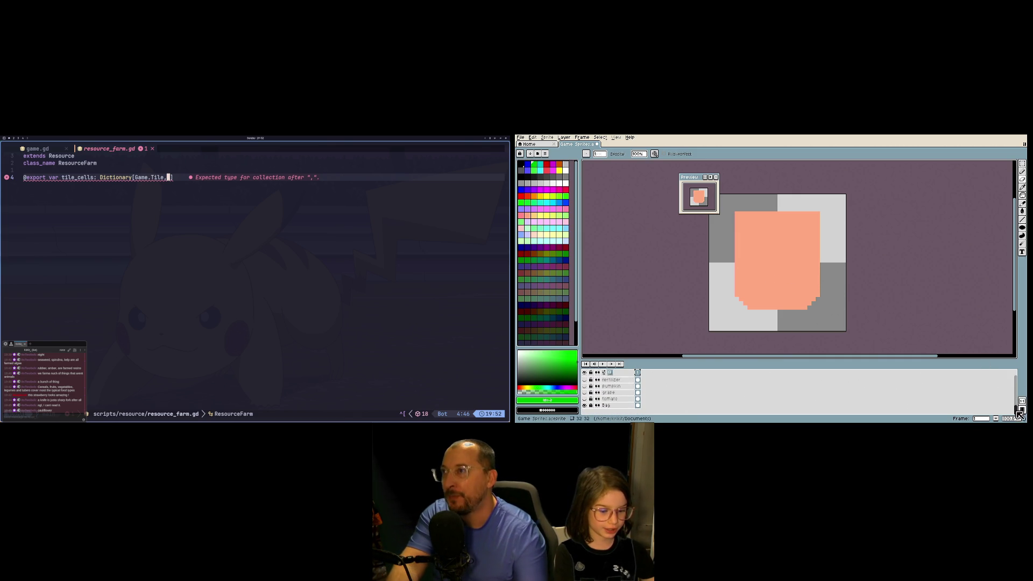
scroll(1019, 411, up, 3)
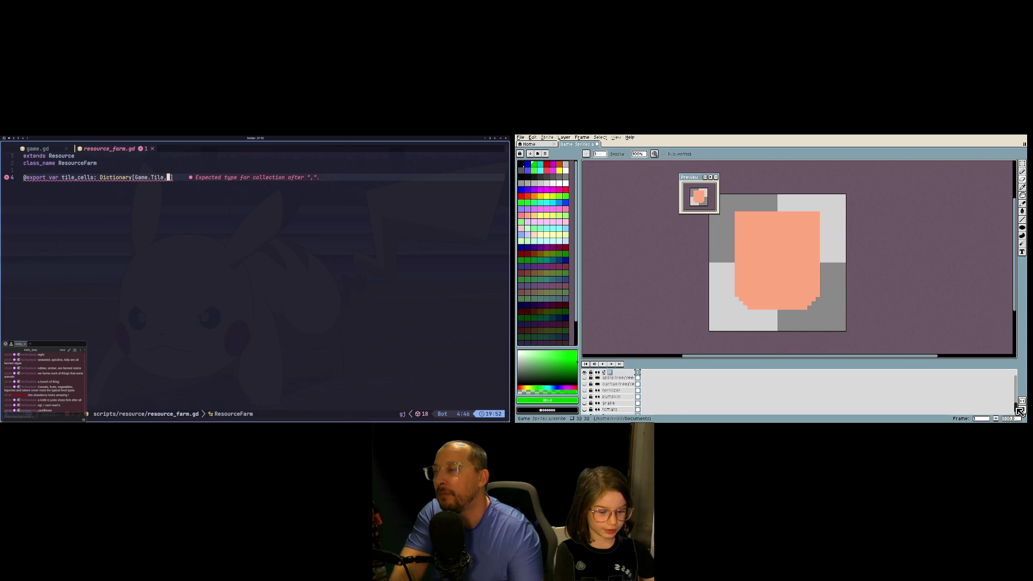
key(k)
scroll(1019, 407, up, 3)
key(j)
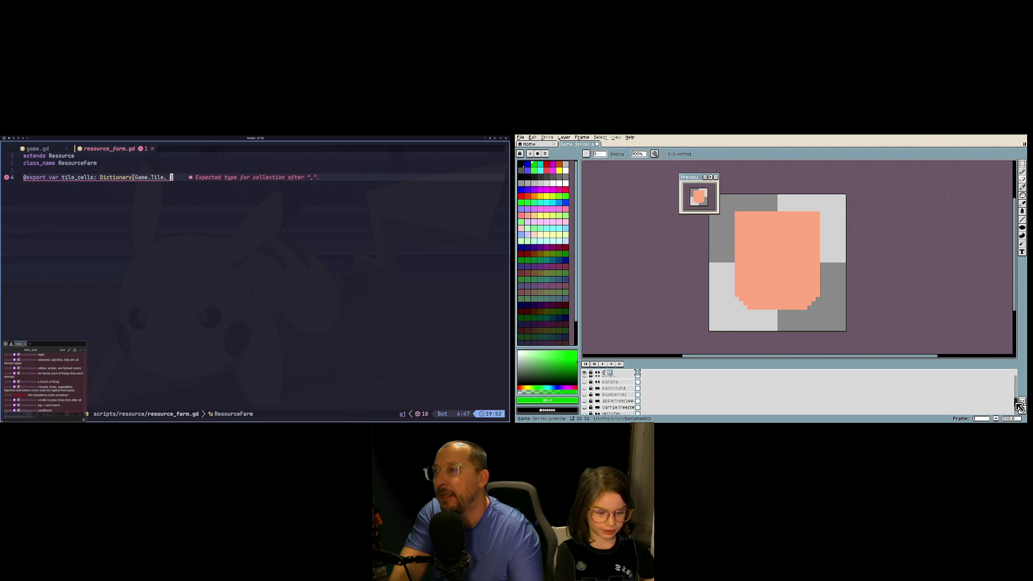
key($)
scroll(1019, 404, up, 3)
key(h)
scroll(1019, 399, down, 1)
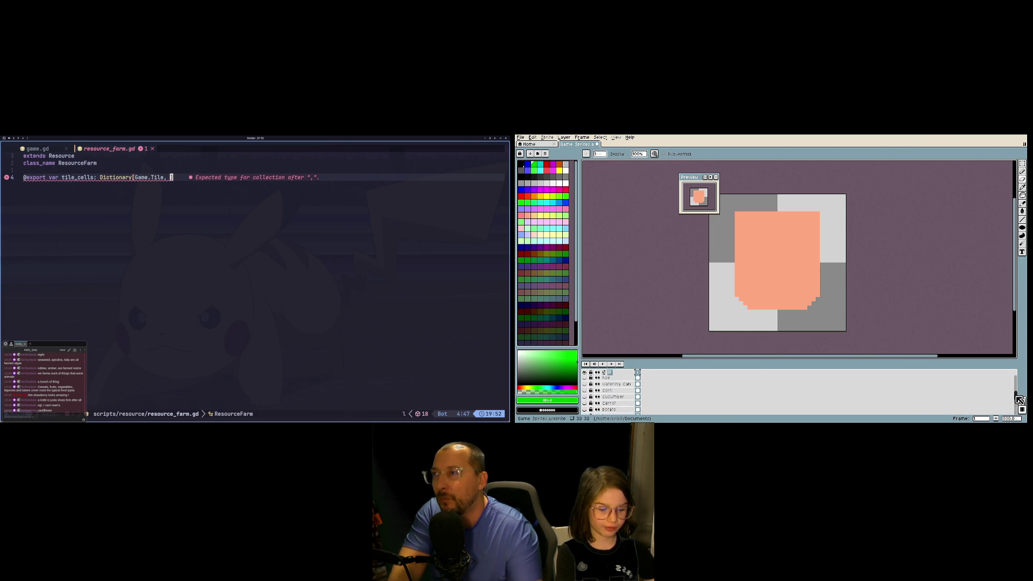
scroll(1020, 400, up, 4)
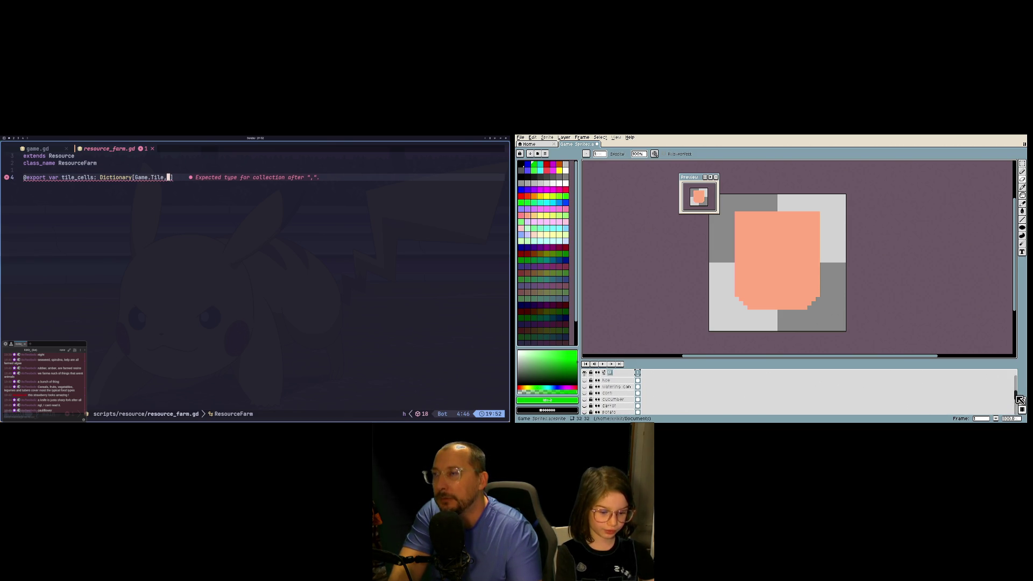
scroll(1021, 395, up, 6)
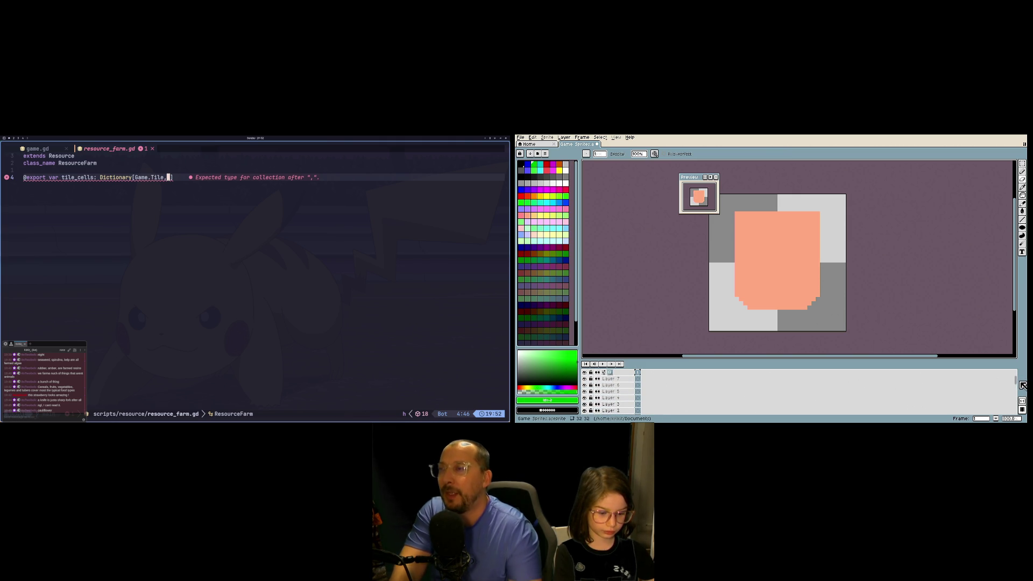
scroll(1019, 384, down, 5)
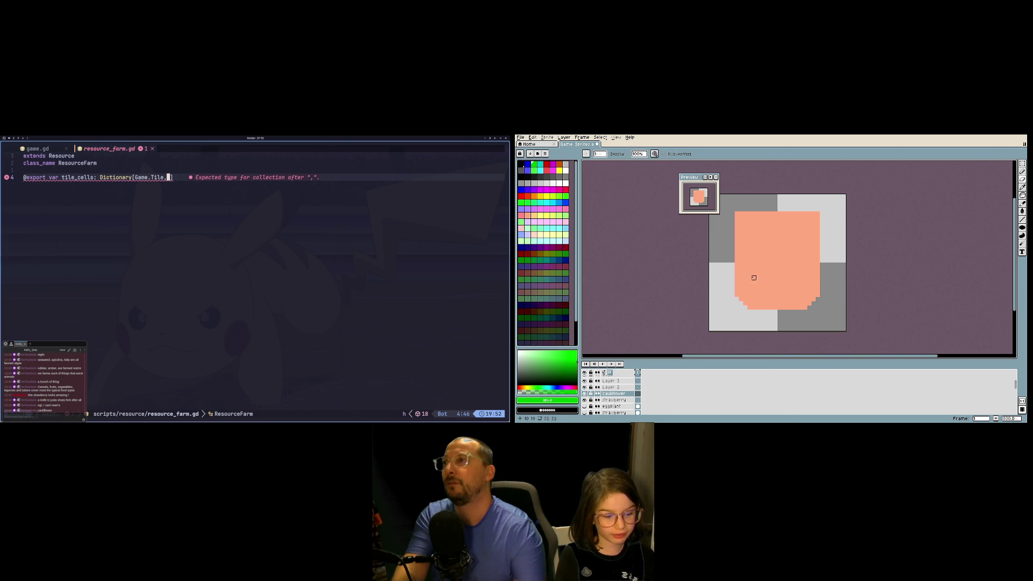
Switch the pencil to single pixels and place the first green marks on the lower-left of the peach tile
key(g)
key(k)
key(j)
key(l)
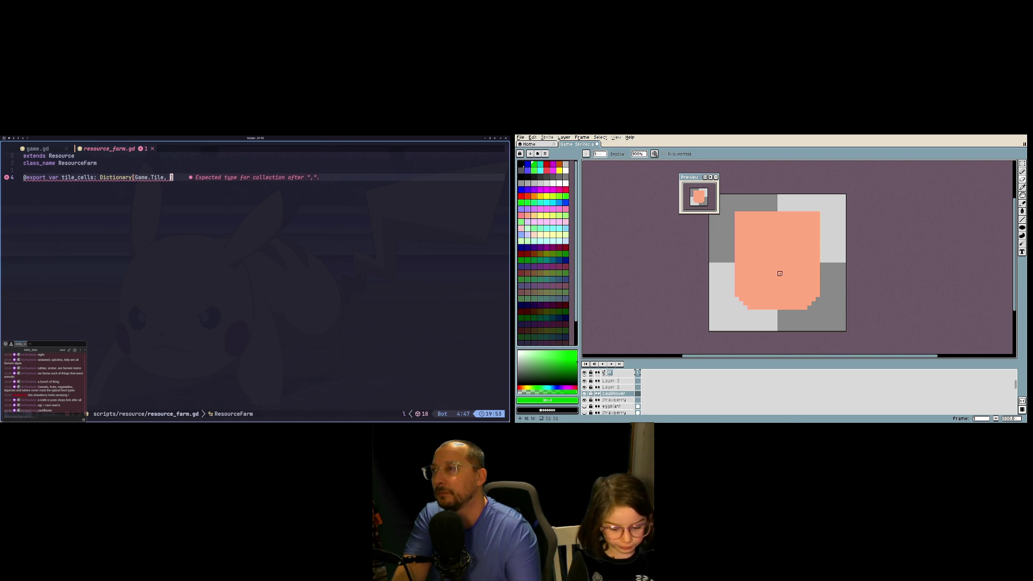
key(h)
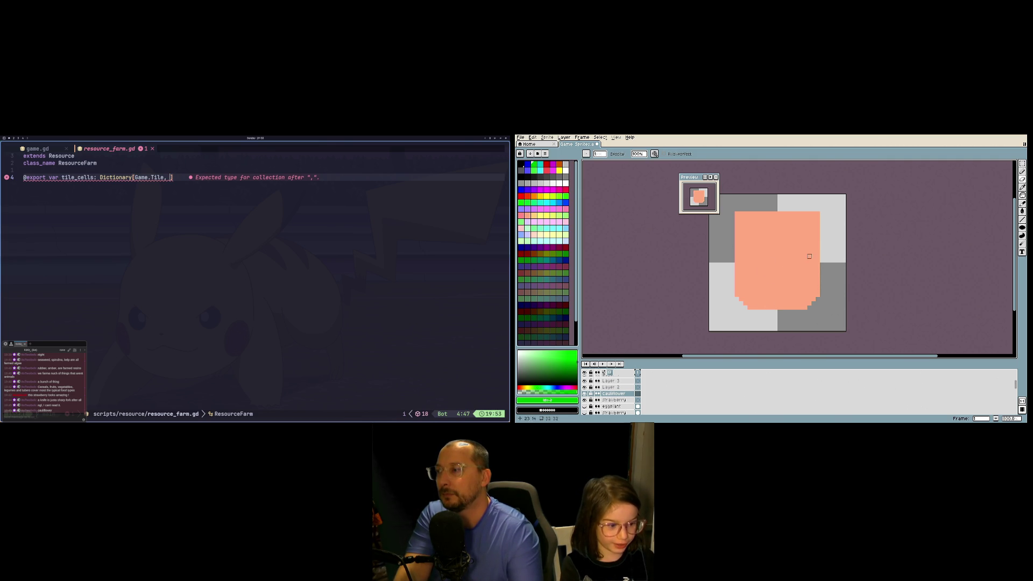
click(1011, 174)
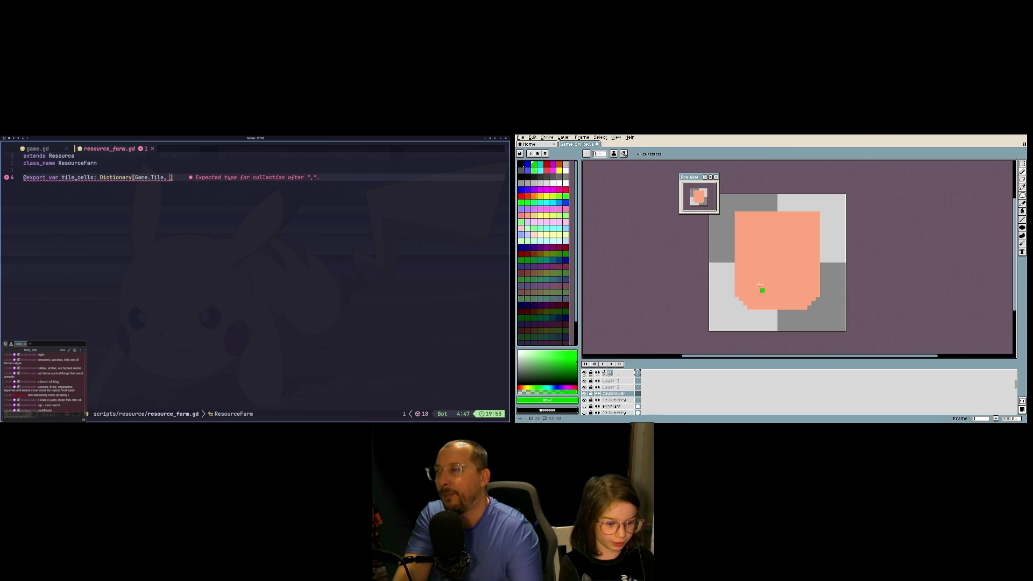
key(Escape)
Make the tile export's type Dictionary[Vector2, Game.Tile] and save resource_farm.gd
key(h)
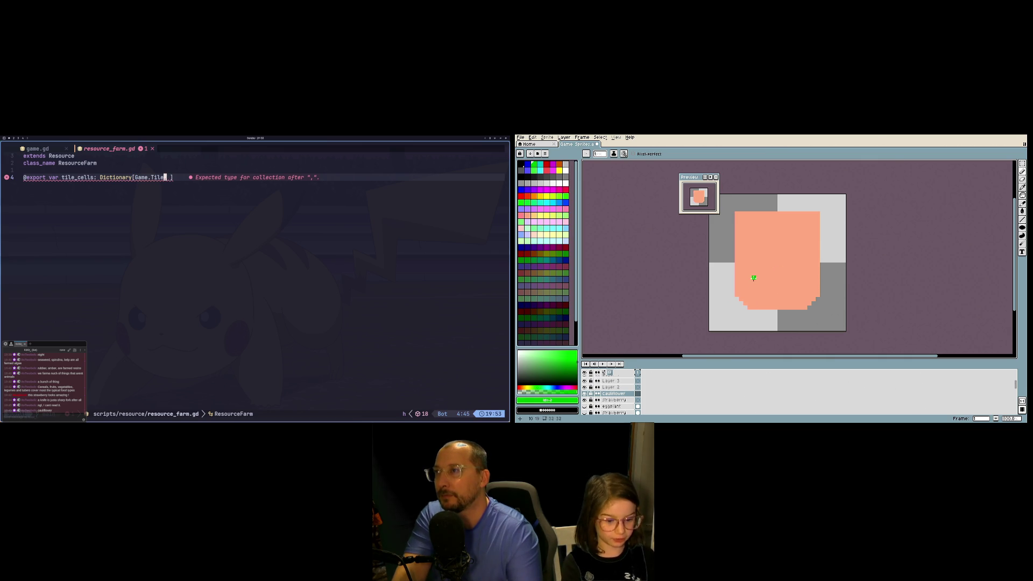
key(b)
key(v)
key(e)
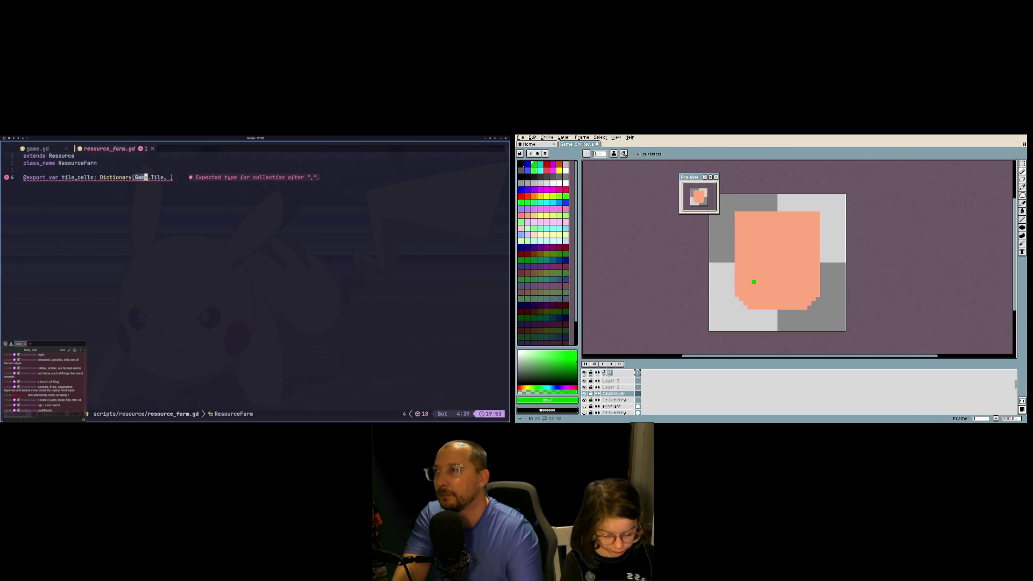
text(c)
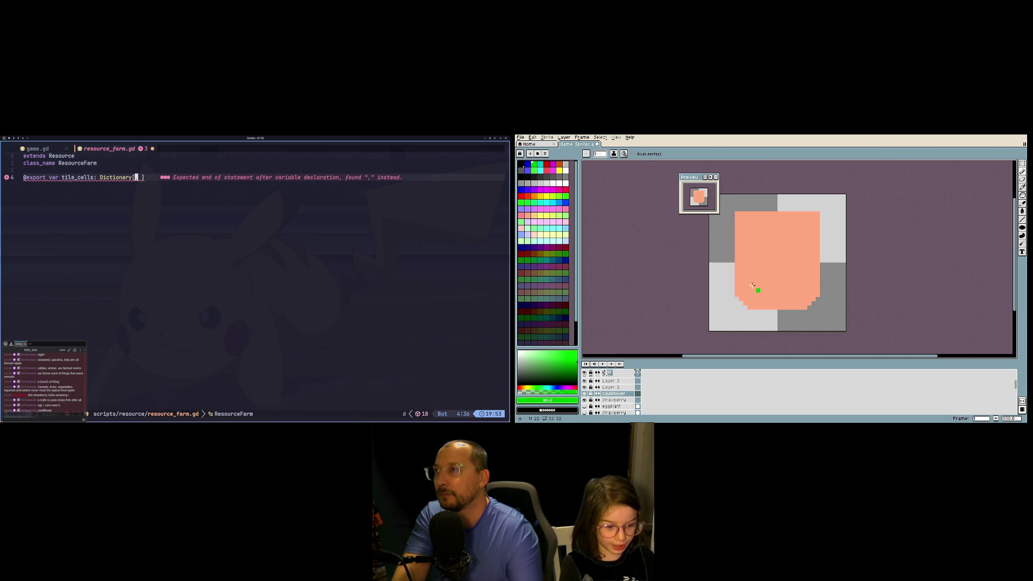
text(Veco)
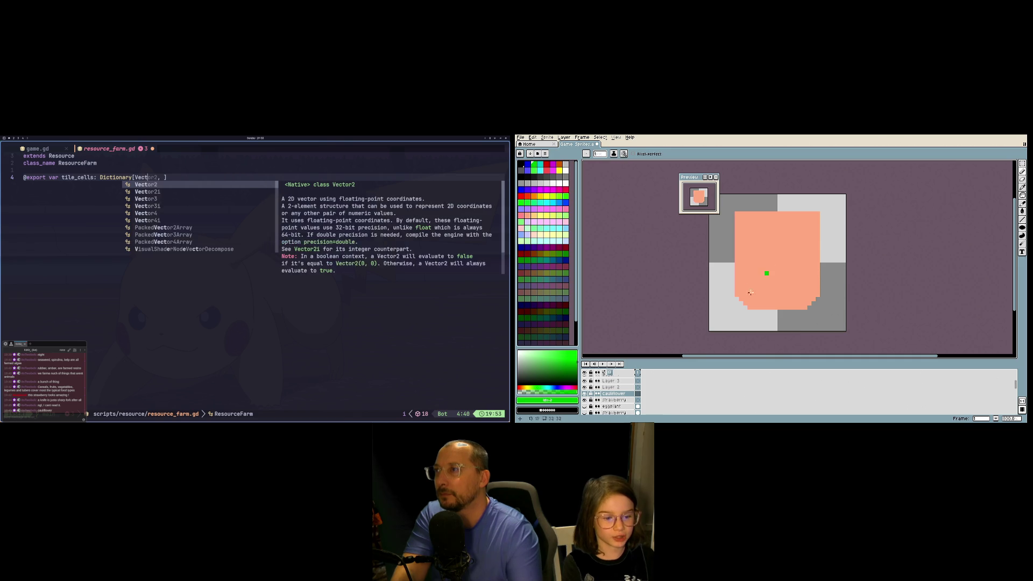
key(Return)
key(Escape)
key(l)
key(l)
text(p)
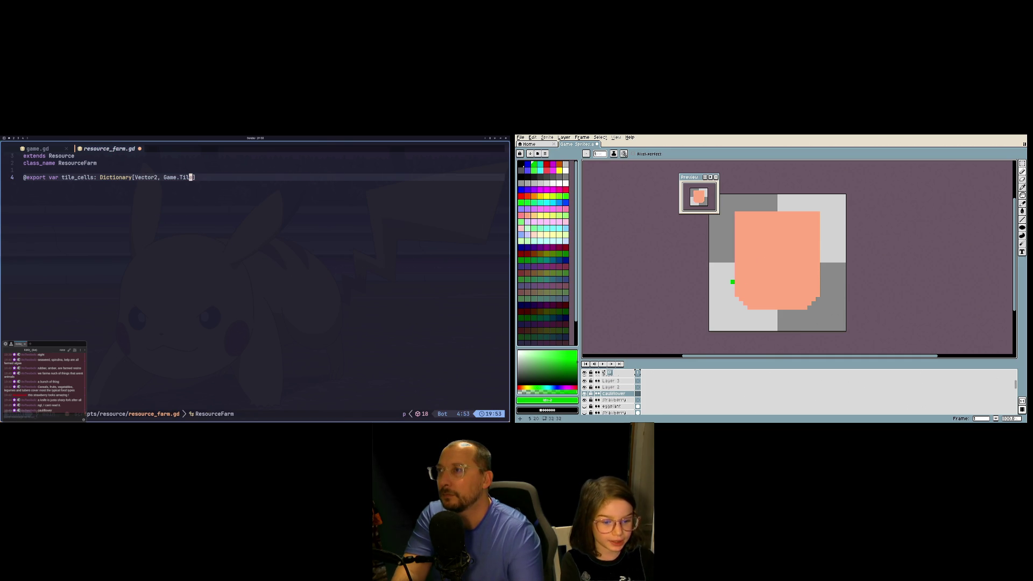
text(:w)
key(Return)
Rename the export to cells by removing the tile_ prefix, and add a green stroke on the peach tile
mouse_move(771, 295)
mouse_down()
mouse_move(746, 269)
mouse_move(791, 292)
mouse_move(797, 264)
mouse_move(778, 290)
mouse_move(758, 281)
mouse_move(786, 285)
mouse_up()
key(h)
key(h)
key(h)
key(i)
key(BackSpace)
key(BackSpace)
key(BackSpace)
key(Escape)
text(:w)
key(Return)
Duplicate the cells line as a cell_time export and save, with a white stroke inside the cabbage
text(yypl)
key(l)
key(l)
key(l)
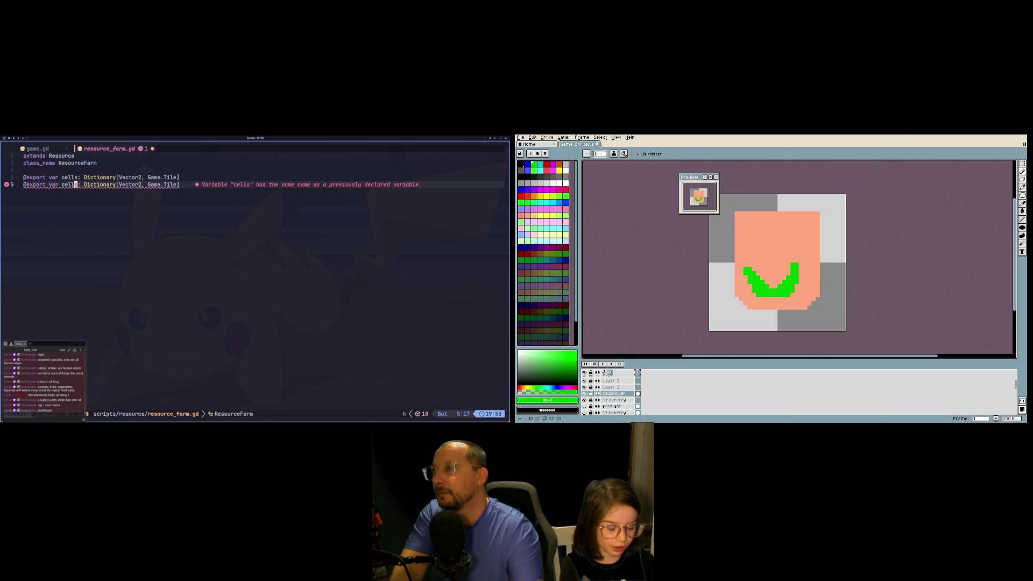
key(h)
key(h)
key(a)
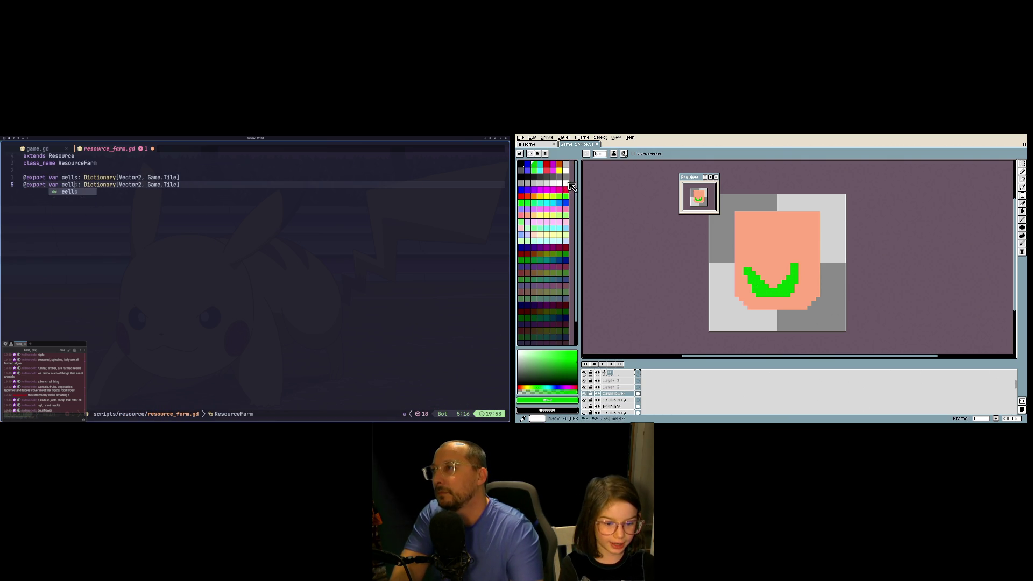
click(560, 183)
key(Right)
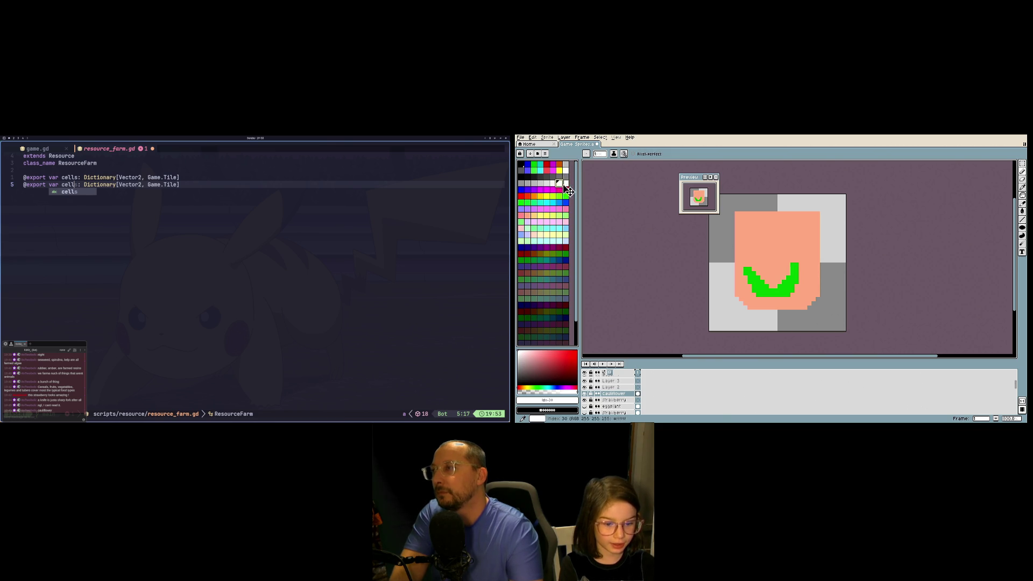
key(BackSpace)
text(_time)
key(Escape)
mouse_move(757, 272)
mouse_down()
mouse_move(789, 270)
mouse_move(763, 269)
mouse_up()
text(:w)
key(Return)
Pick a new palette colour, then return to Godot and open the scripts folder's context menu
key(w)
key(w)
key(w)
key(l)
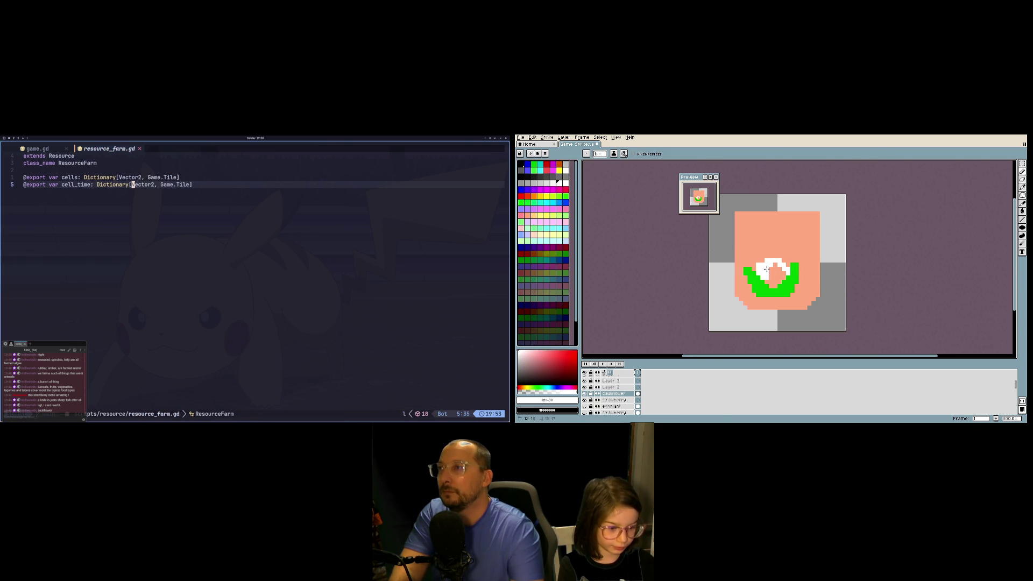
key(w)
key(w)
key(w)
key(h)
key(h)
key(h)
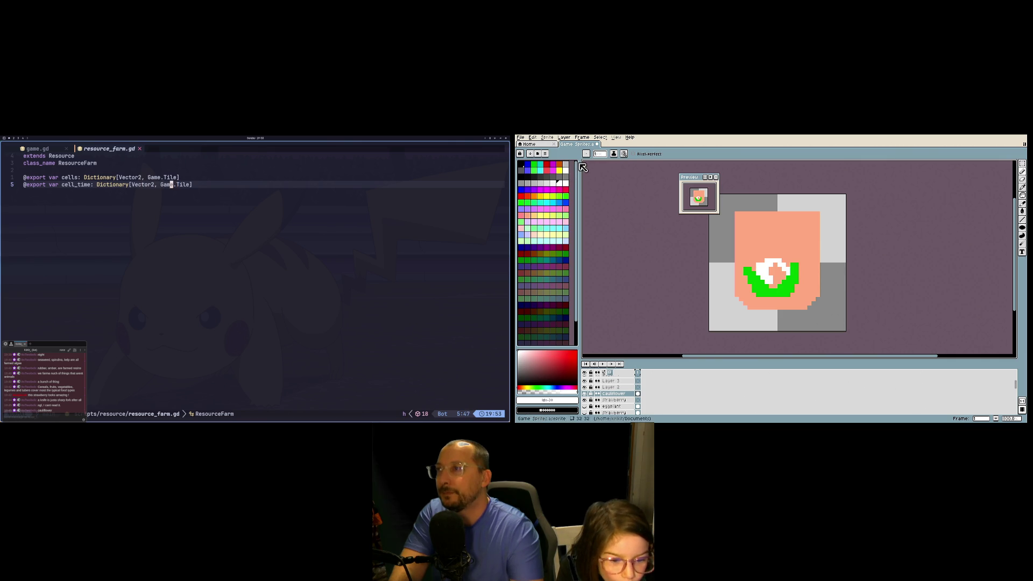
key(k)
key(k)
key(k)
click(553, 183)
key(g)
key(j)
key(alt+Tab)
key(alt+Tab)
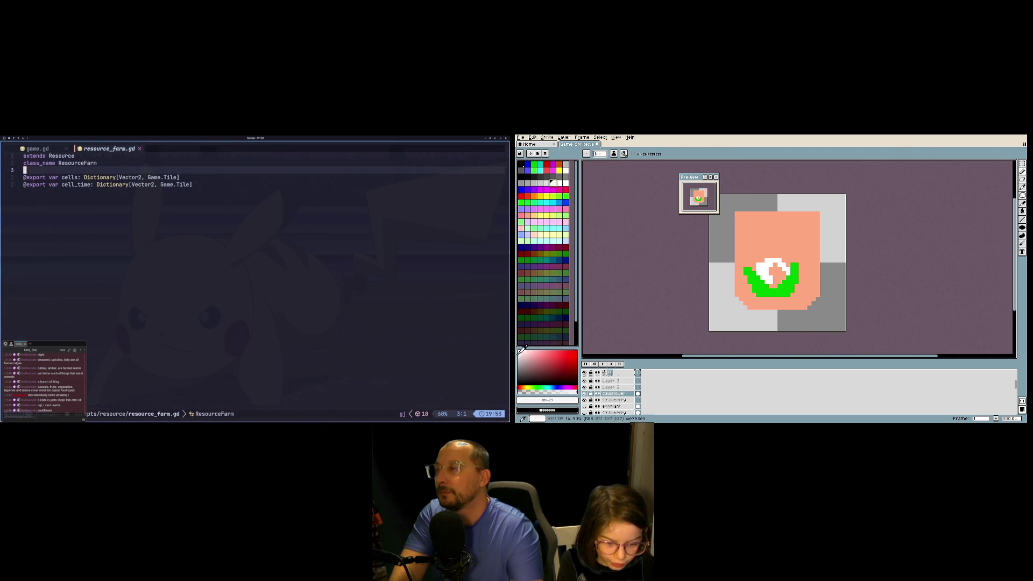
key(alt+Tab)
right_click(18, 328)
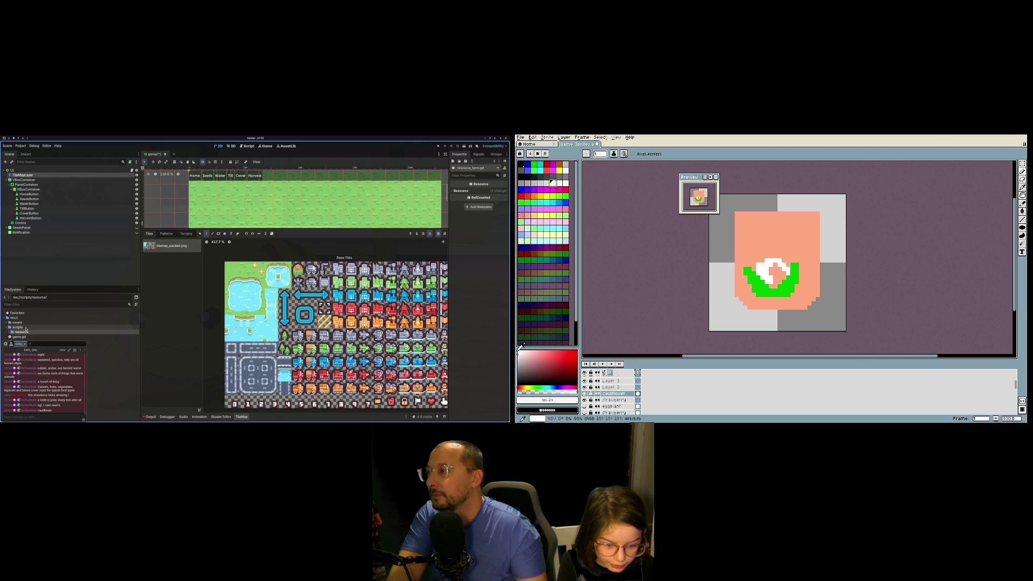
Create a new cell_data.gd script in the scripts folder with the Inherits field cleared
mouse_move(64, 331)
click(107, 341)
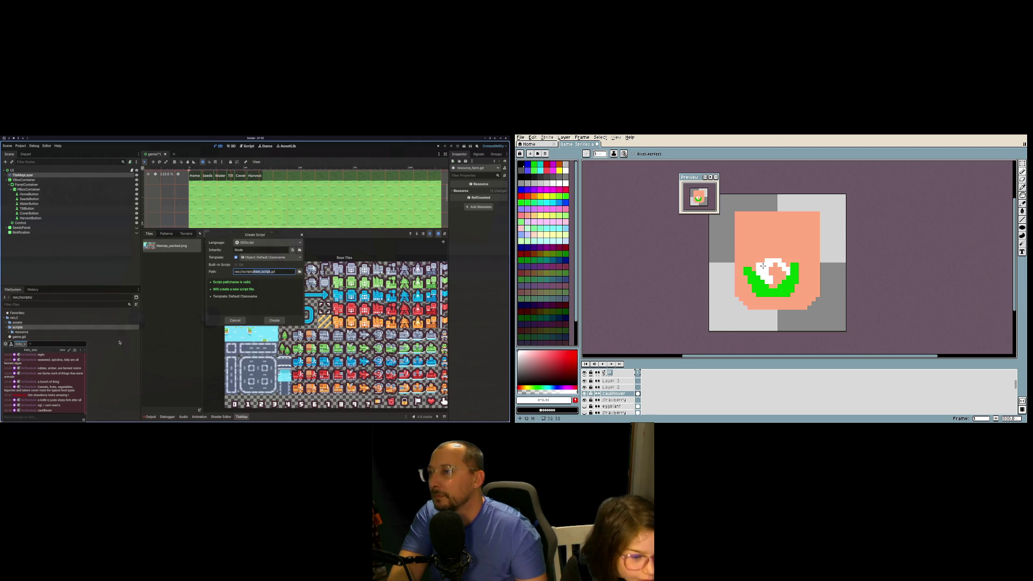
key(BackSpace)
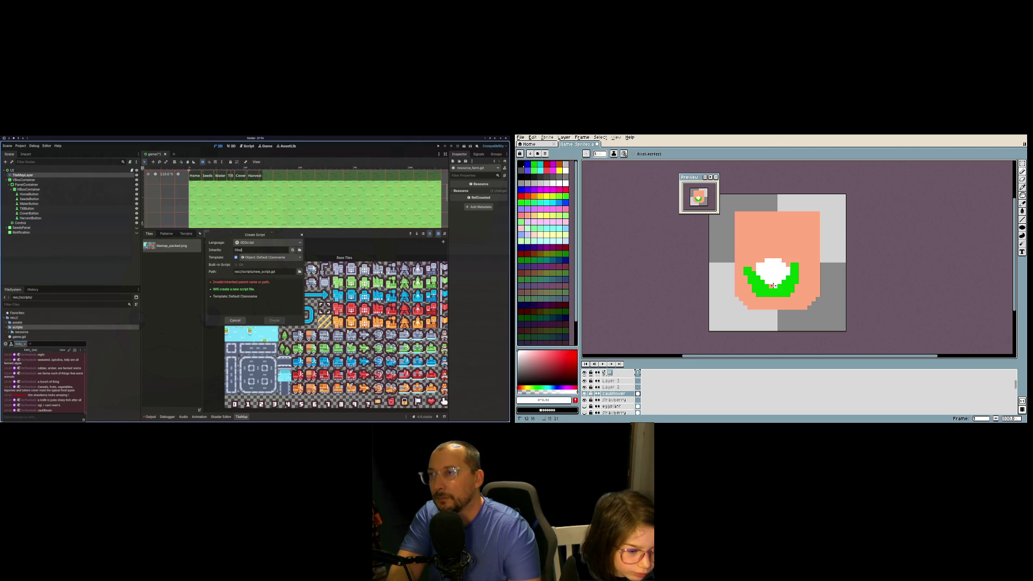
double_click(263, 273)
text(cell)
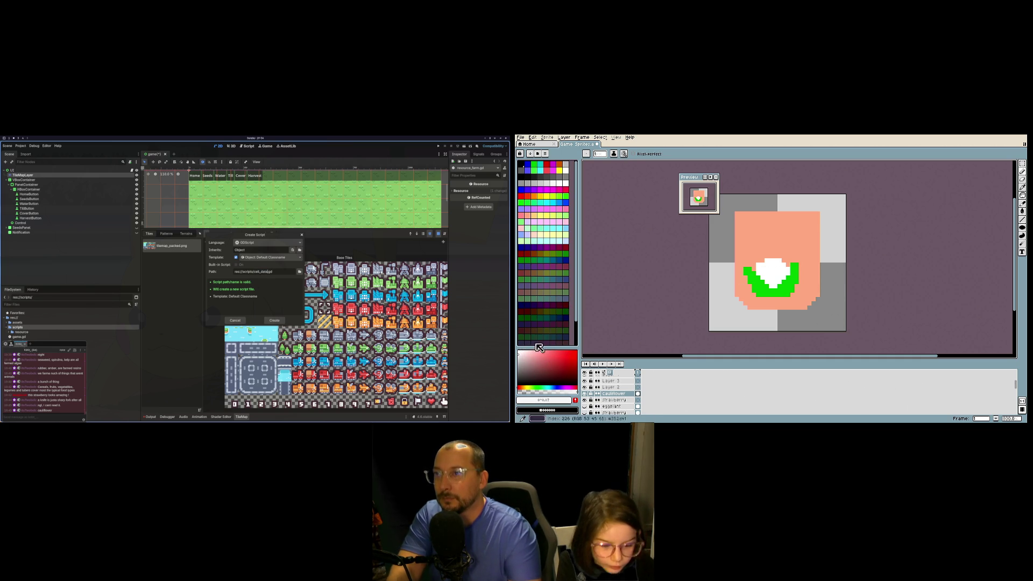
key(Return)
Save cell_data.gd in Neovim and switch back to resource_farm.gd
text(G:w)
key(Return)
key(H)
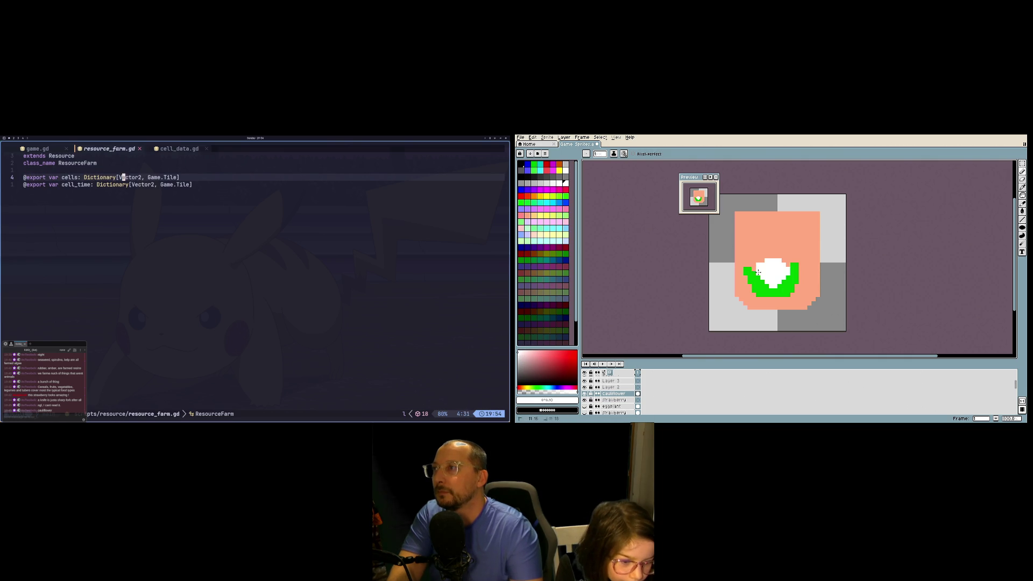
Try CellData as the cells value type on line 4 and save
key(c)
key(t)
key(bracketright)
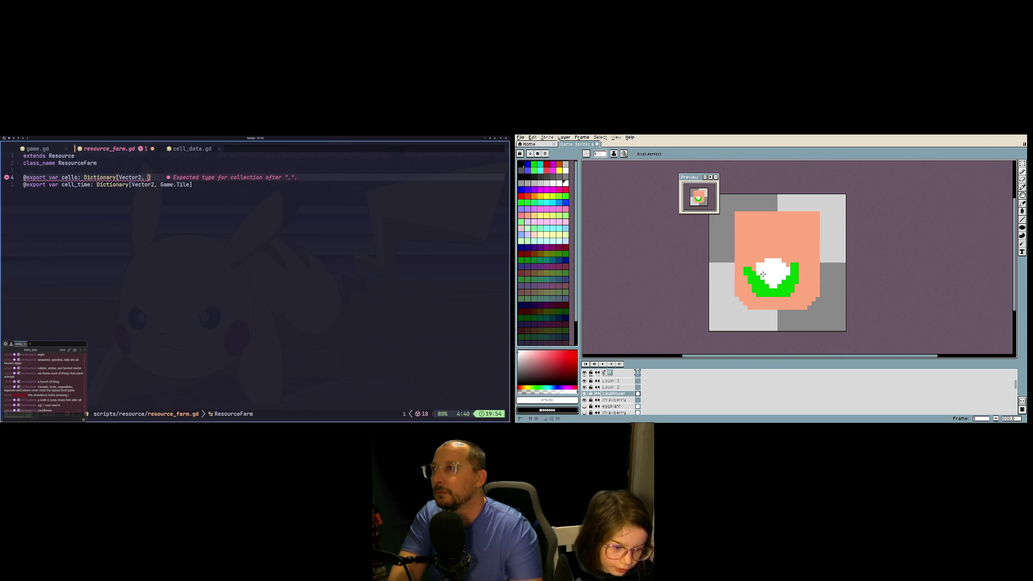
text(CellDat)
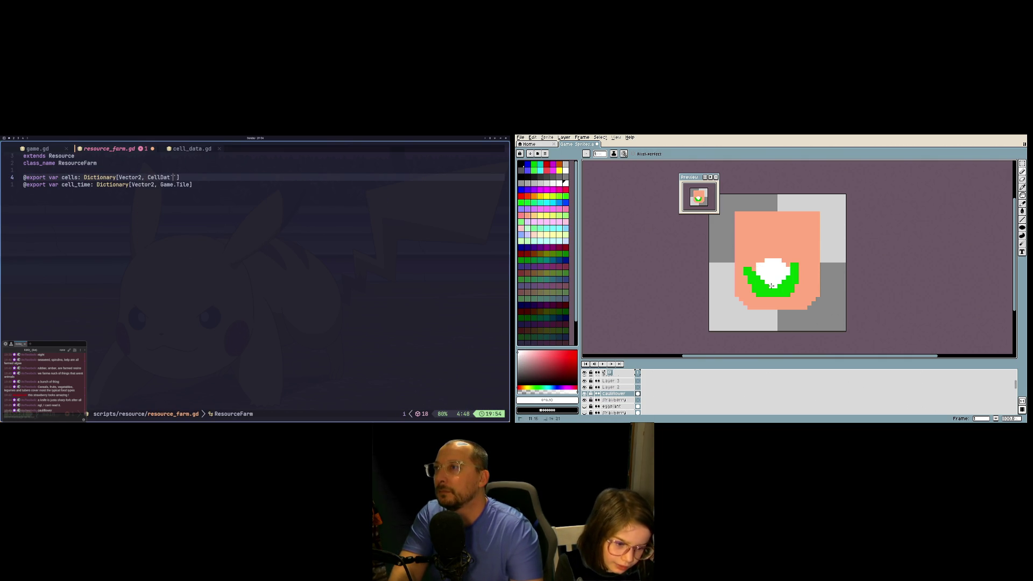
text(a)
key(Escape)
text(:w)
key(Return)
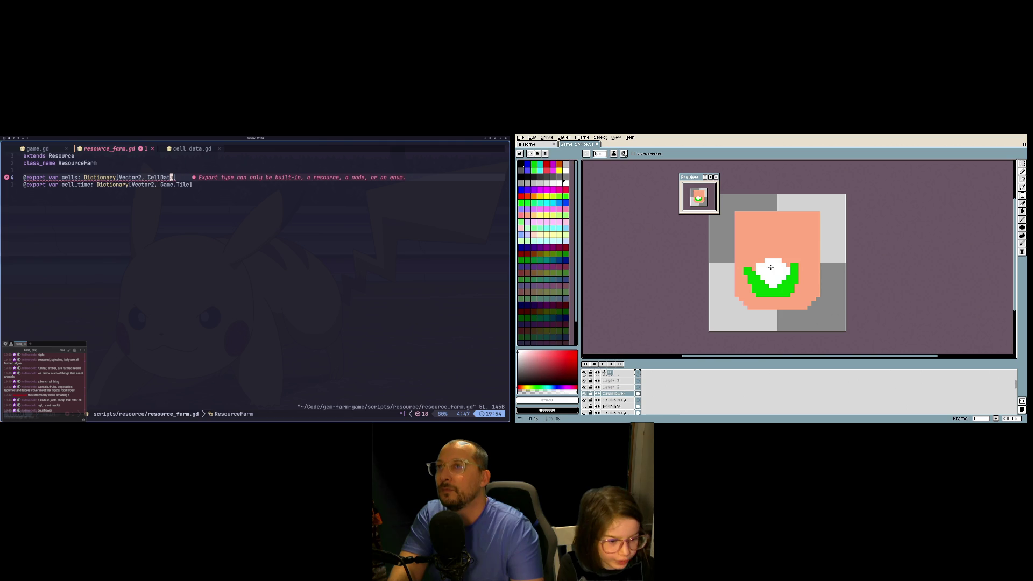
Undo back to Dictionary[Vector2, Game.Tile], save, and close the cell_data.gd buffer
key(u)
key(u)
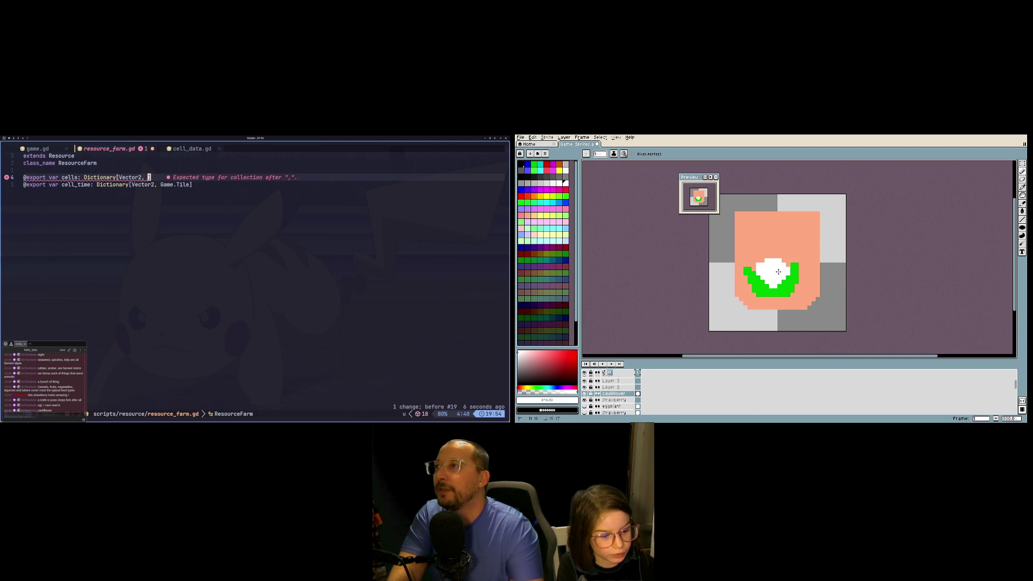
text(:w)
key(Return)
key(j)
key(u)
key(u)
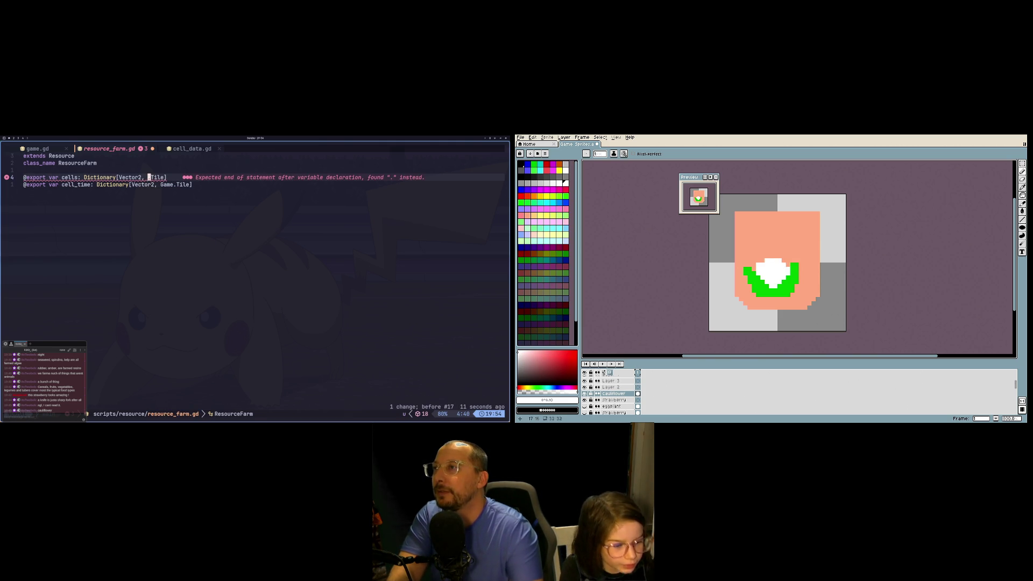
text(:w)
key(Return)
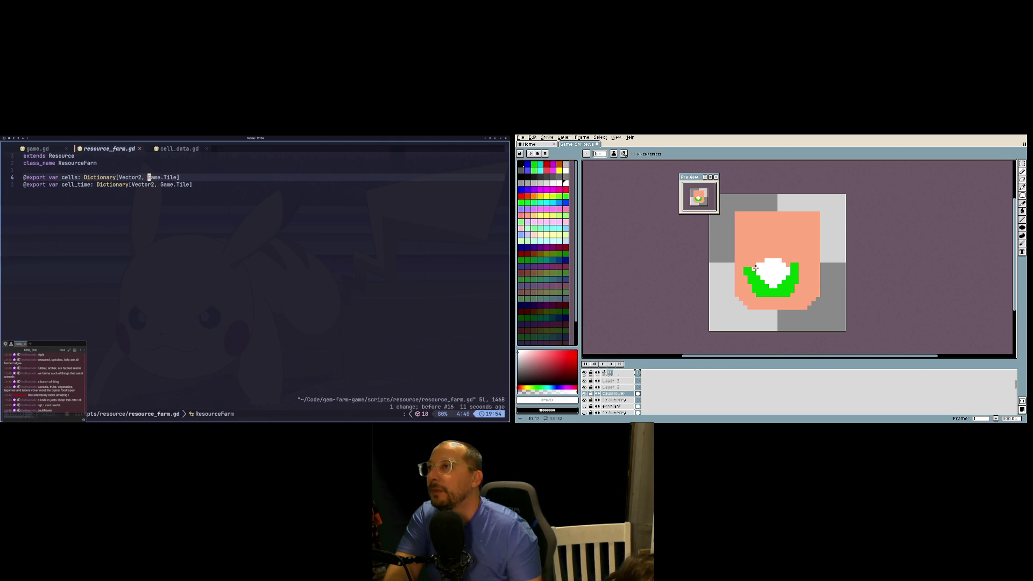
middle_click(193, 148)
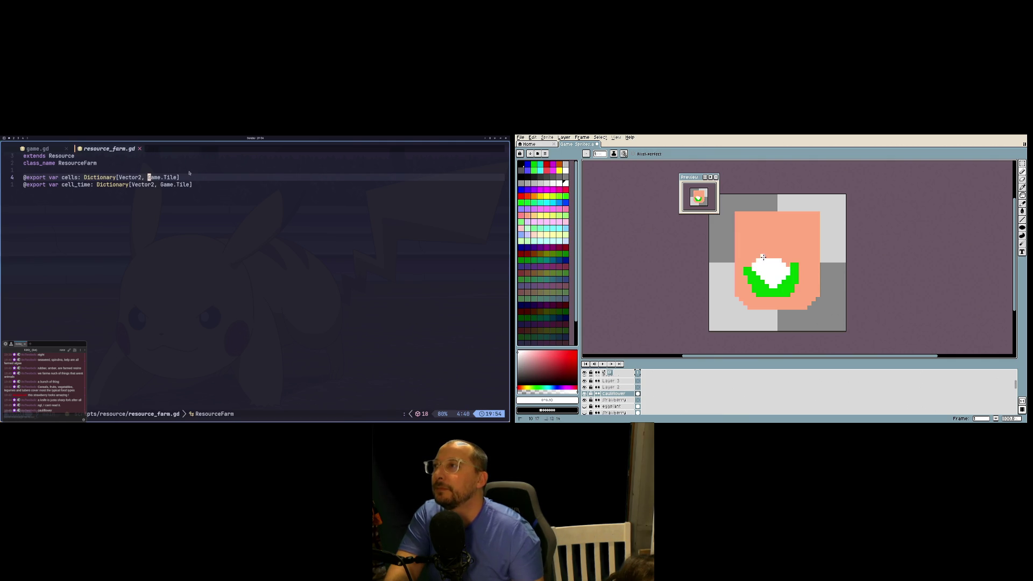
key(j)
key(Escape)
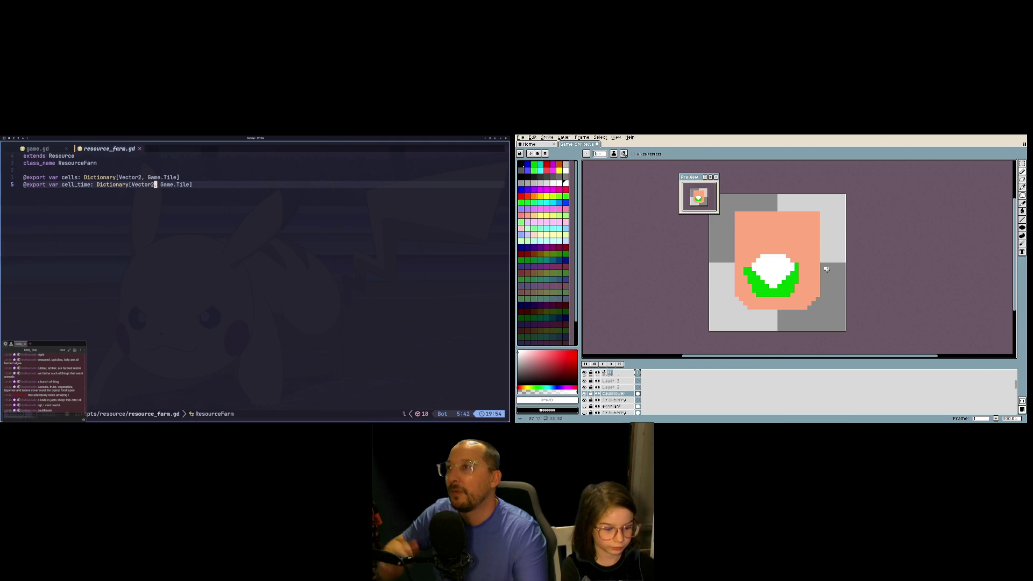
Replace Game.Tile with int as cell_time's value type and save resource_farm.gd
key(w)
key(w)
key(d)
key(w)
key(d)
key(w)
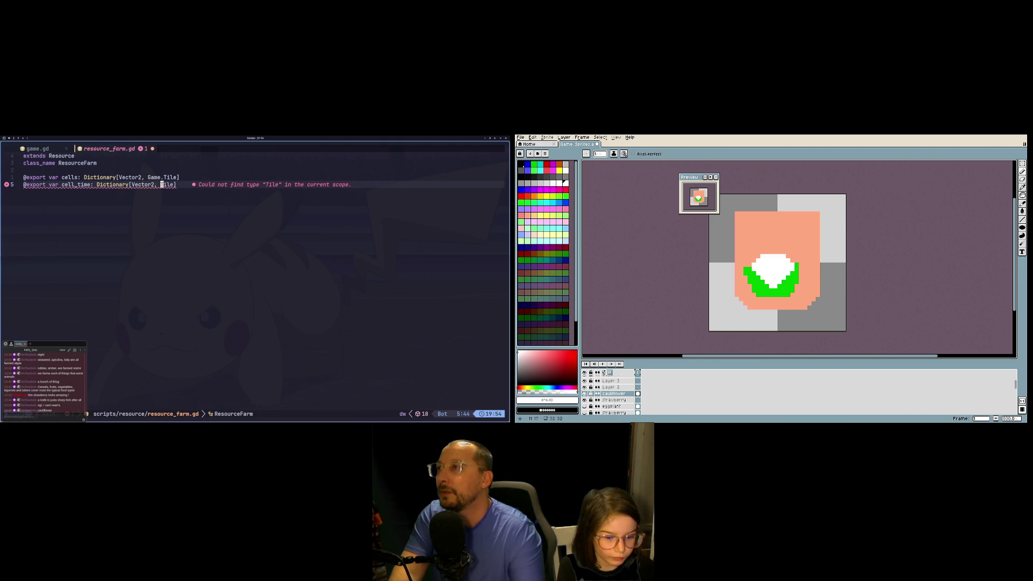
text(dw)
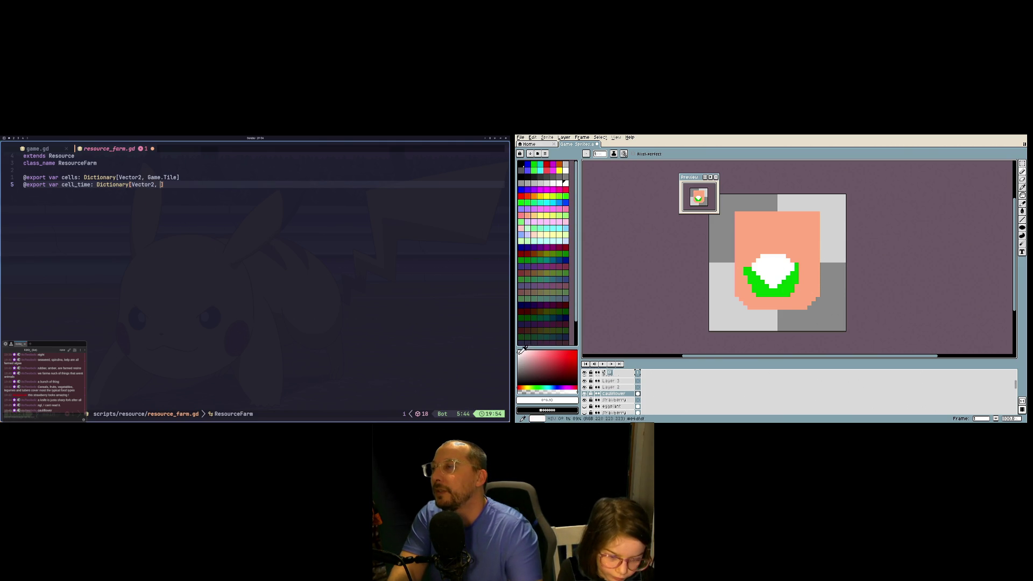
text(iT)
key(BackSpace)
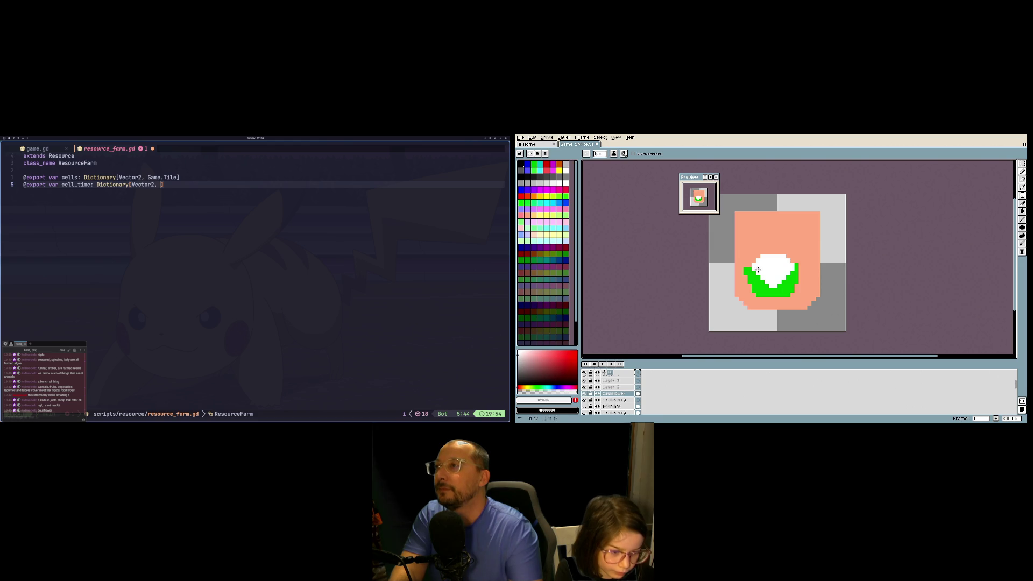
key(ctrl+space)
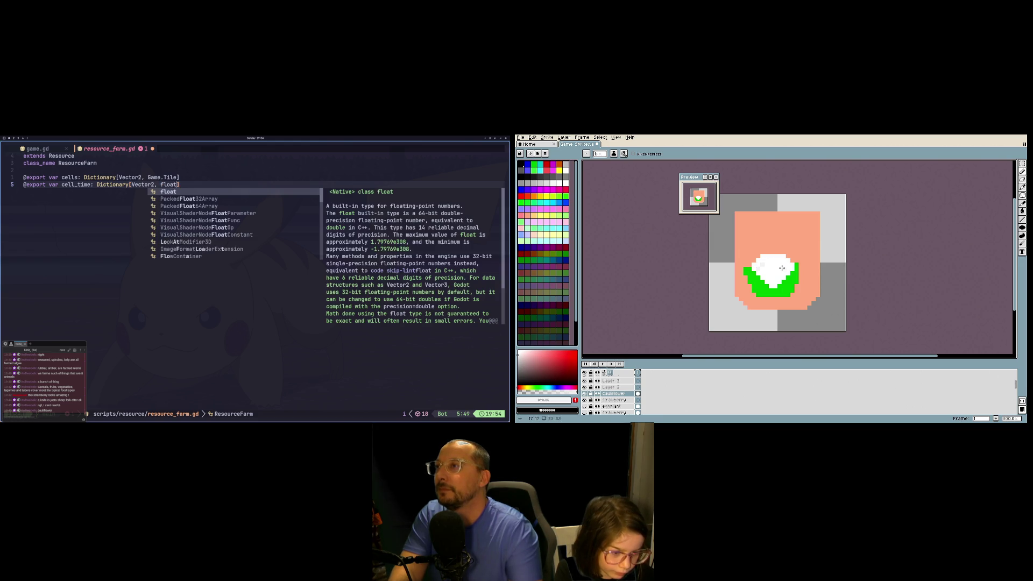
key(ctrl+e)
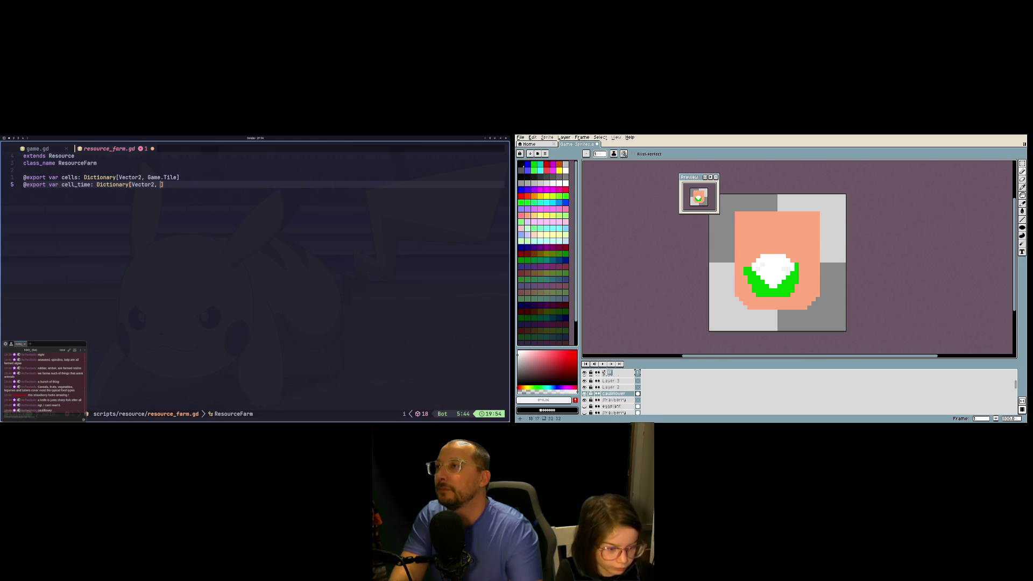
text(int)
key(Escape)
text(:w)
key(Return)
Rename cell_time to cell_countdown, save, and switch to game.gd
key(h)
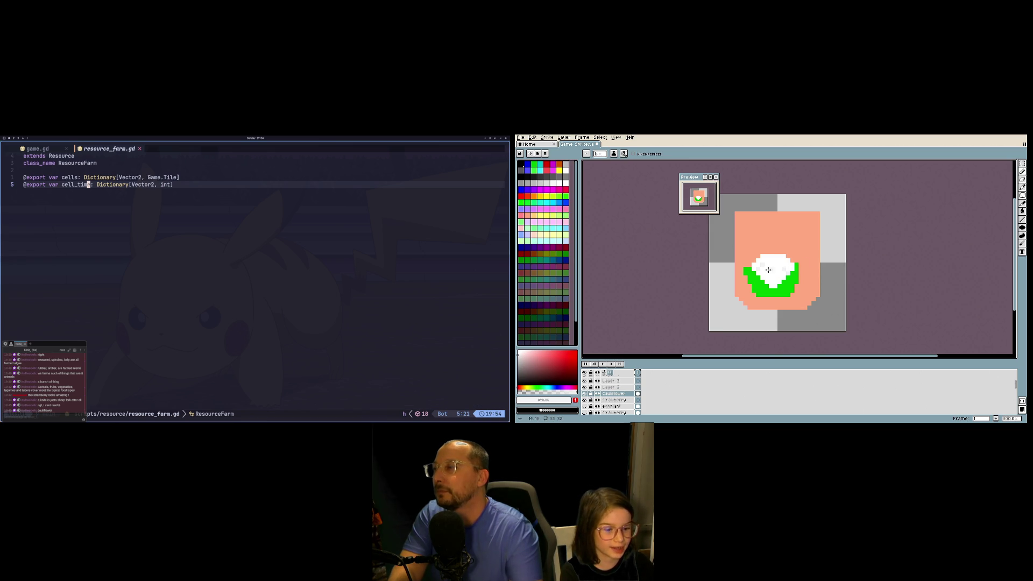
key(a)
key(BackSpace)
key(BackSpace)
key(BackSpace)
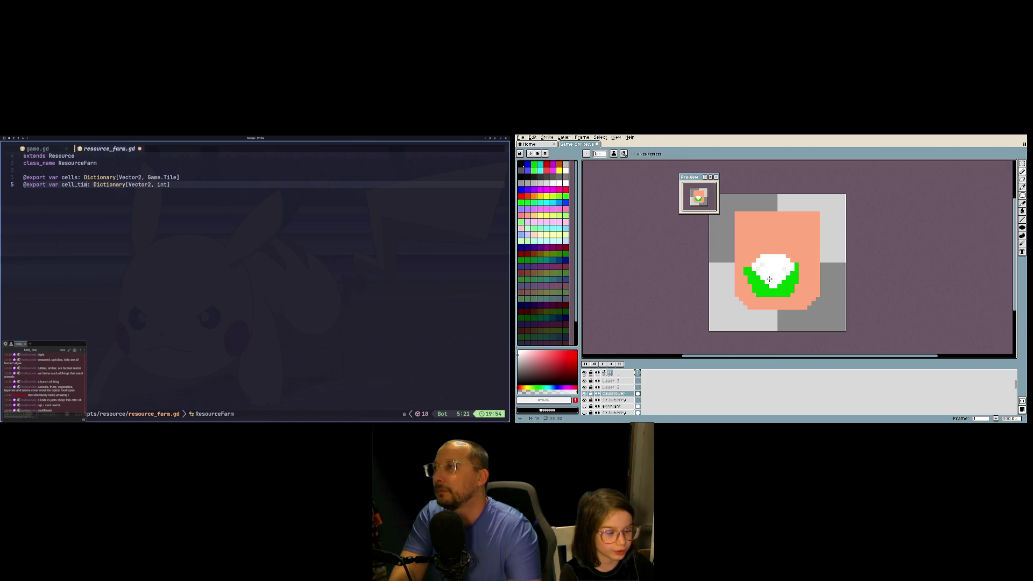
text(countdown)
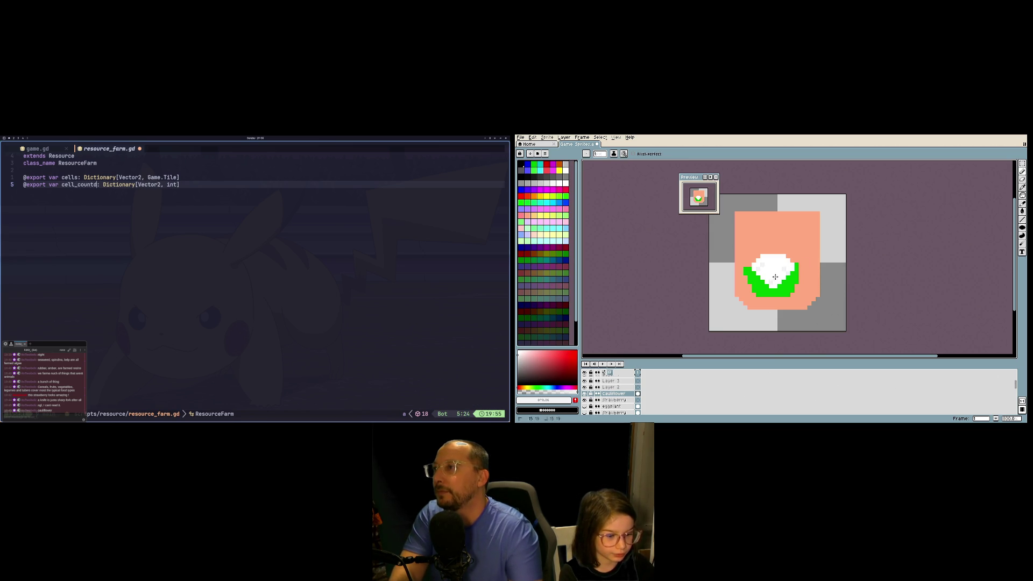
key(Escape)
text(:w)
key(Return)
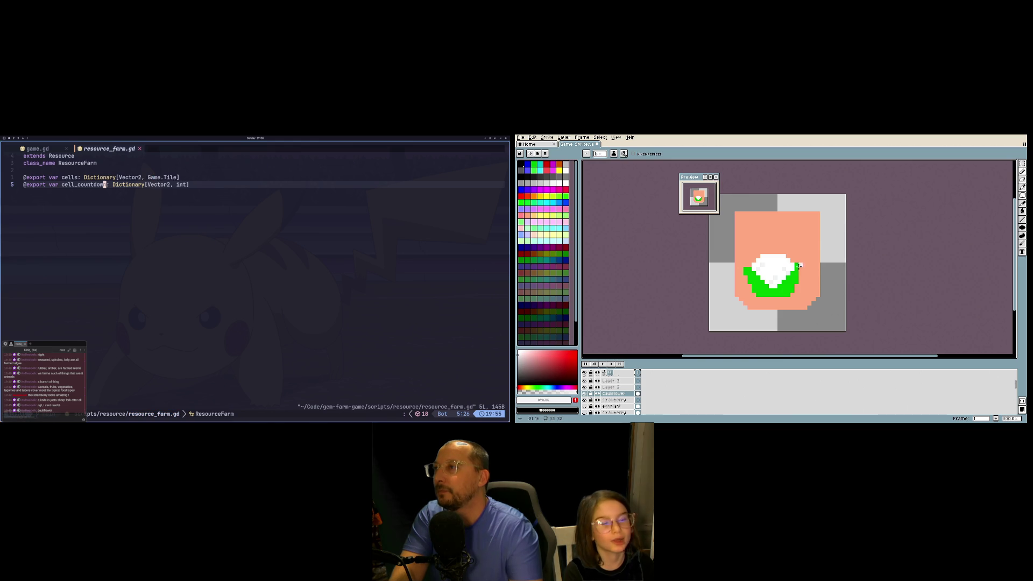
key(Escape)
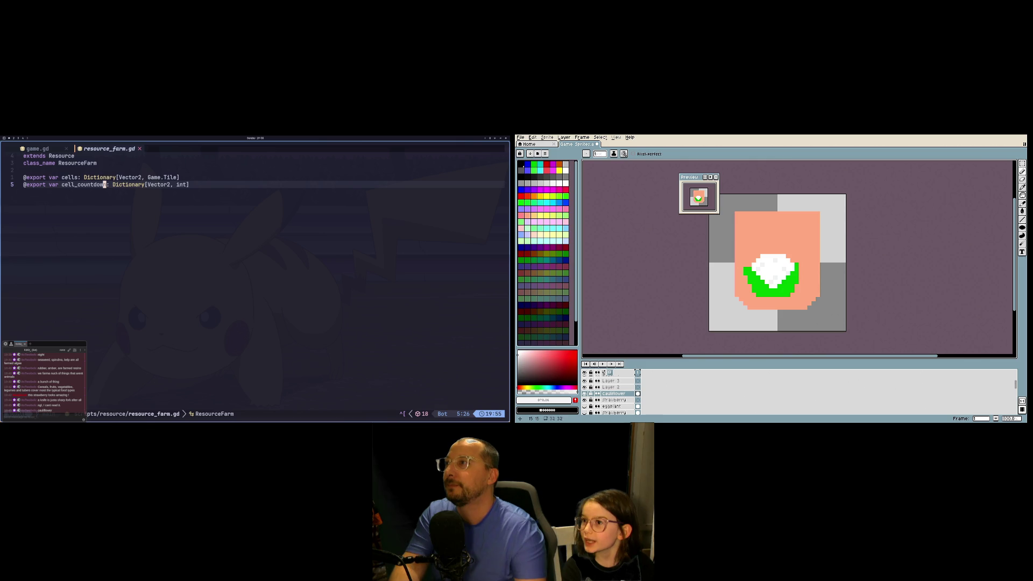
key(shift+h)
Below the tile lookup dictionary, start a line 23 declaring var _resource_farm
key(j)
key(j)
key(j)
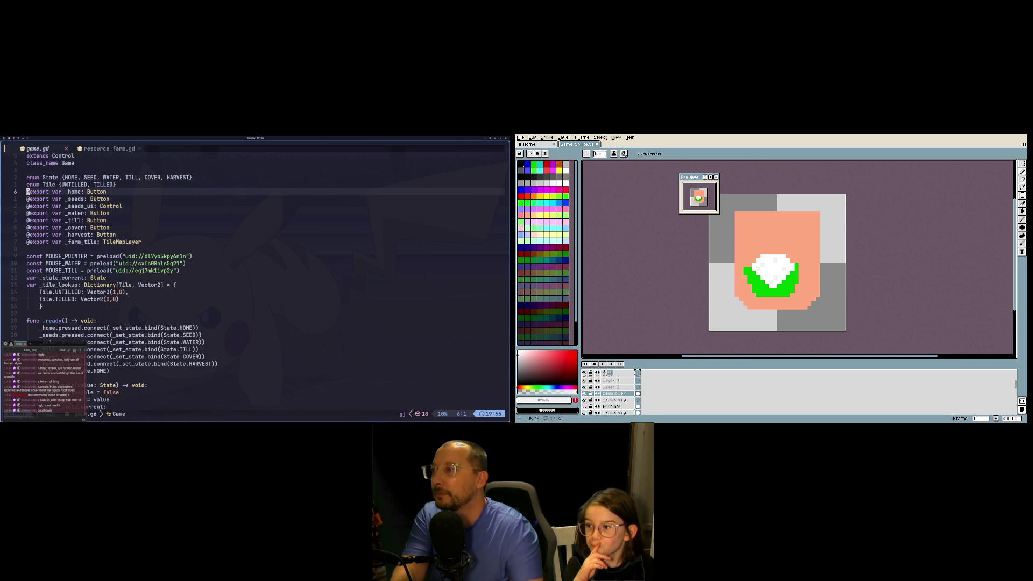
key(k)
key(k)
key(k)
key(k)
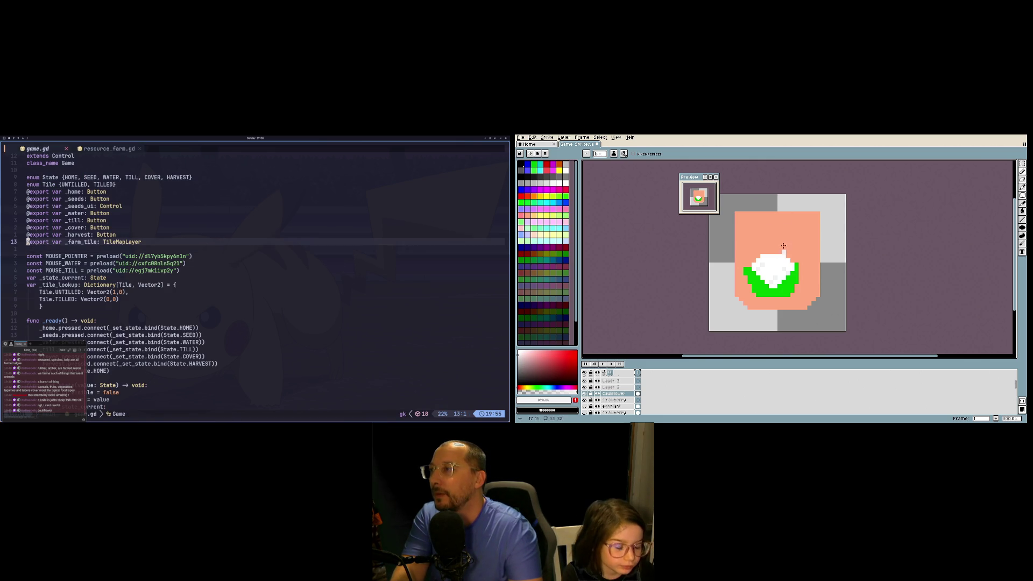
key(j)
key(j)
key(j)
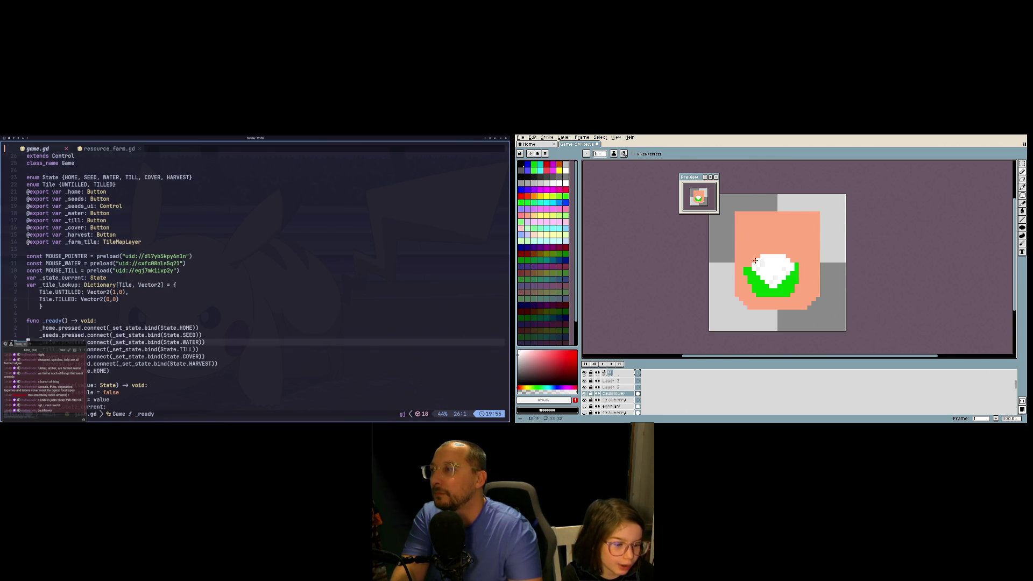
key(k)
key(k)
key(k)
key(k)
key(k)
key(k)
key(j)
key(j)
key(j)
text(ifa )
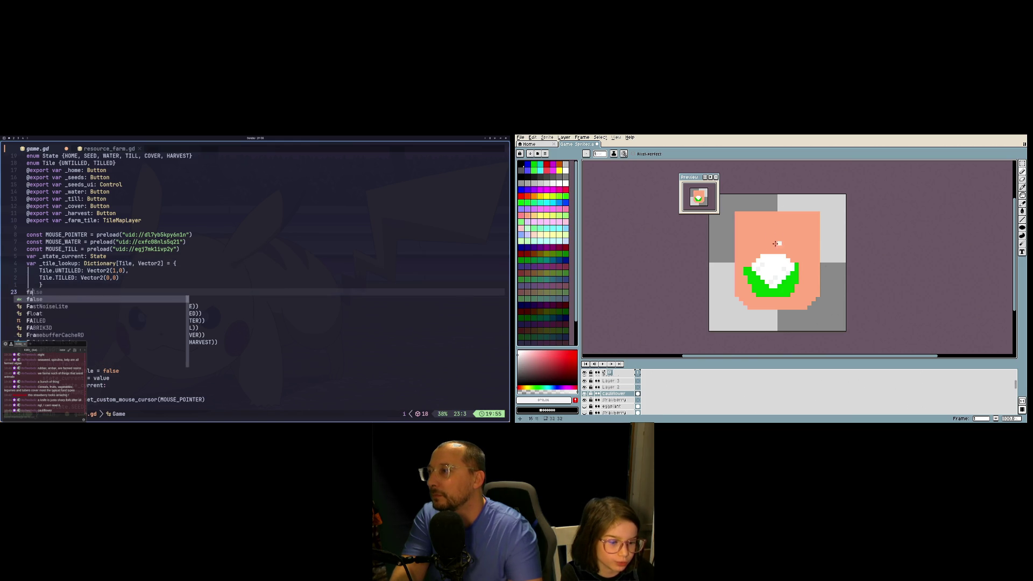
text(var)
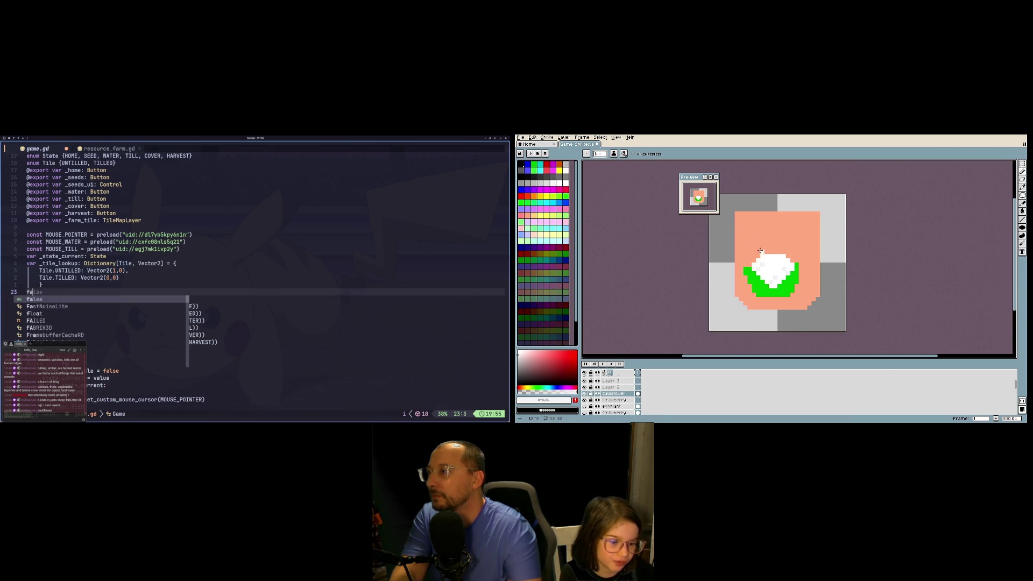
key(Escape)
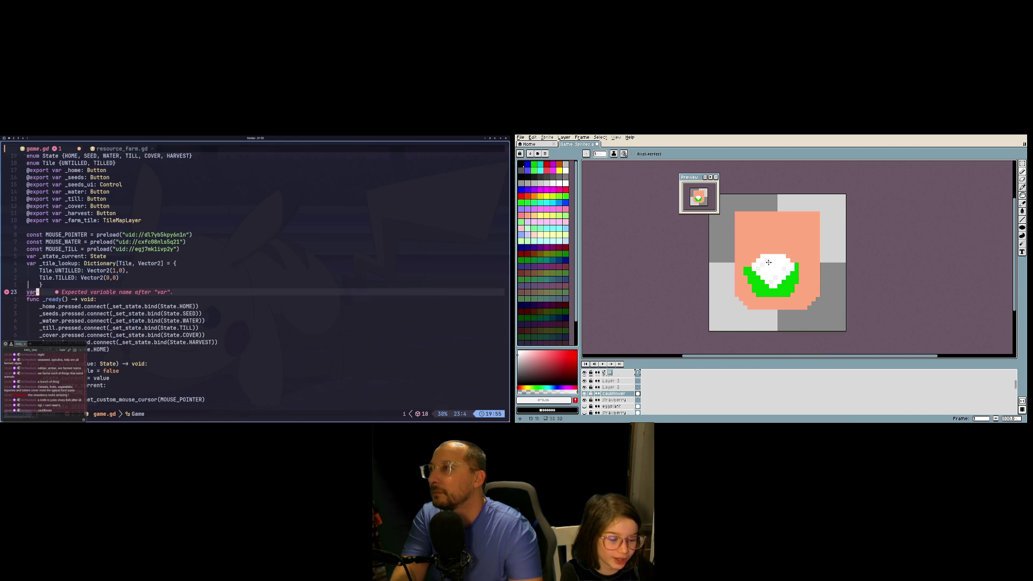
text(ar _far)
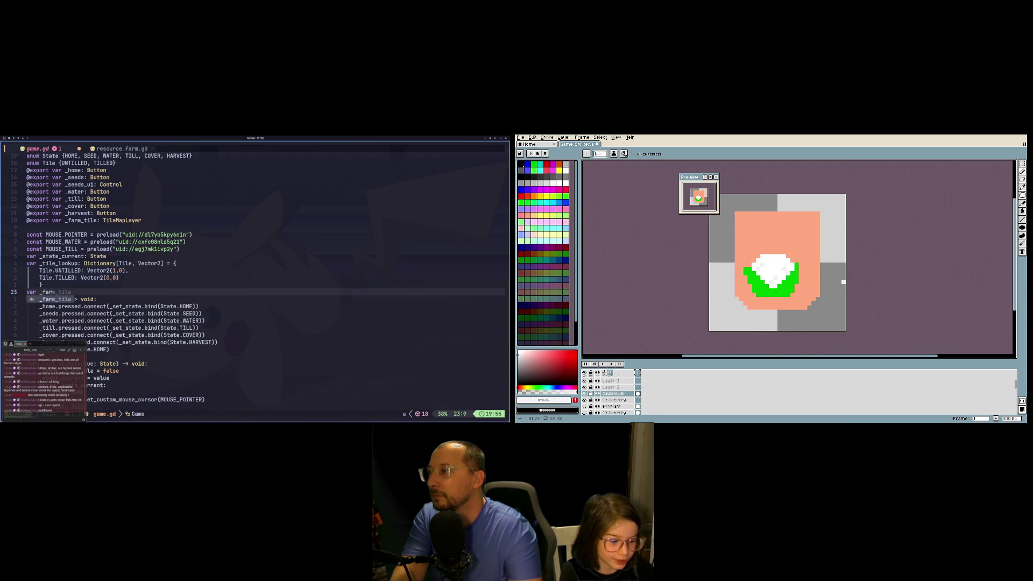
key(BackSpace)
key(BackSpace)
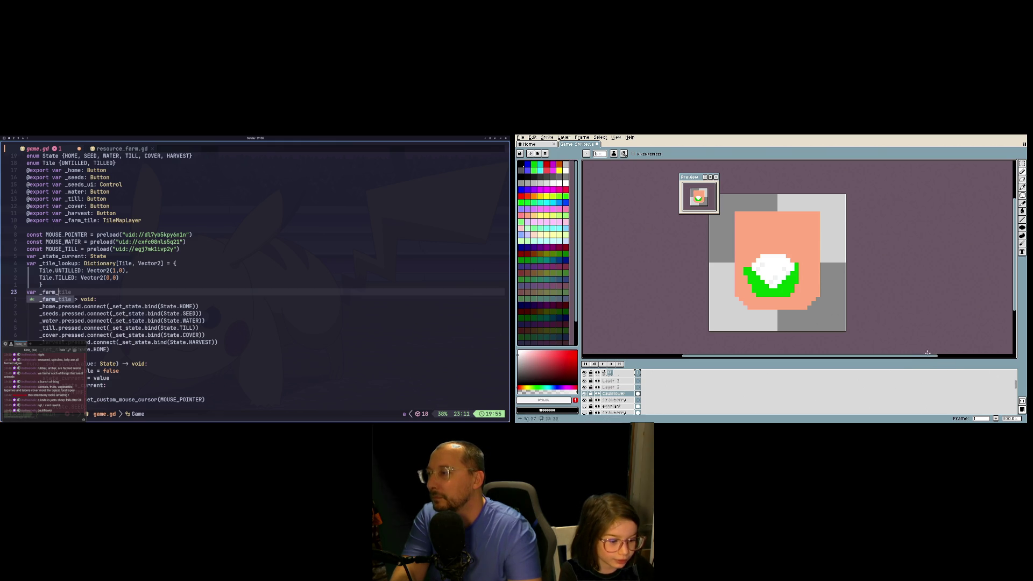
key(BackSpace)
key(BackSpace)
text(resource_far)
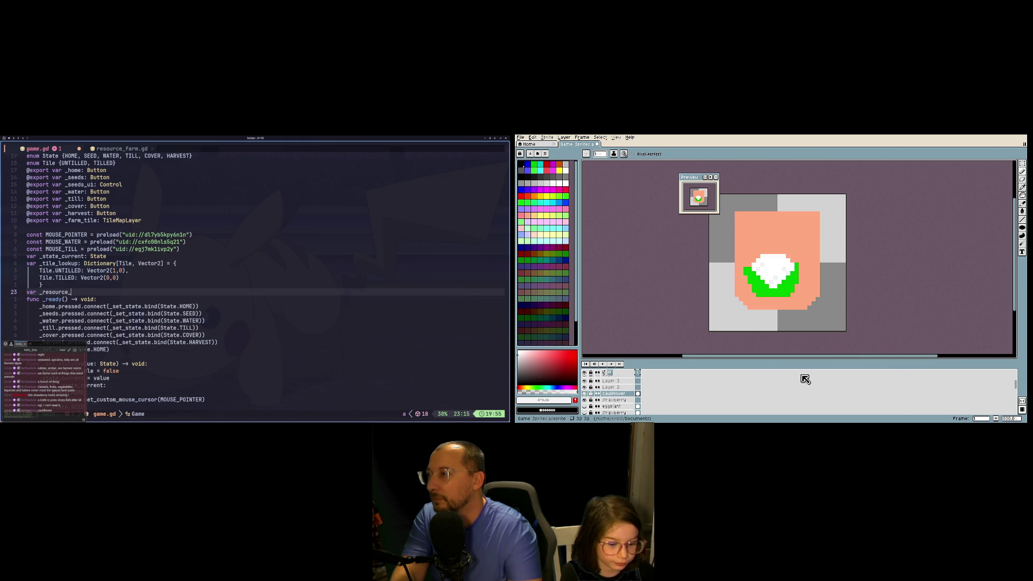
Complete it as _resource_farm: ResourceFarm = ResourceFarm.new(), also hiding the cauliflower layer in Aseprite
click(585, 393)
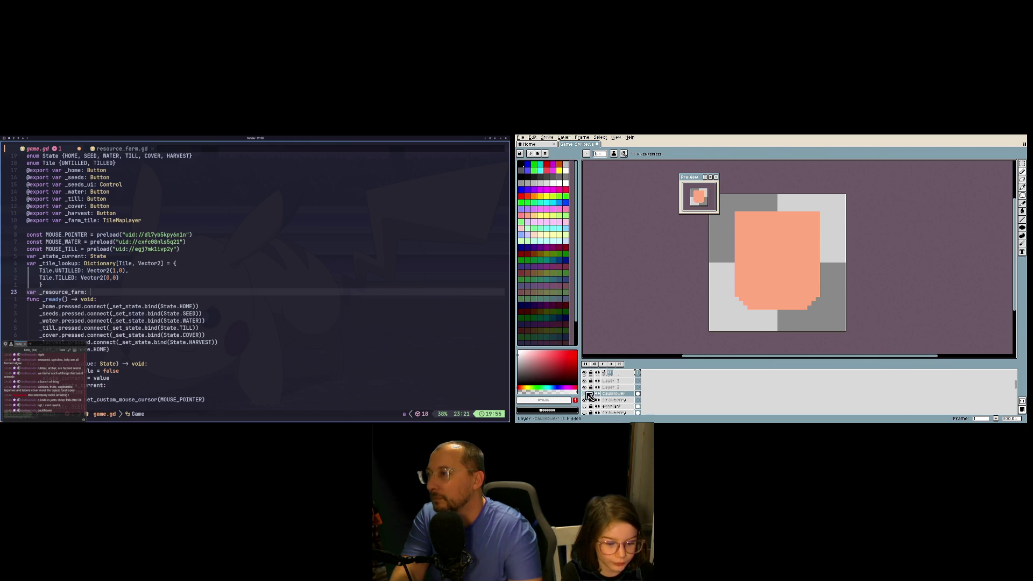
text(m: ResourceFar)
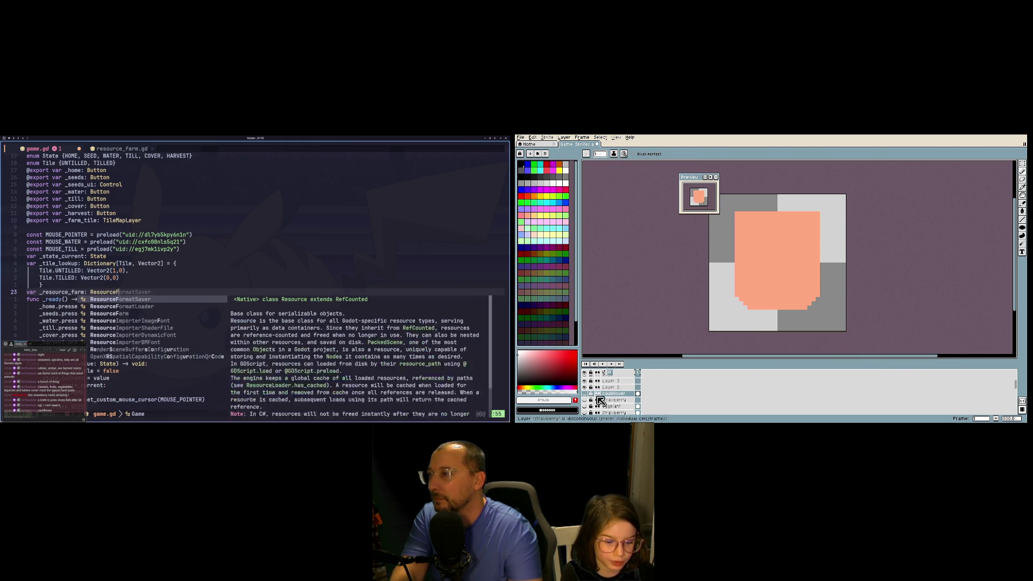
key(Return)
click(616, 399)
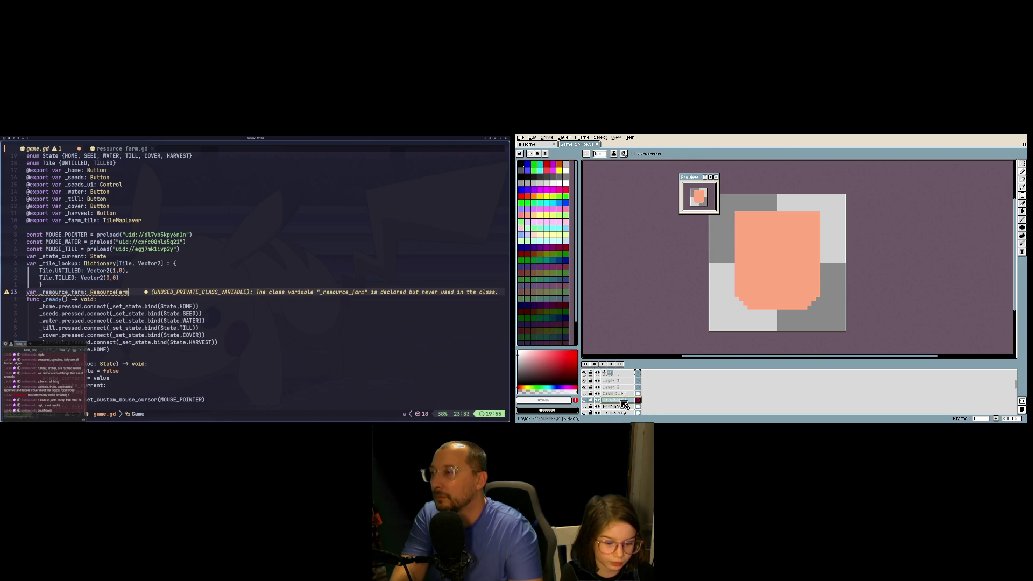
text(= ResourceFarm.)
double_click(624, 401)
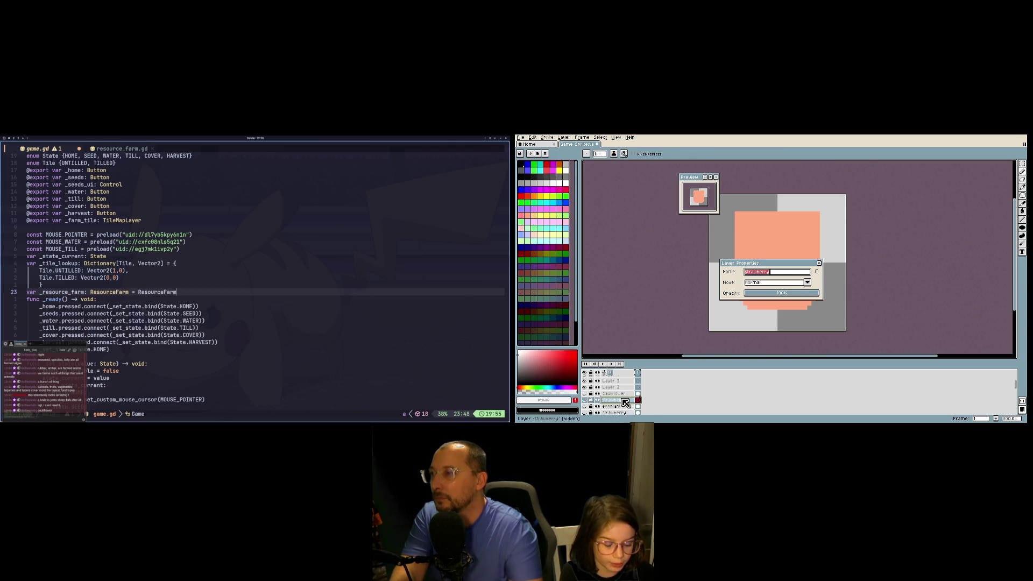
key(Return)
key(BackSpace)
key(Escape)
Add a blank line after the variable, save game.gd, and return to Godot
key(o)
key(Escape)
key(g)
key(j)
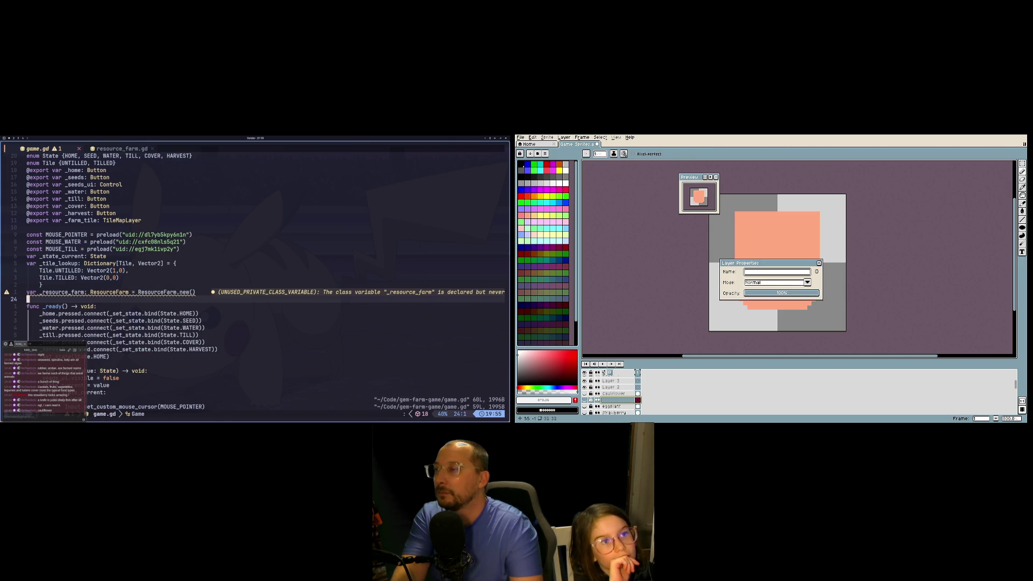
key(j)
key(j)
key(j)
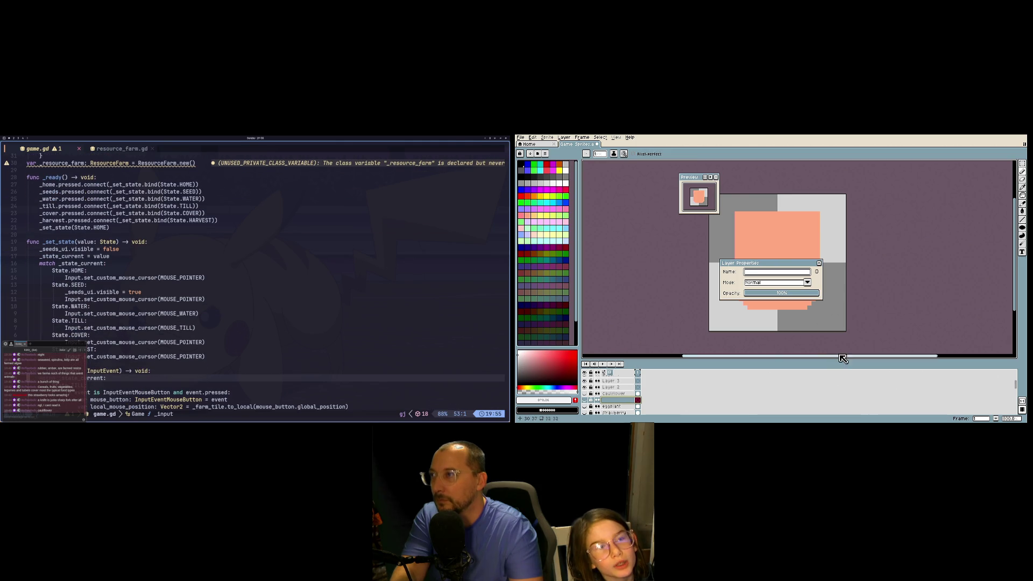
key(alt+Tab)
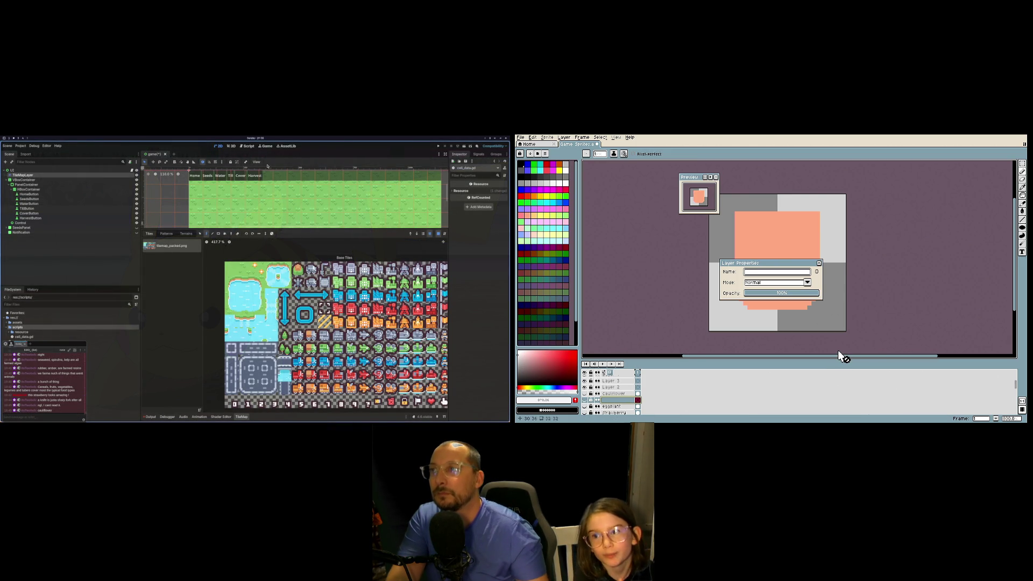
Center the 2D viewport on the green tilemap, then test-run the game and stop it
scroll(256, 204, down, 5)
scroll(298, 212, down, 1)
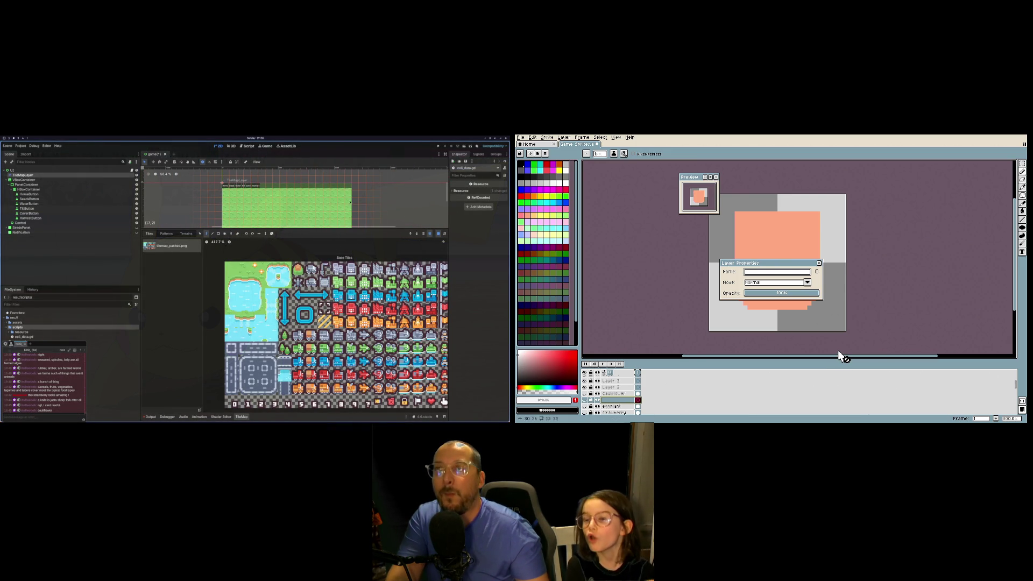
mouse_move(448, 191)
mouse_down()
mouse_move(449, 201)
mouse_move(449, 191)
mouse_up()
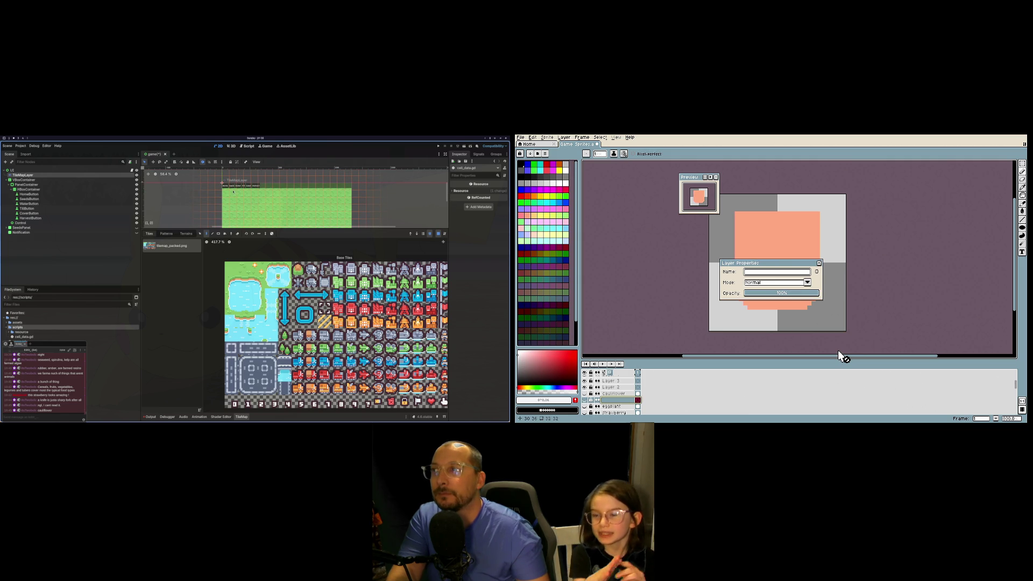
scroll(346, 245, down, 3)
scroll(406, 199, down, 2)
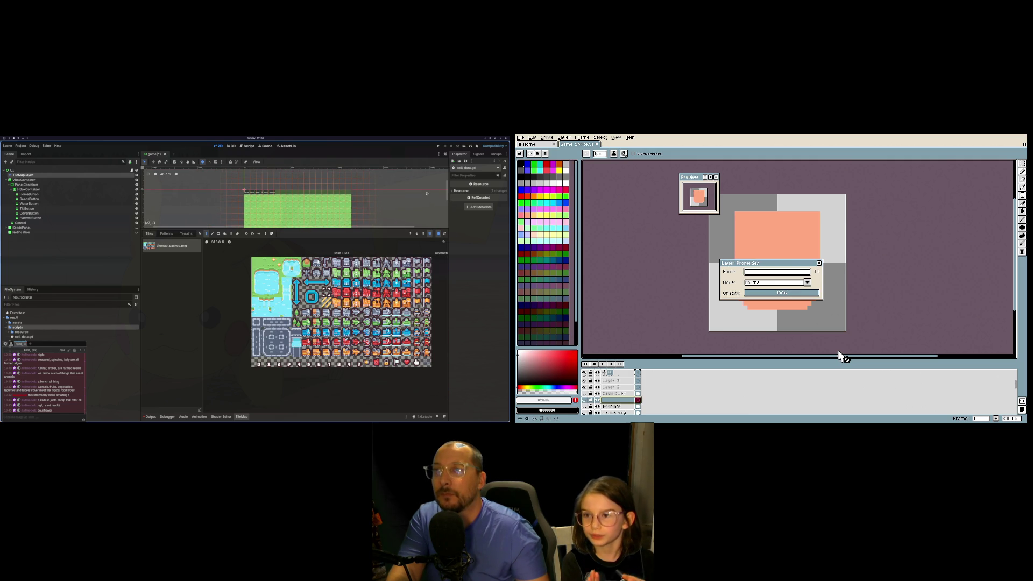
drag(448, 193, 449, 204)
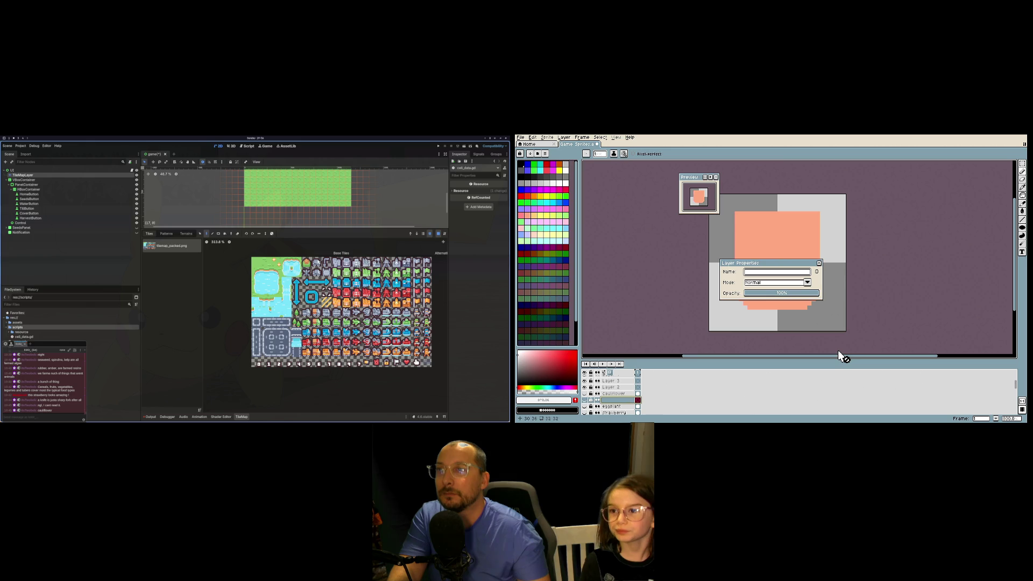
scroll(419, 202, up, 3)
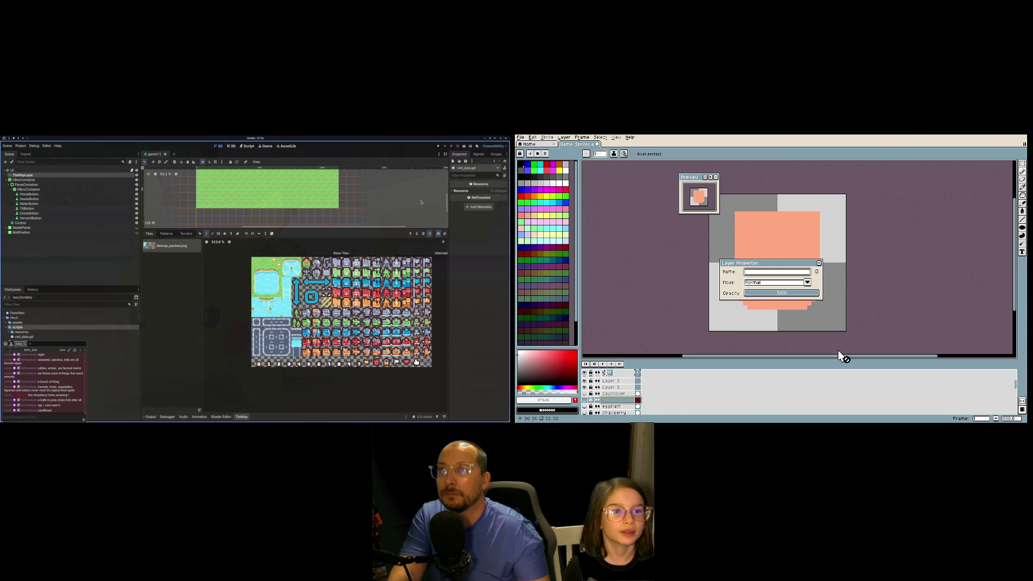
drag(449, 208, 447, 197)
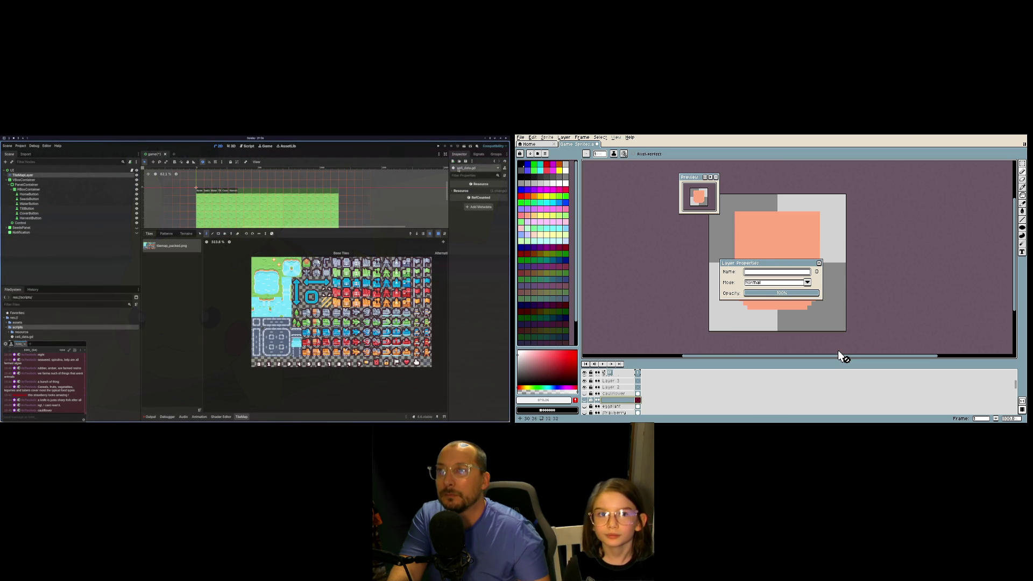
click(464, 147)
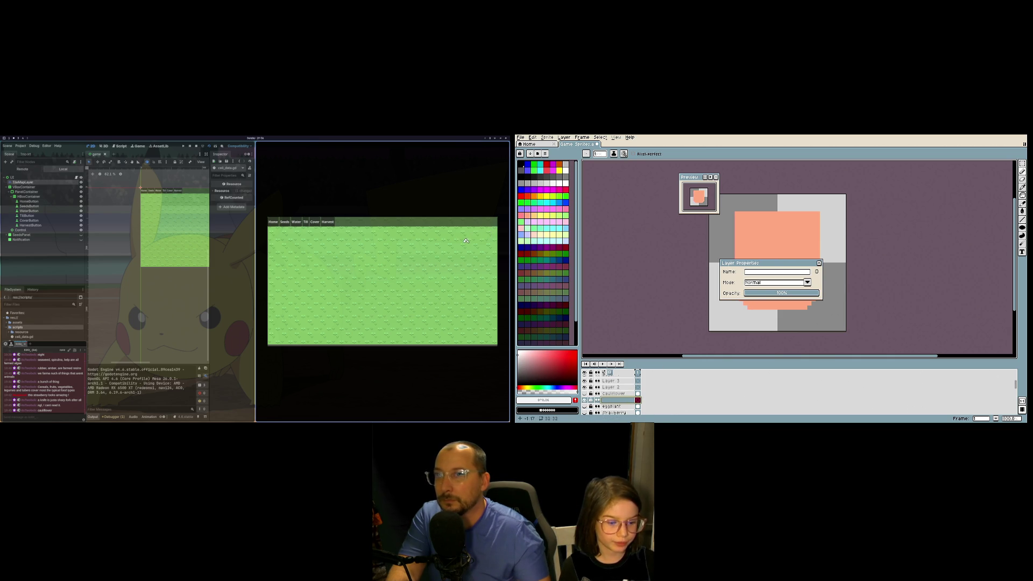
click(761, 275)
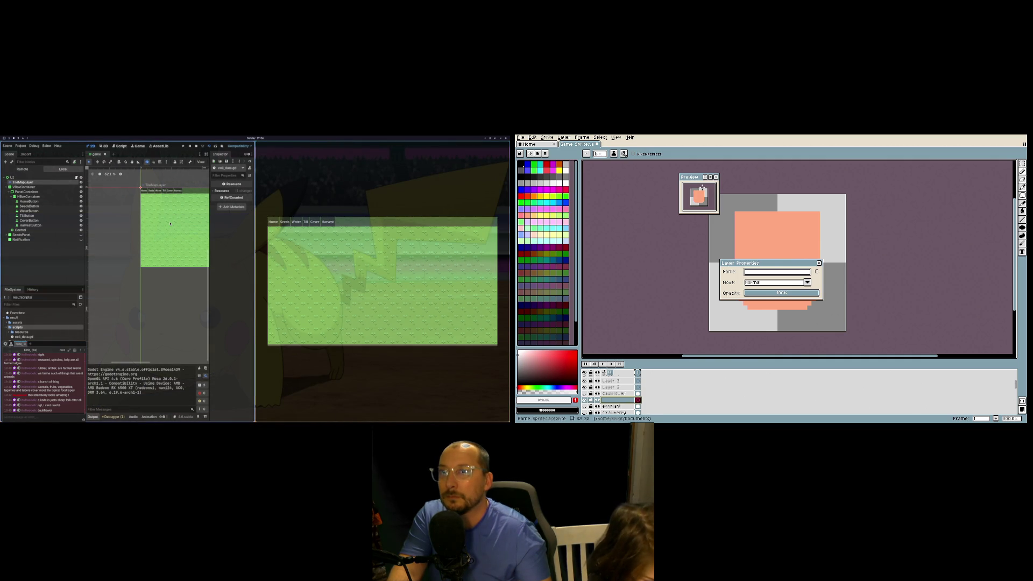
click(196, 146)
Bring game.gd back into view in Neovim and save it with :w
text(le)
key(super+2)
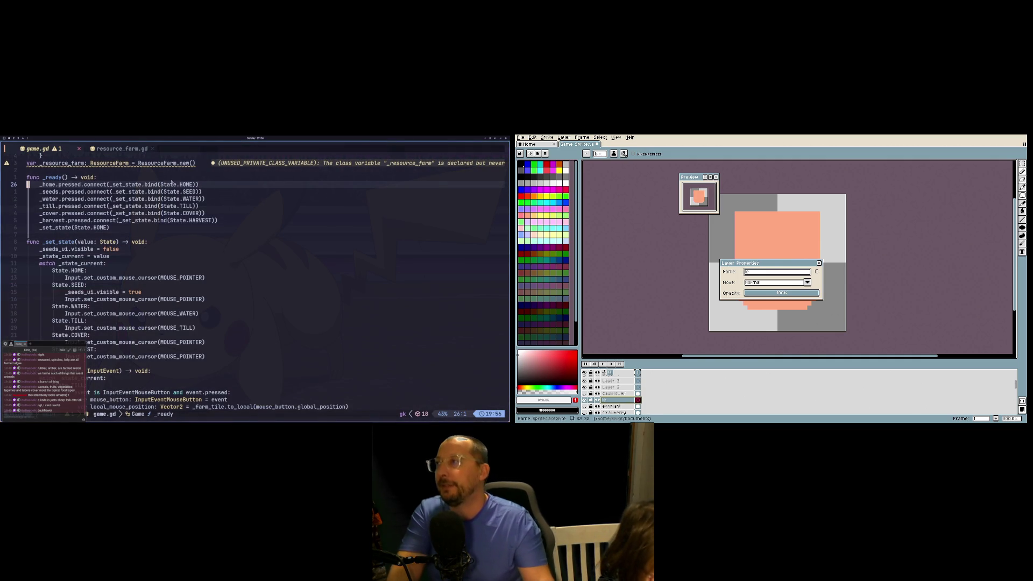
scroll(171, 182, up, 7)
text(ttu)
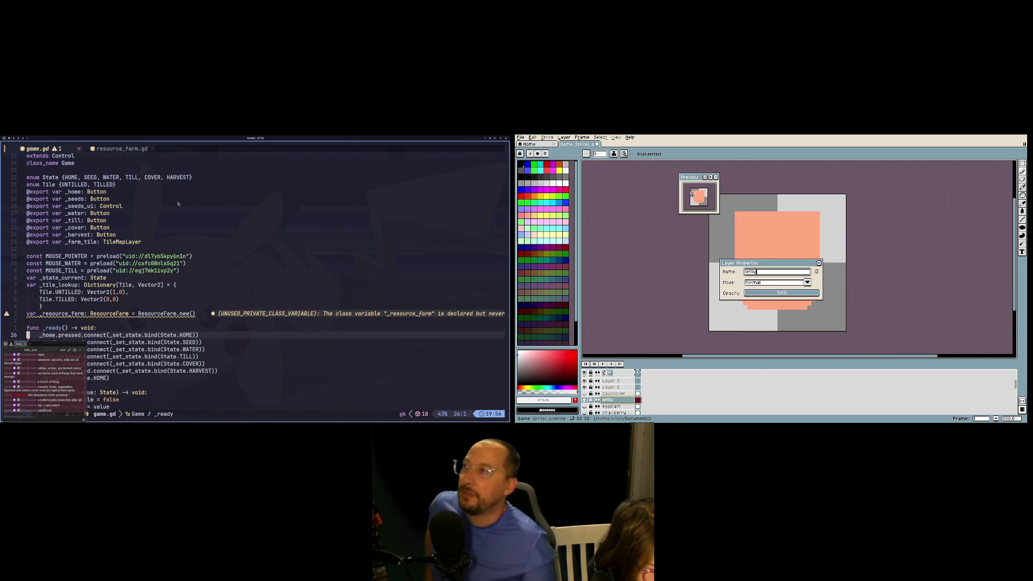
click(158, 241)
scroll(161, 244, down, 2)
text(e)
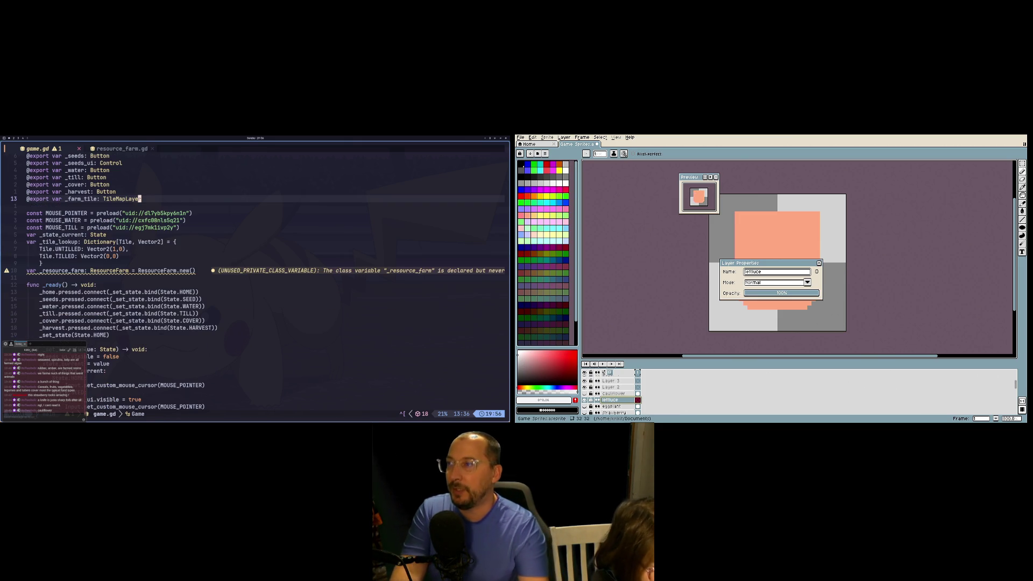
key(j)
key(j)
key(j)
text(:w)
key(Return)
key(j)
Delete the _farm_tile.set_cell line from the TILL branch of _input
key(G)
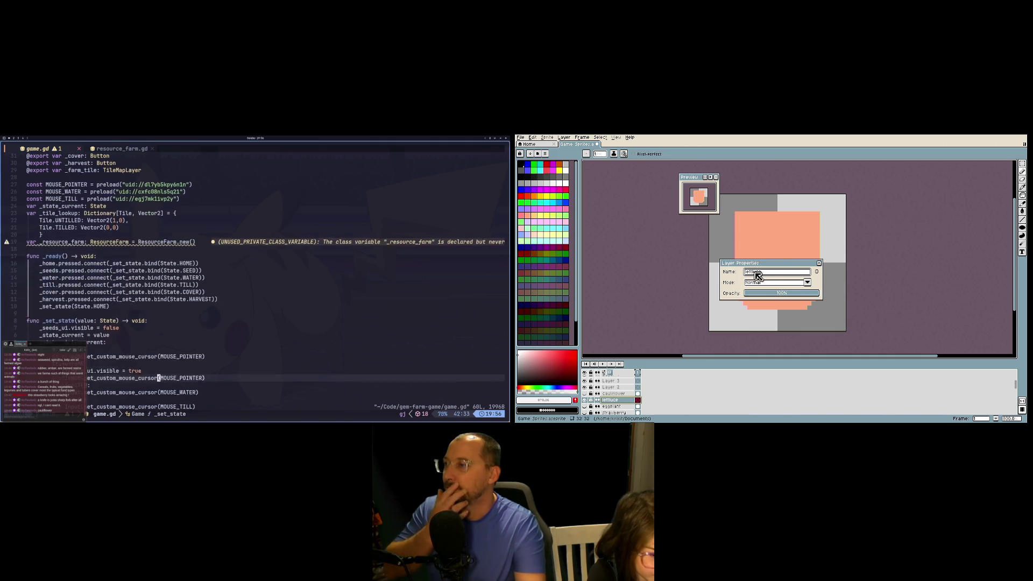
key(k)
key(k)
key(e)
key(e)
key(e)
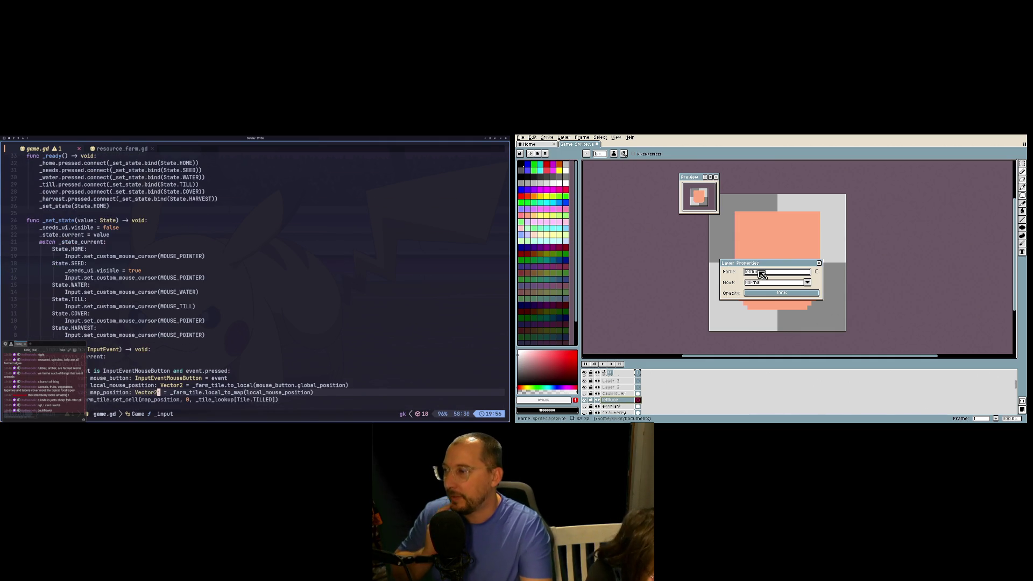
key(j)
key(j)
key(k)
key(k)
key(k)
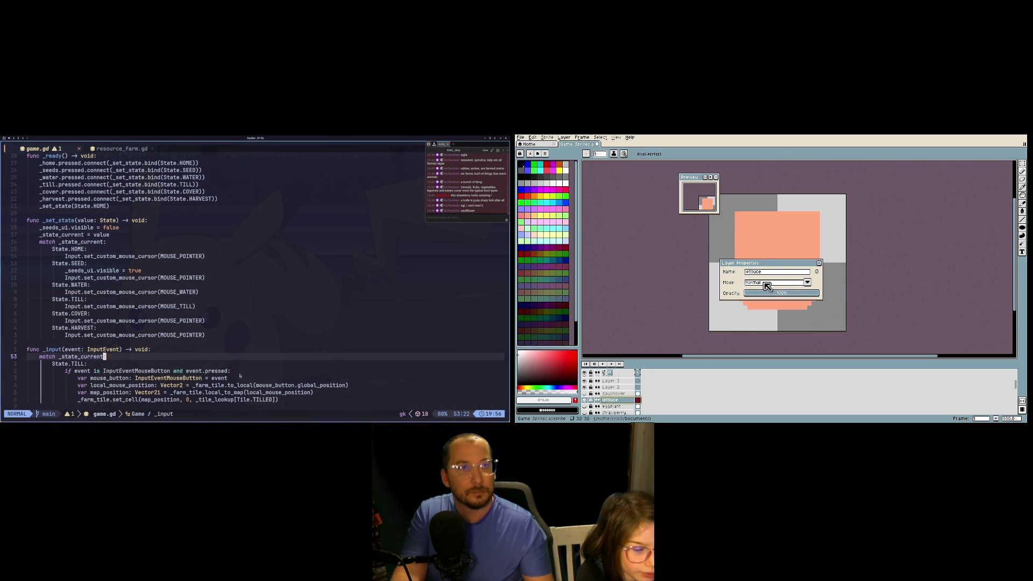
key(j)
key(j)
key(j)
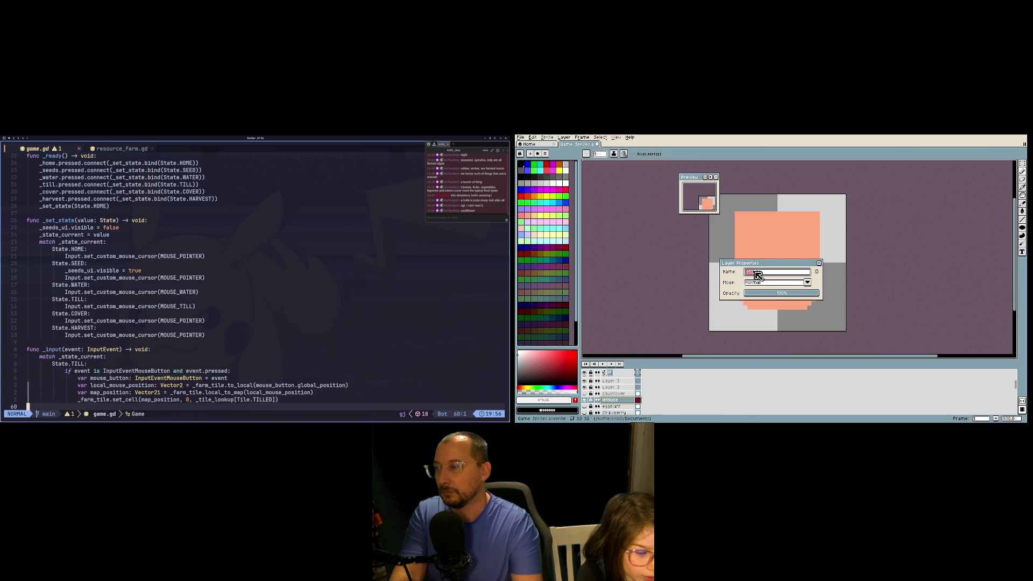
text(:w)
key(Return)
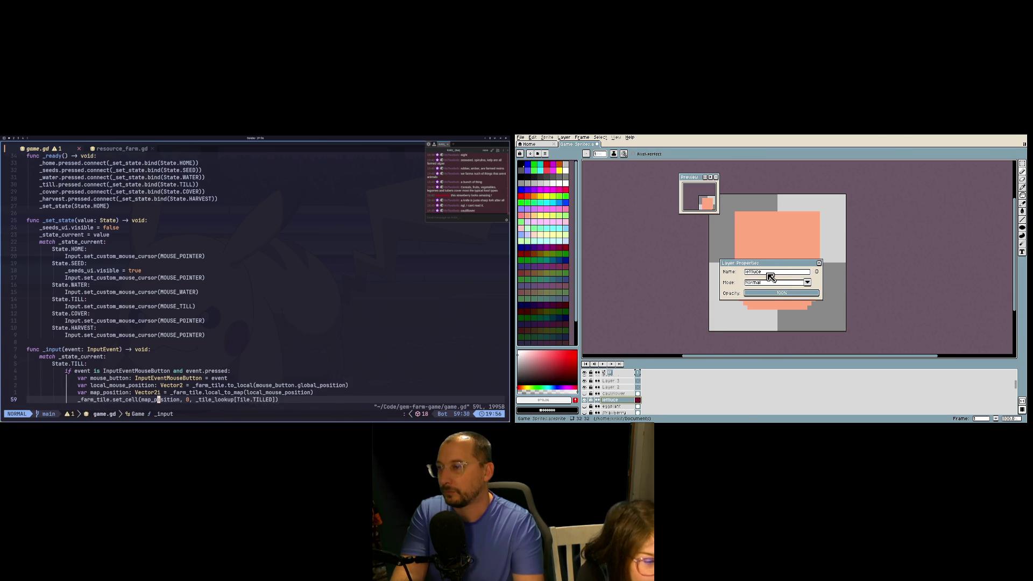
key(h)
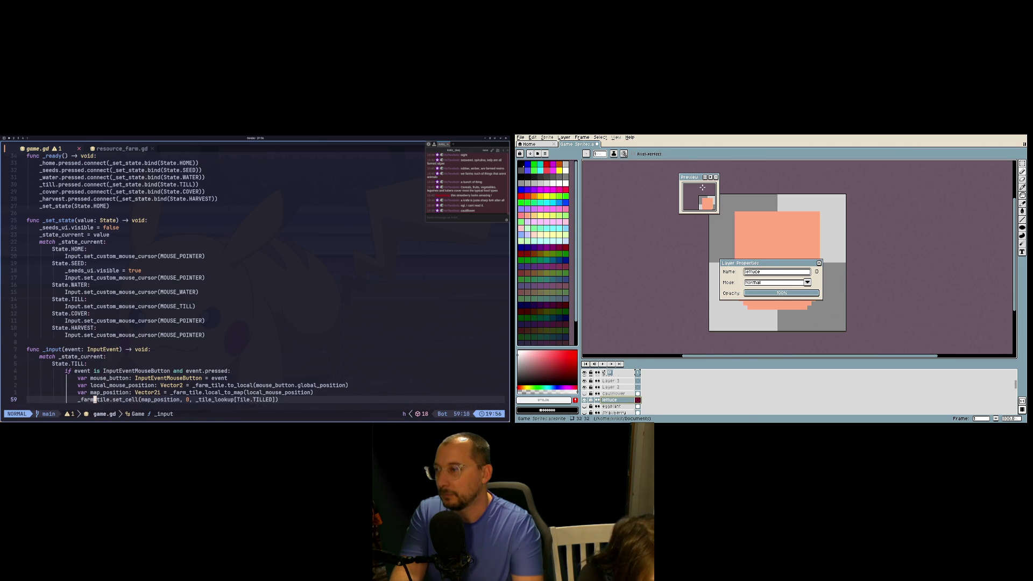
key(h)
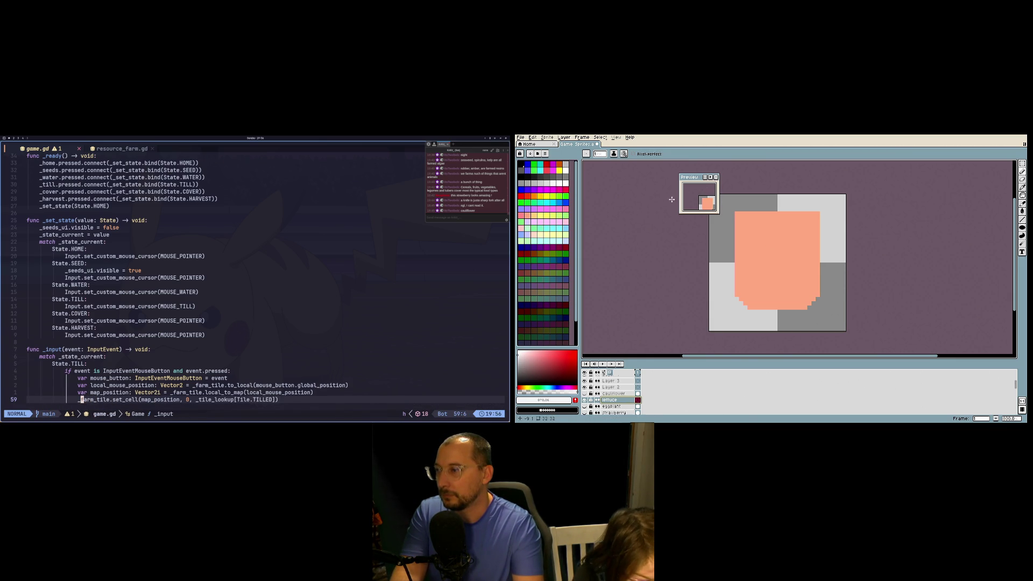
key(d)
key(d)
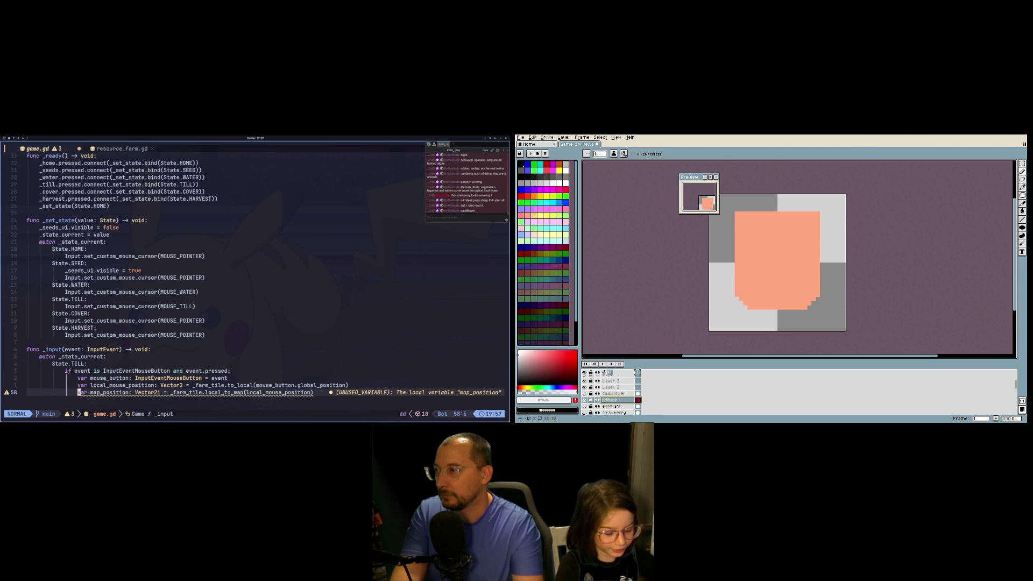
Open a new line below and begin typing 'func _set'
key(o)
scroll(749, 300, left, 1)
key(Return)
text(func )
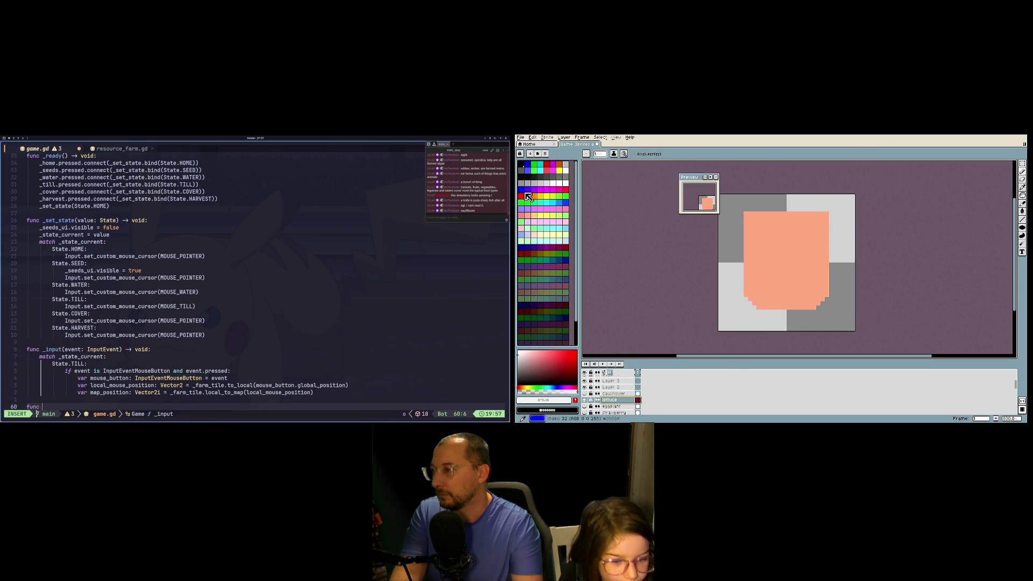
text(_set)
Finish the _set_cell() -> void: signature and paste the set_cell line as its body
click(536, 170)
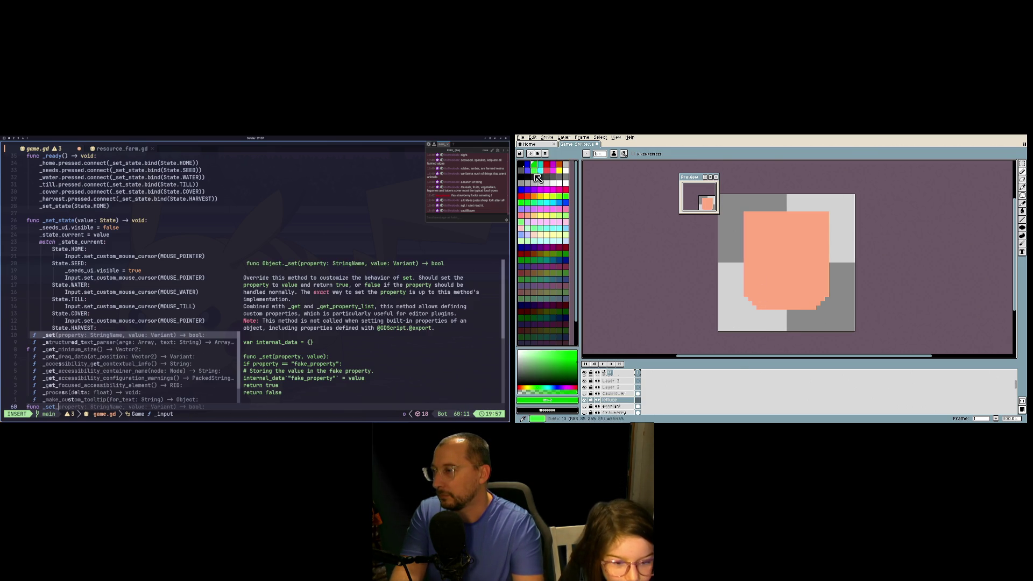
text(_cell() -> voi)
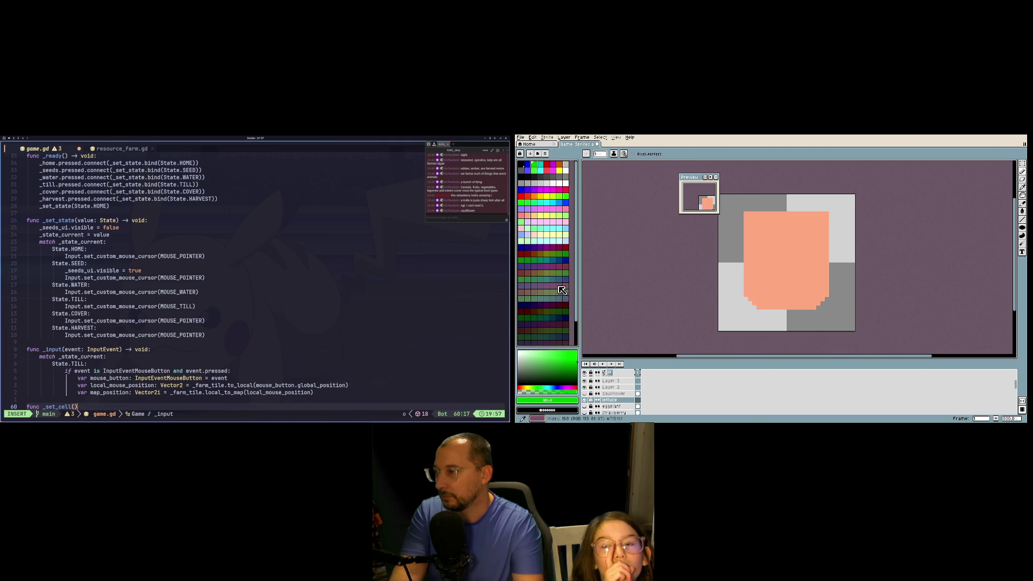
text(d:)
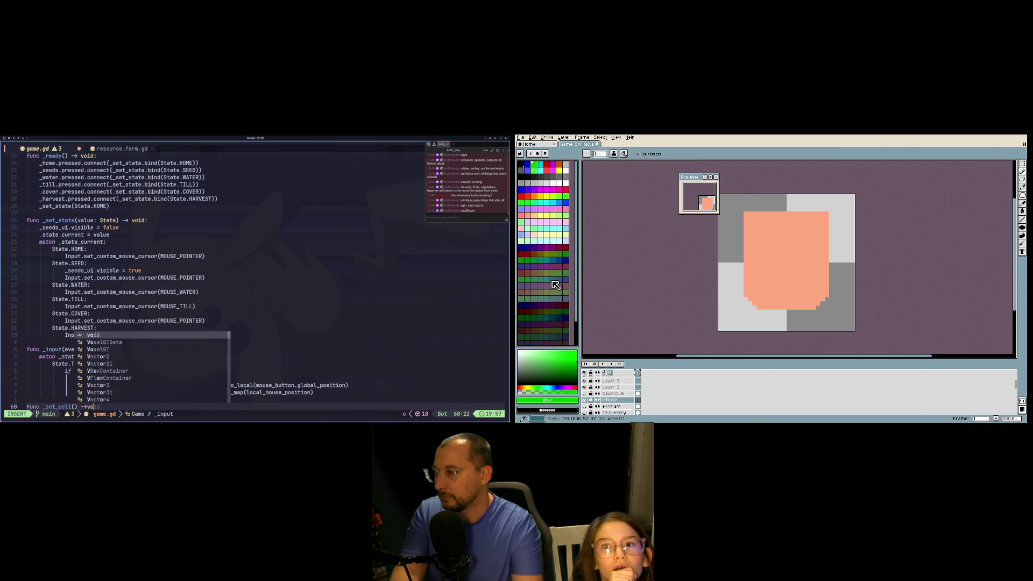
key(Return)
key(Escape)
key(p)
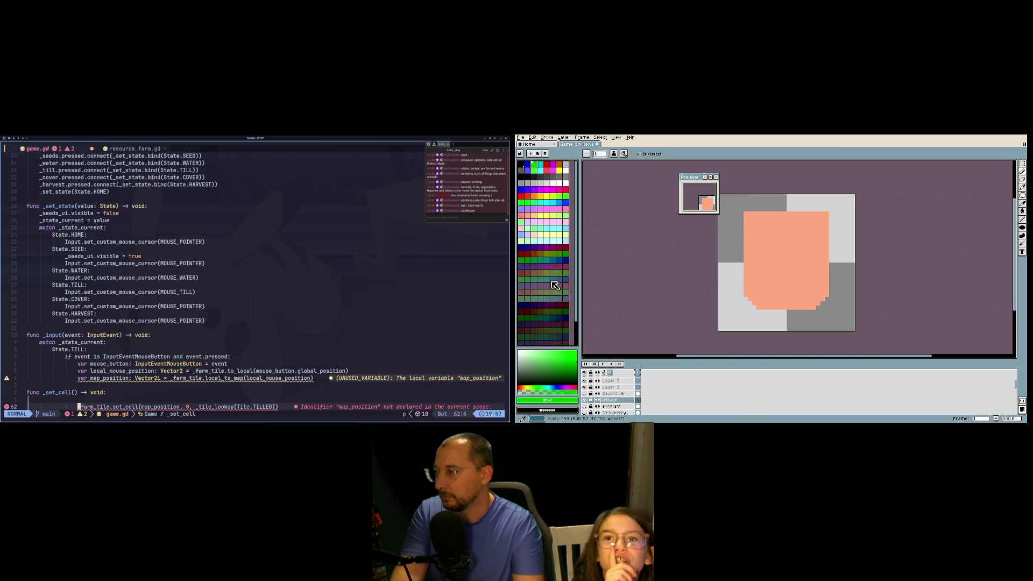
key(k)
key(i)
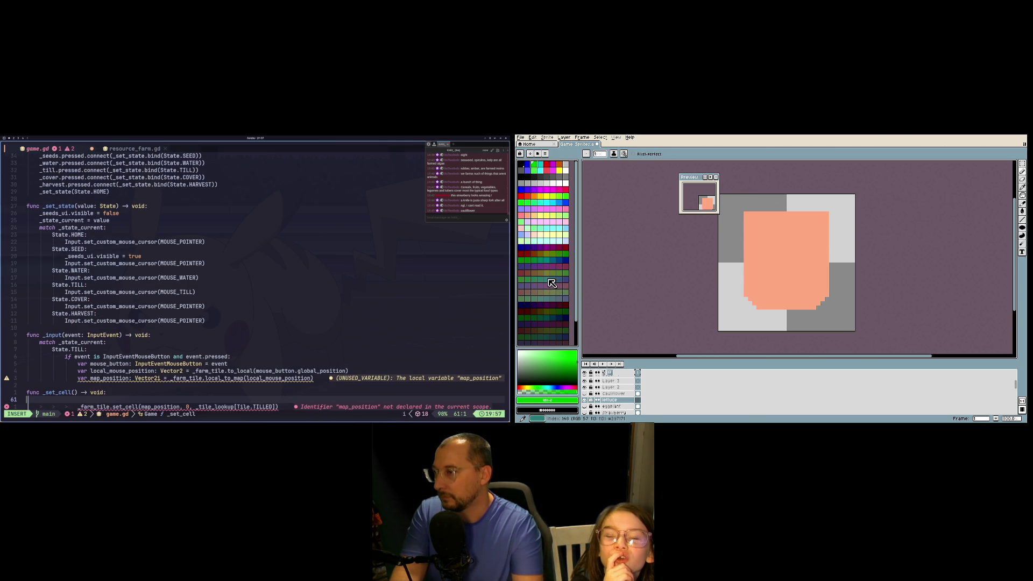
key(Delete)
key(Delete)
key(Delete)
key(Escape)
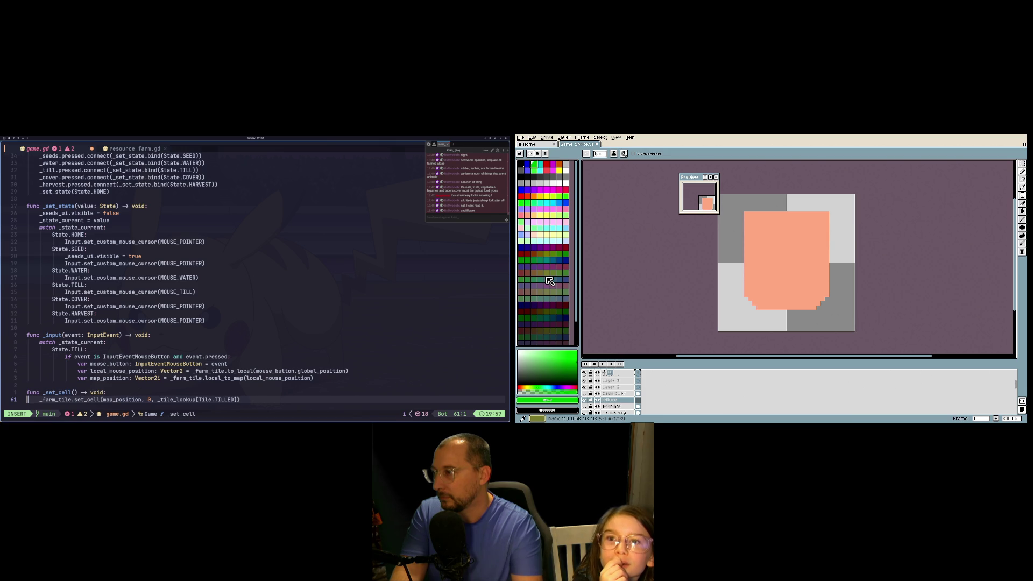
Look over _input and the moved set_cell call inside _set_cell
key(k)
key(k)
key(k)
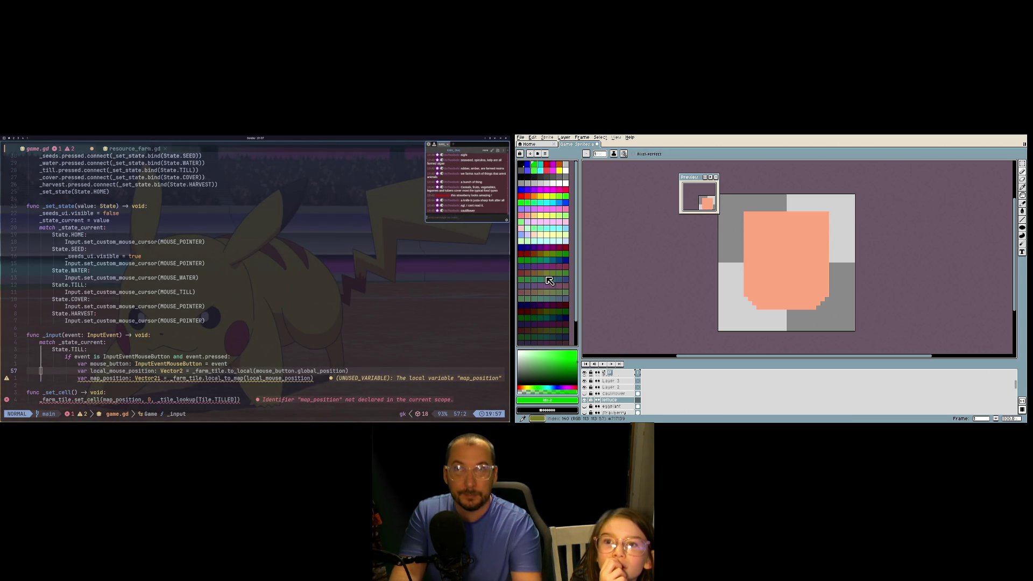
key(ctrl+plus)
key(ctrl+plus)
key(ctrl+plus)
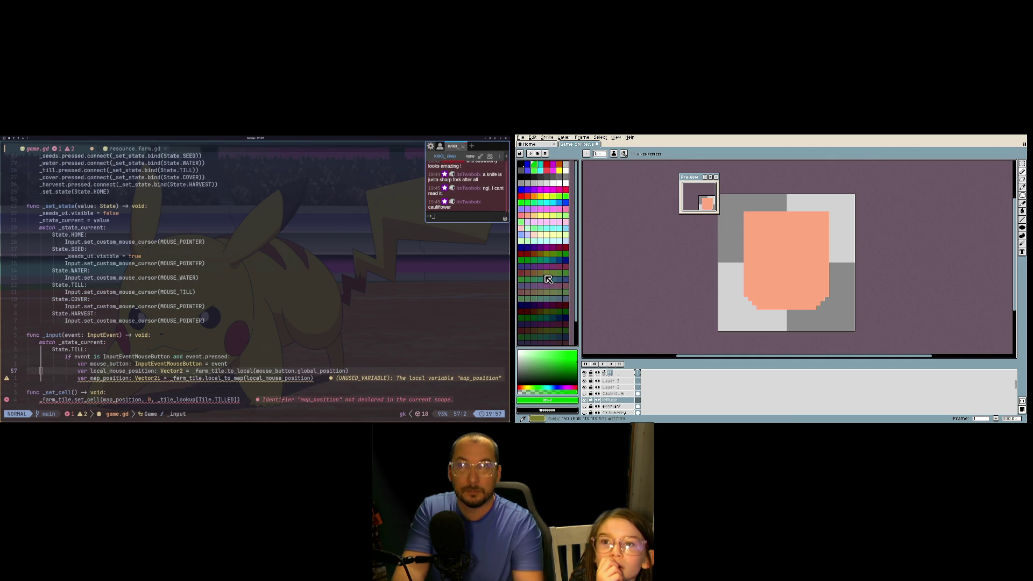
key(BackSpace)
key(BackSpace)
scroll(464, 191, up, 3)
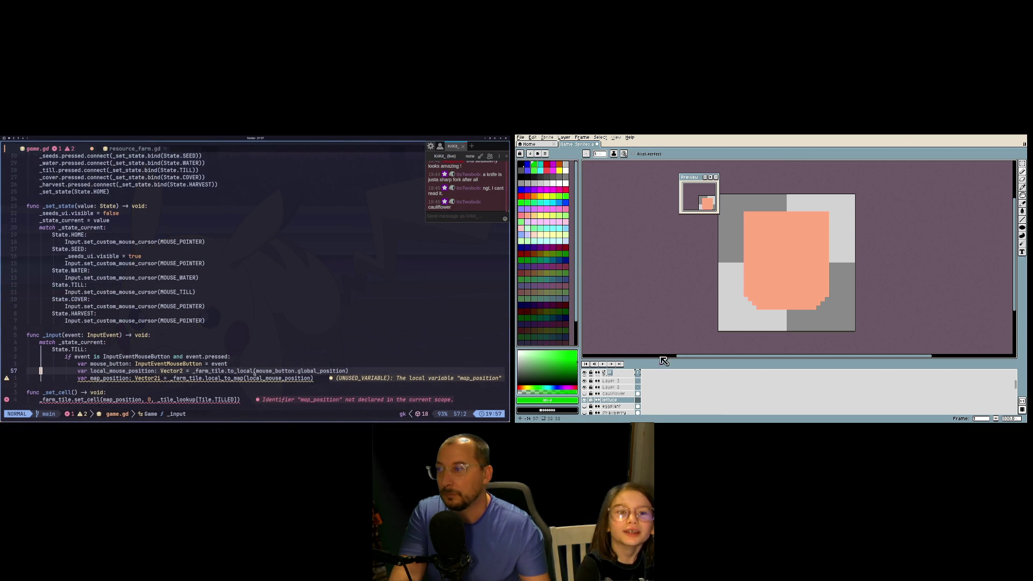
key(Escape)
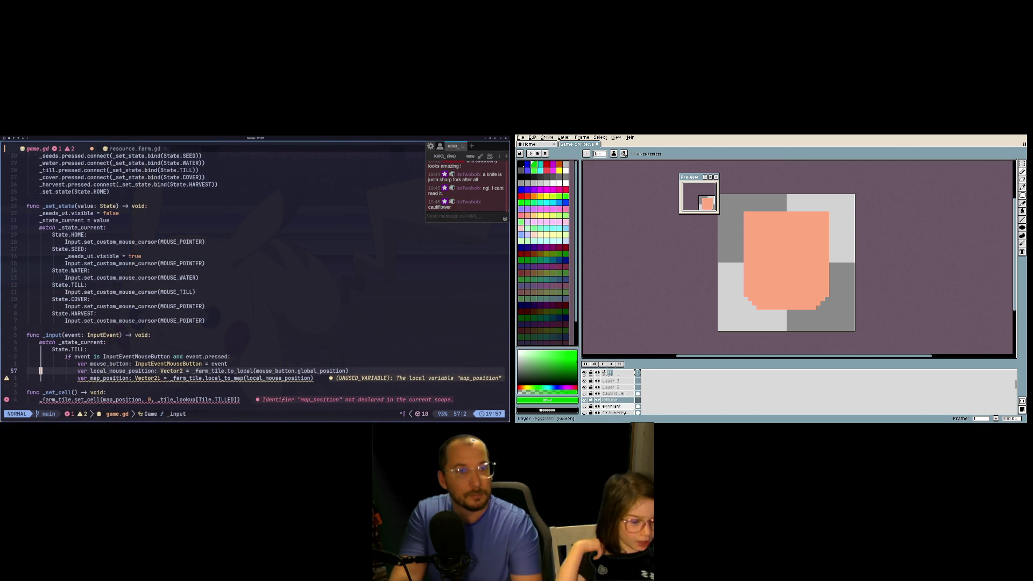
key(j)
key(j)
key(j)
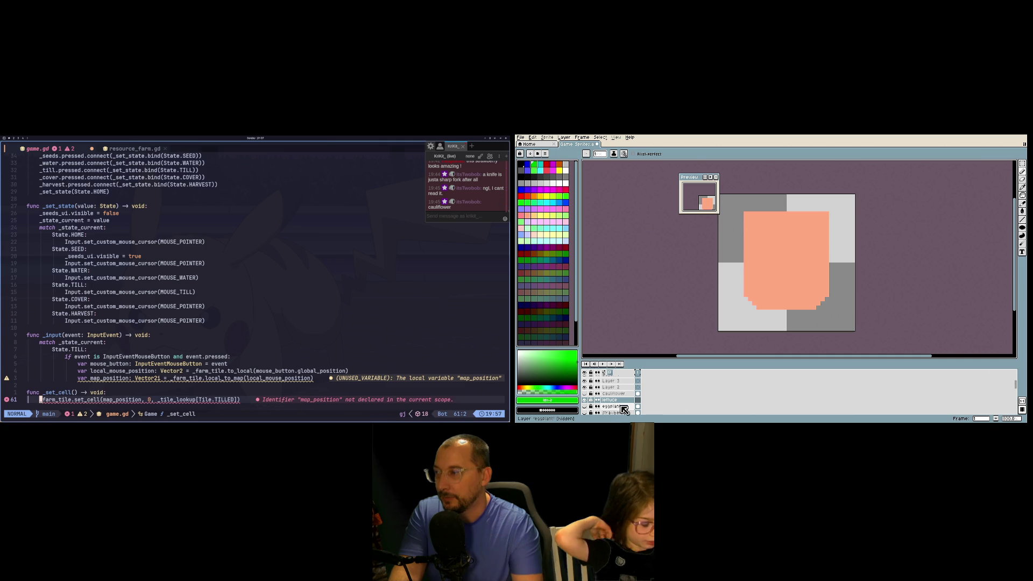
key(j)
key(l)
key(l)
key(l)
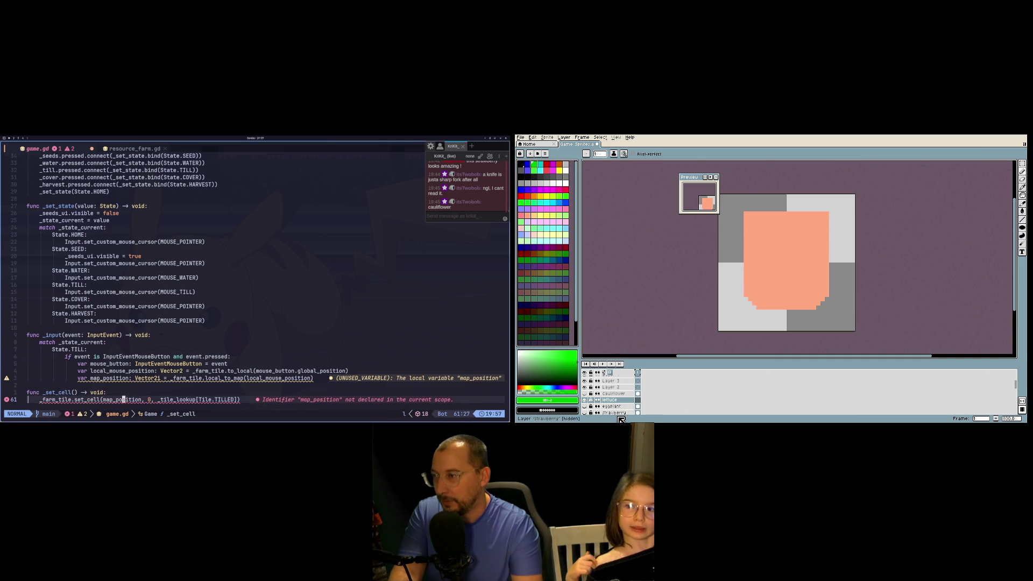
key(l)
key(l)
key(l)
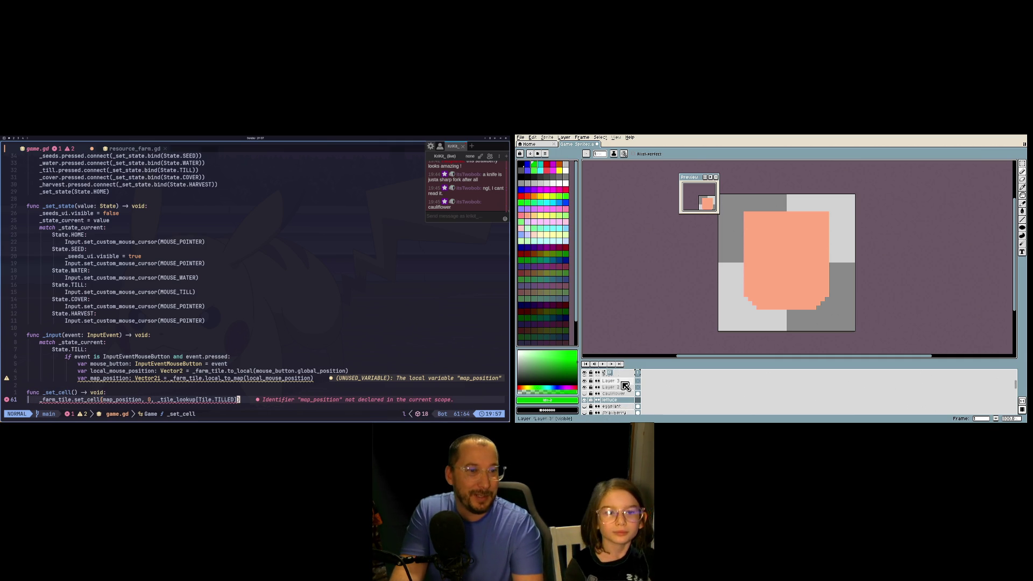
key(g)
key(j)
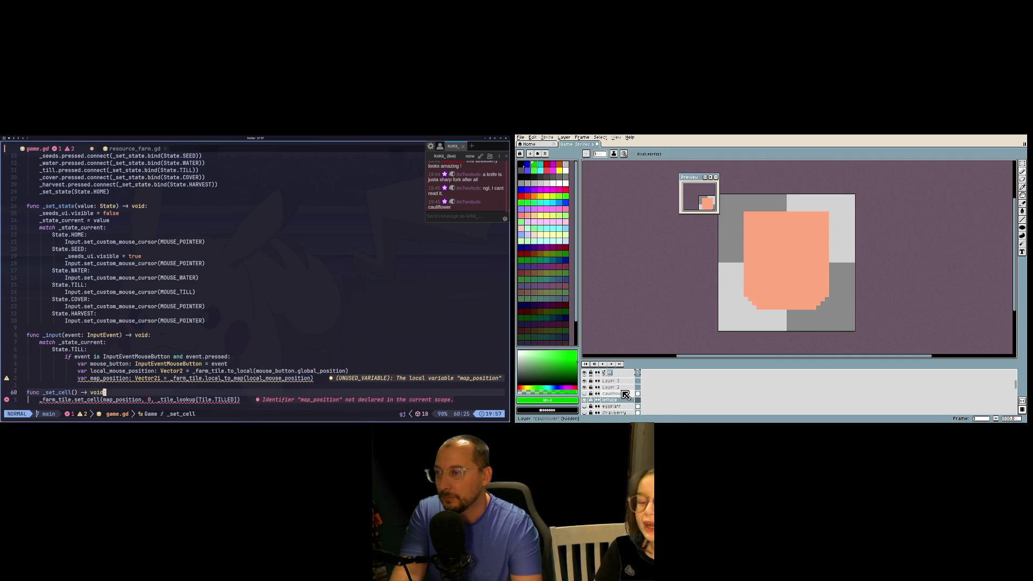
Add the cell_position: Vector2 parameter to the _set_cell signature
key(k)
key(h)
key(h)
key(h)
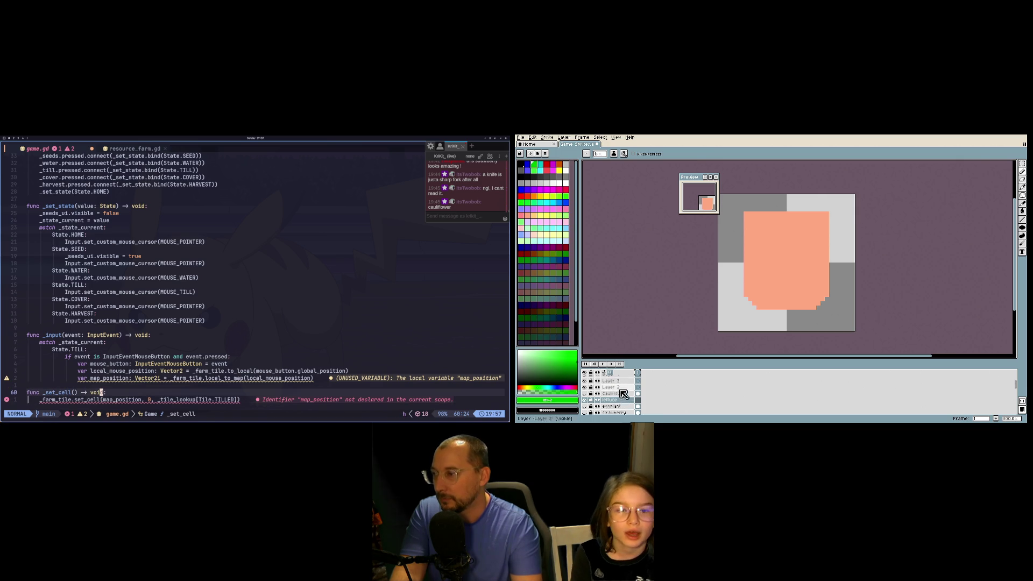
text(aposit)
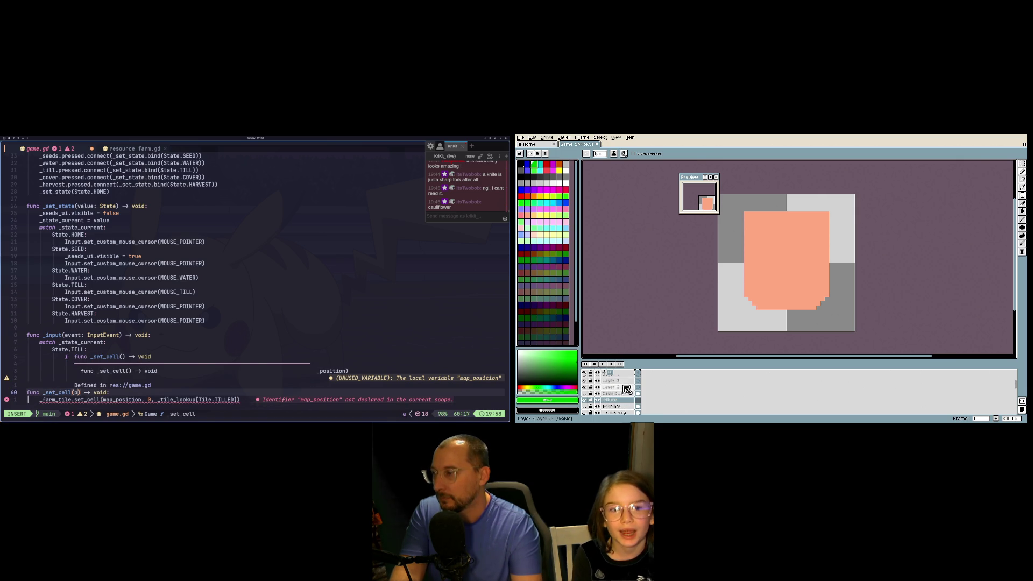
key(BackSpace)
key(BackSpace)
key(BackSpace)
text(ce)
text(ll)_p)
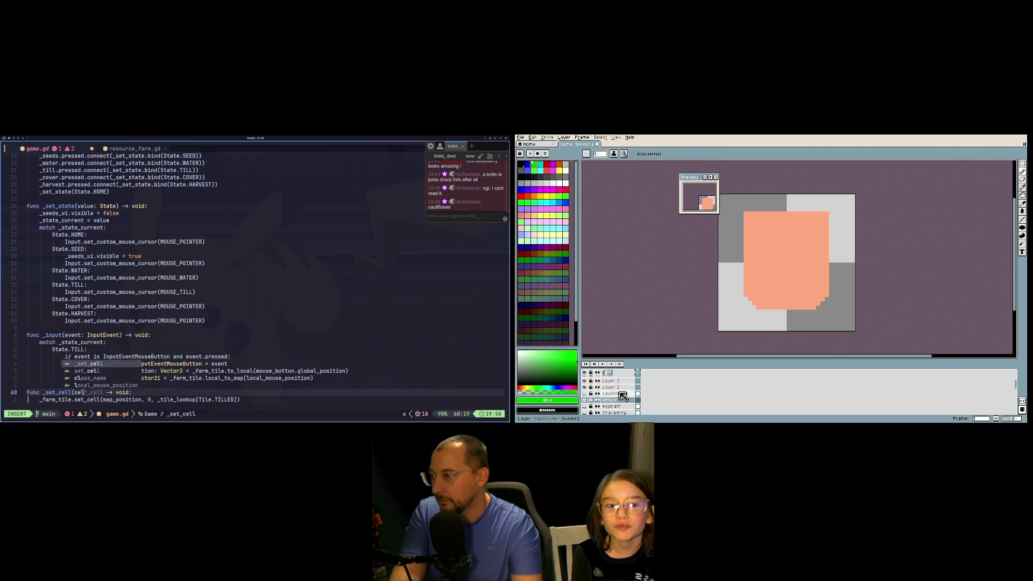
key(BackSpace)
key(BackSpace)
key(BackSpace)
text(_position)
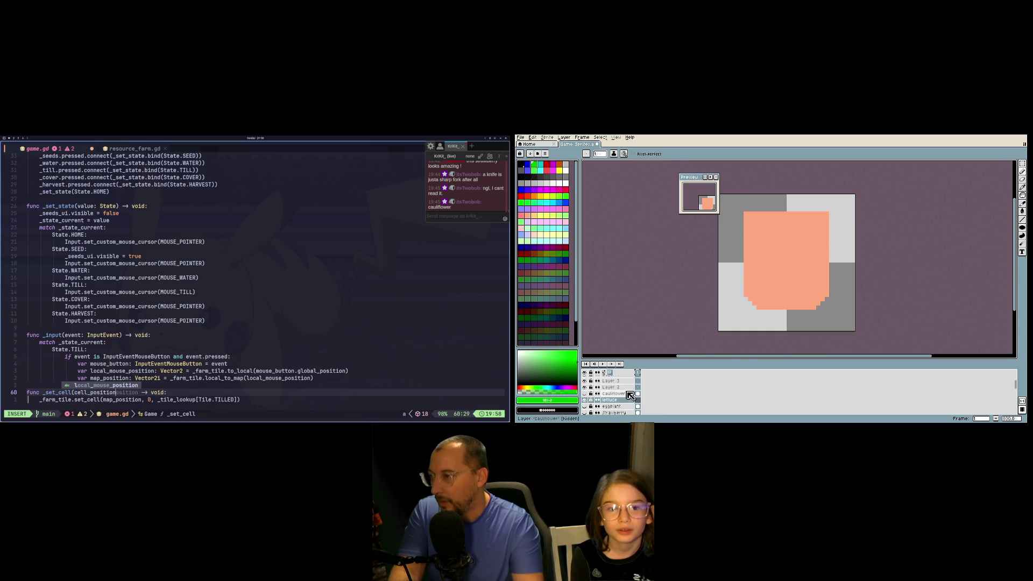
text(: Vector)
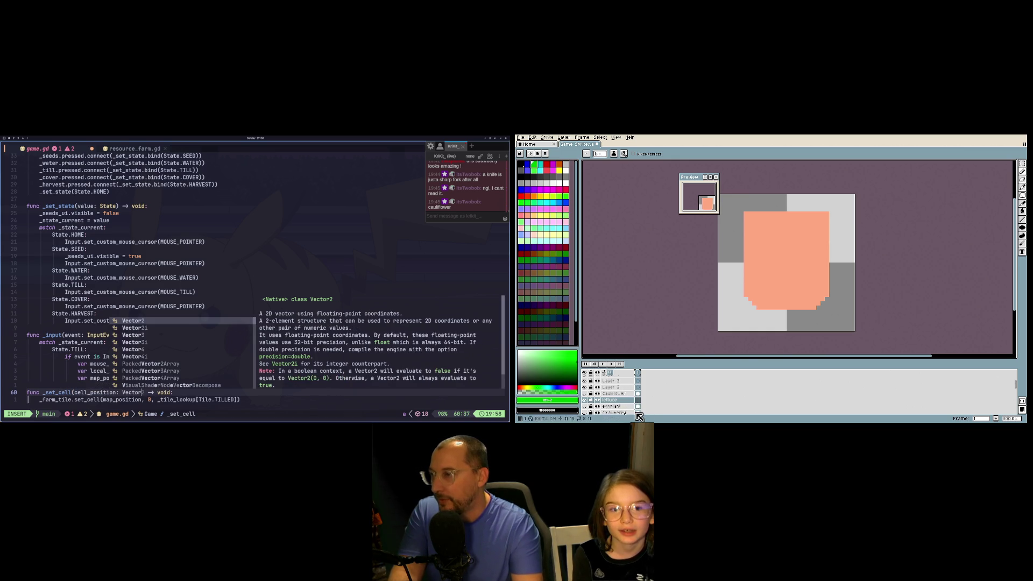
text(2))
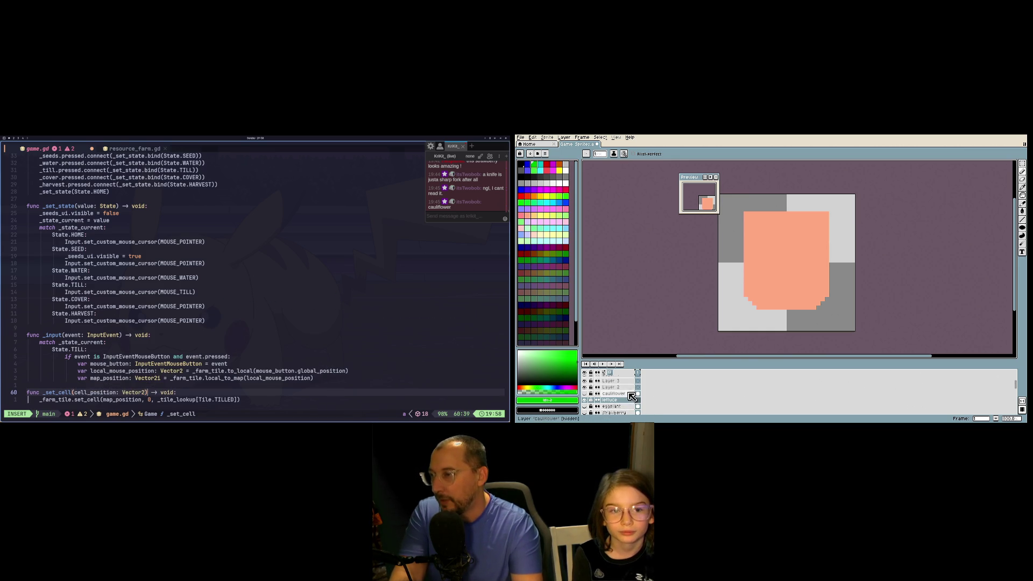
key(Escape)
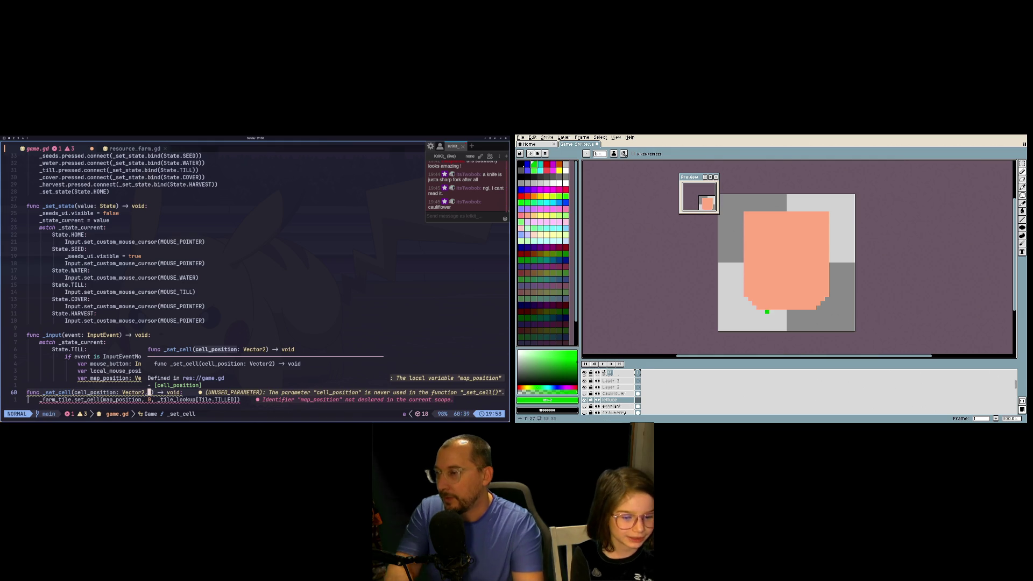
Replace map_position with cell_position in the set_cell call and save the script
key(l)
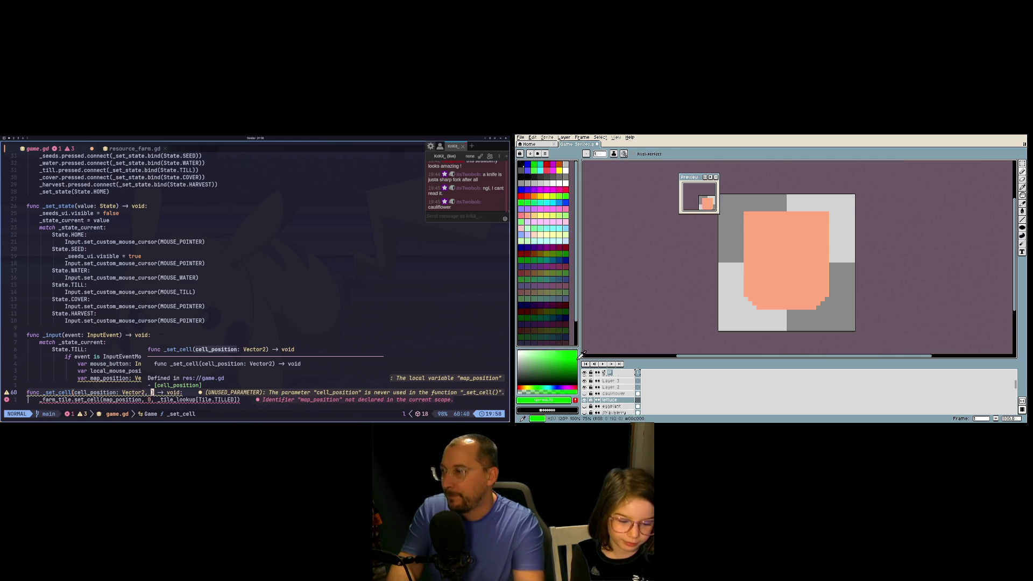
key(j)
key(shift+t)
key(parenleft)
text(dw)
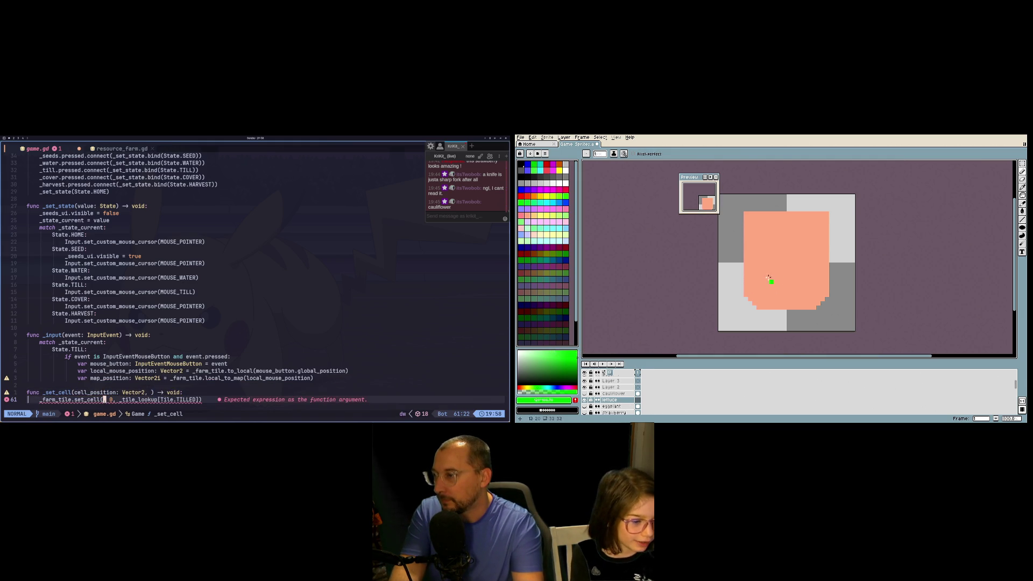
text(icell_position)
key(Escape)
text(k:w)
key(Return)
Add a second parameter 'value: Tile' to the _set_cell signature
click(759, 277)
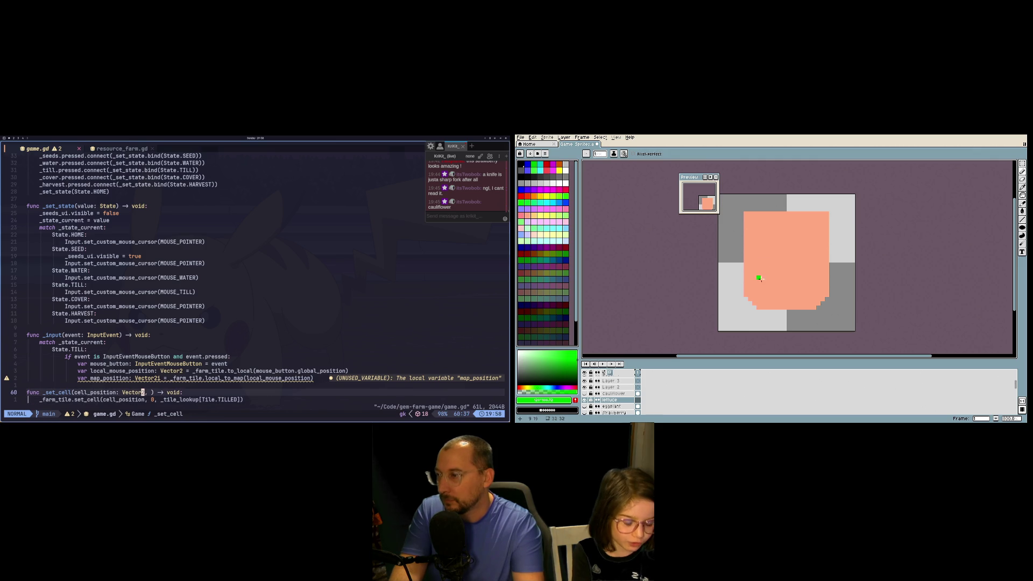
key(a)
mouse_move(762, 268)
mouse_down()
mouse_move(771, 289)
mouse_move(795, 278)
mouse_move(776, 289)
mouse_move(771, 279)
mouse_move(799, 290)
mouse_move(780, 286)
mouse_up()
text(value: Tile)
key(Escape)
Start a _set_cell call in the TILL branch and copy the map_position name
text(_set_c)
key(Return)
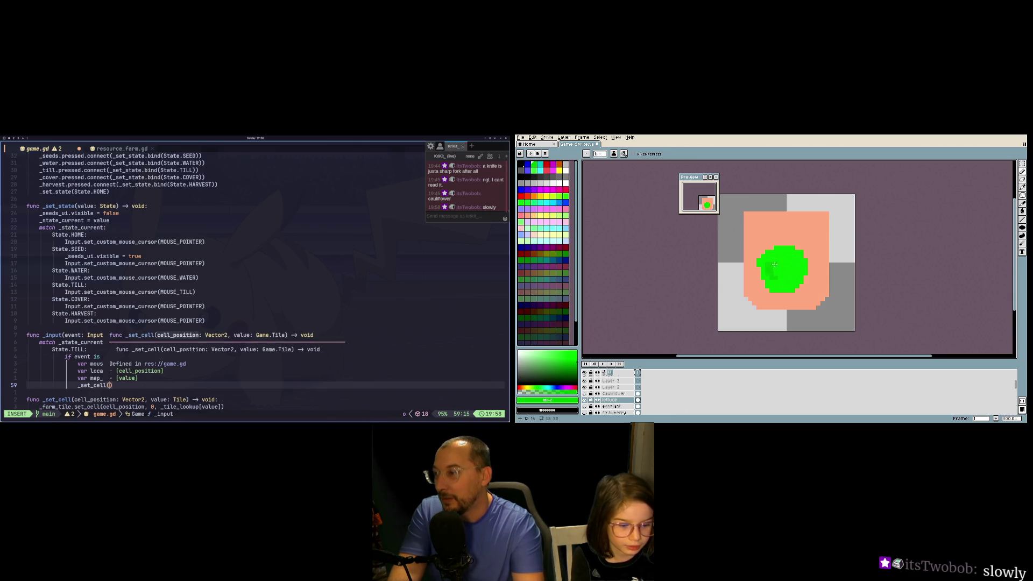
key(Escape)
key(k)
key(b)
key(v)
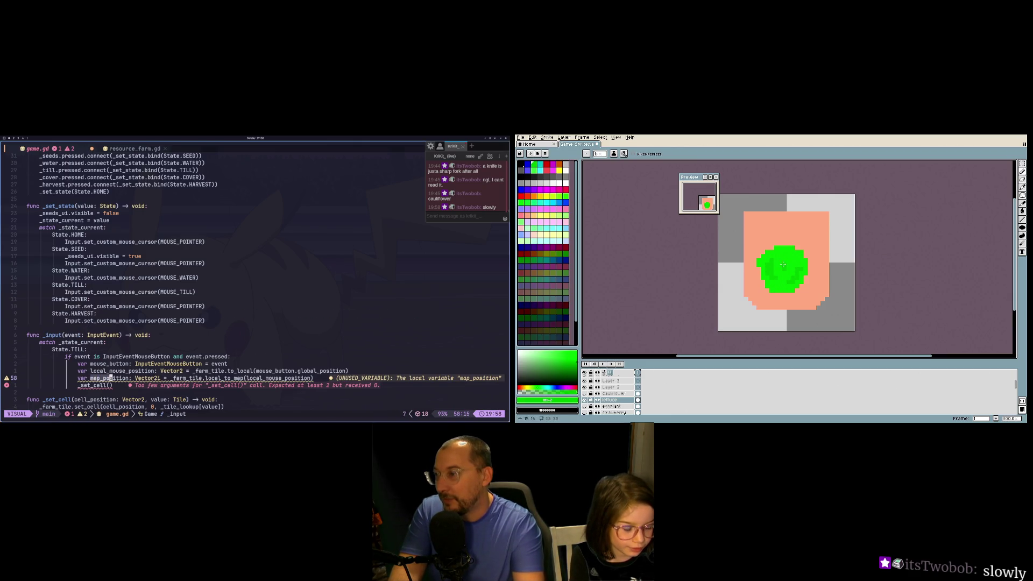
key(Escape)
key(j)
Complete the call as _set_cell(map_position, Tile.TILLED)
key(f)
key(parenleft)
key(p)
key(colon)
key(Escape)
text(a,)
key(Escape)
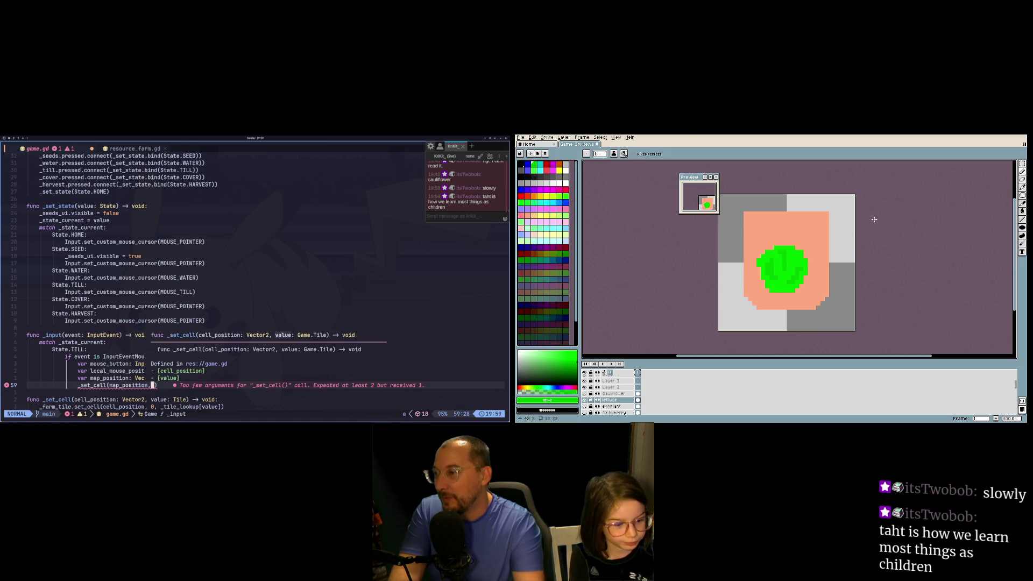
text(aTile.)
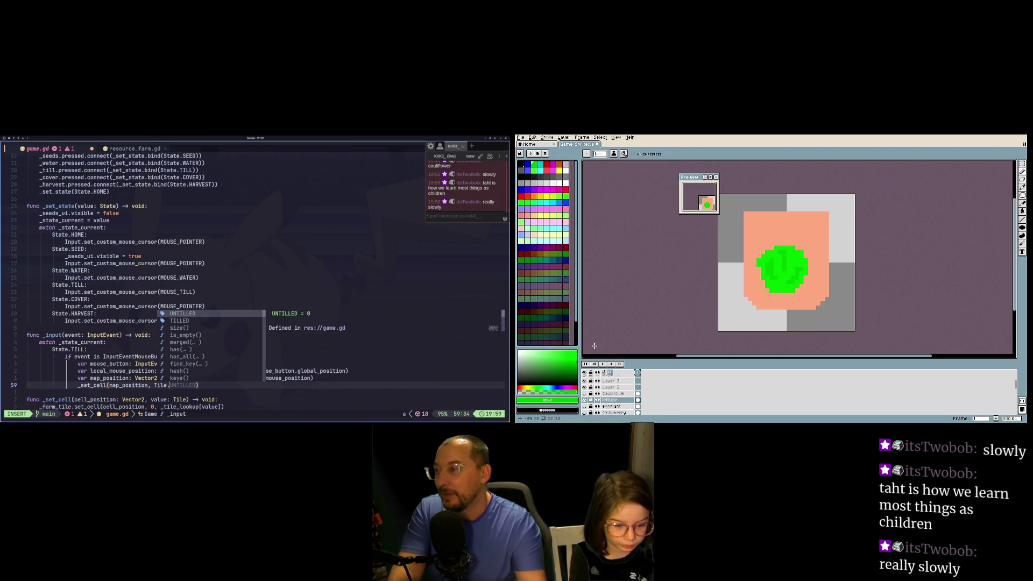
key(Down)
key(Escape)
Sample green #00b800 from the blob, return to the Pencil, and select Layer 2
click(1017, 192)
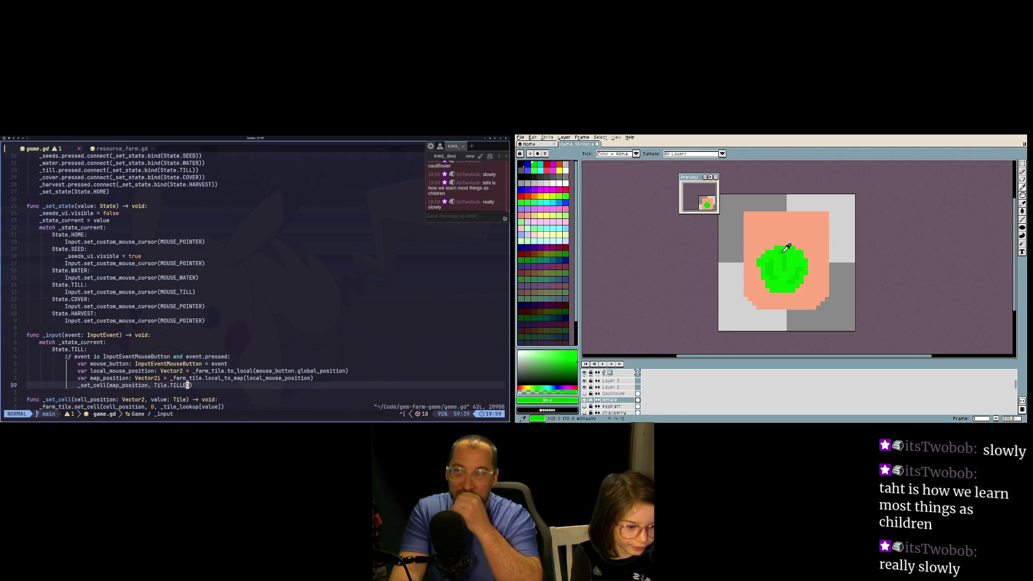
drag(784, 251, 790, 253)
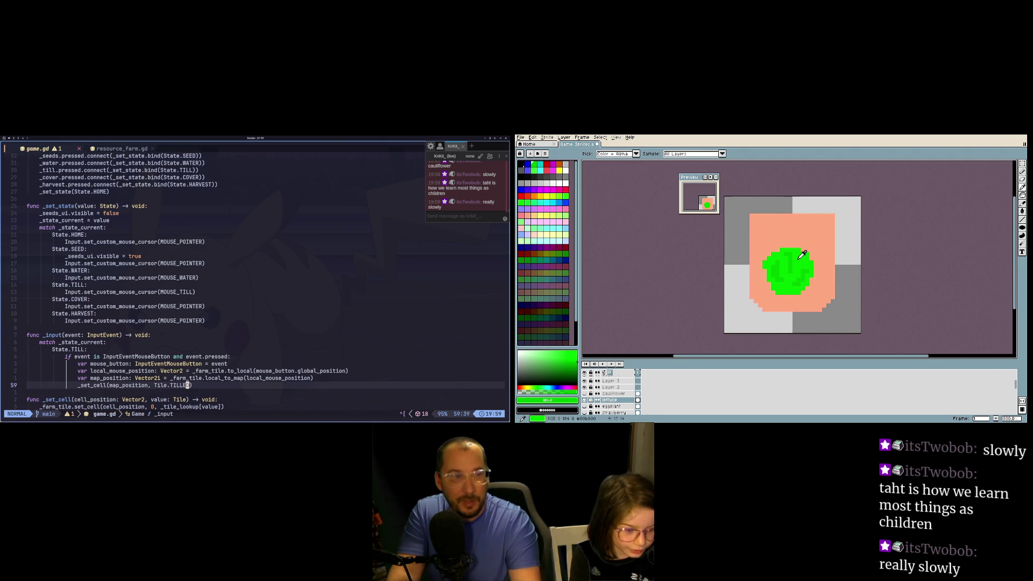
click(809, 261)
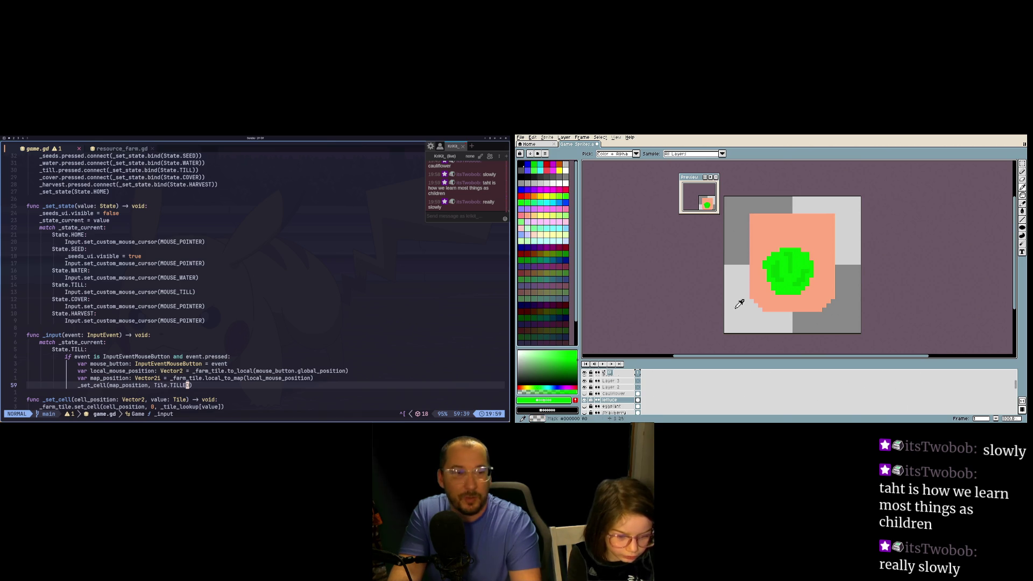
click(1023, 173)
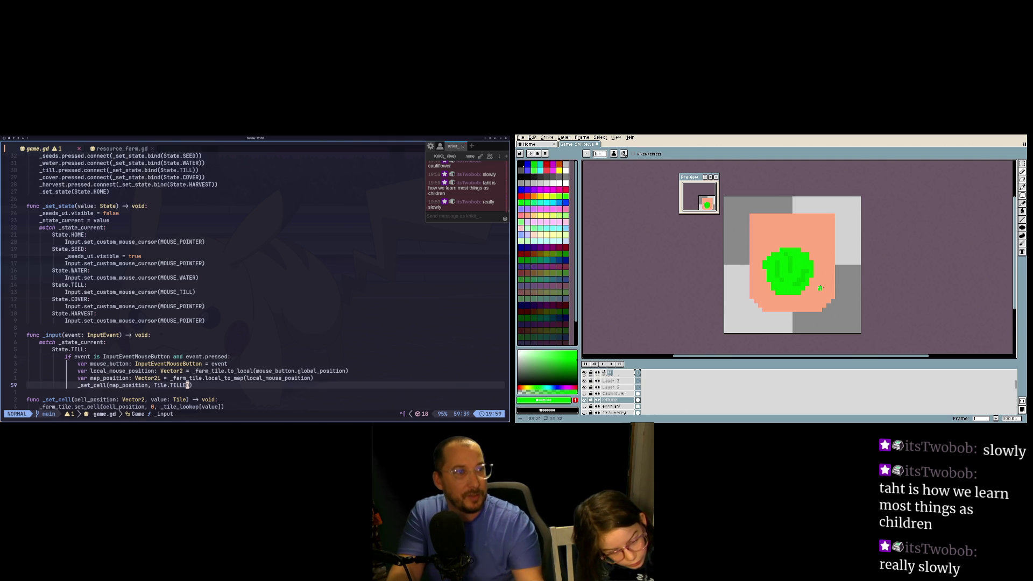
drag(611, 387, 629, 387)
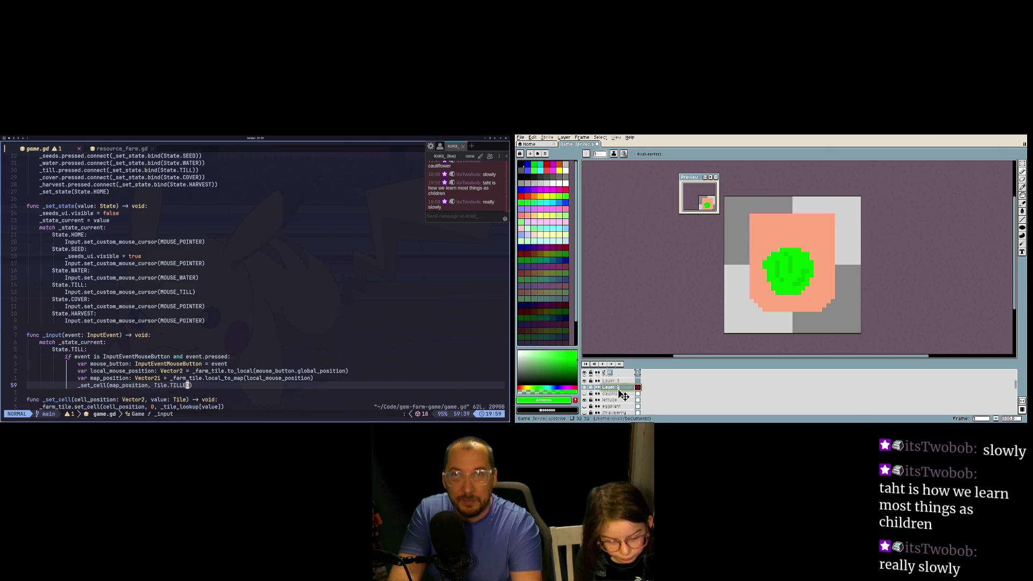
Open Layer 2's properties, hide the lettuce layer, and clear the old layer name
double_click(611, 387)
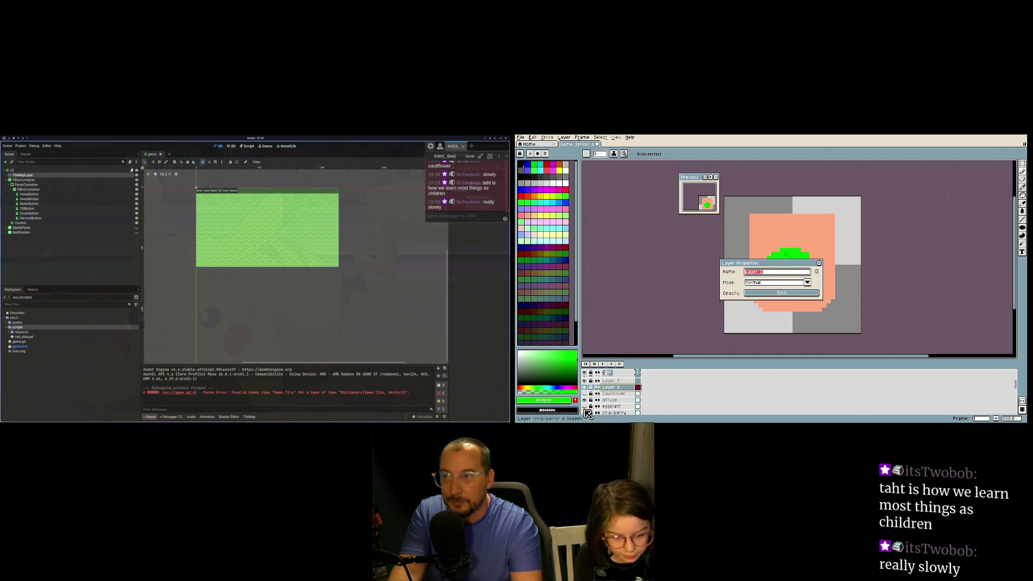
click(584, 399)
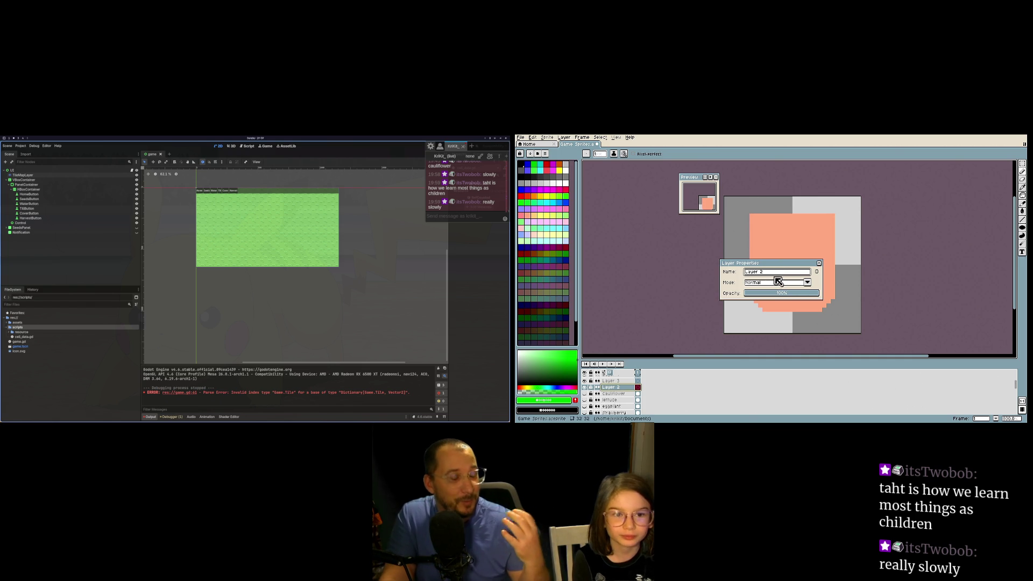
double_click(752, 273)
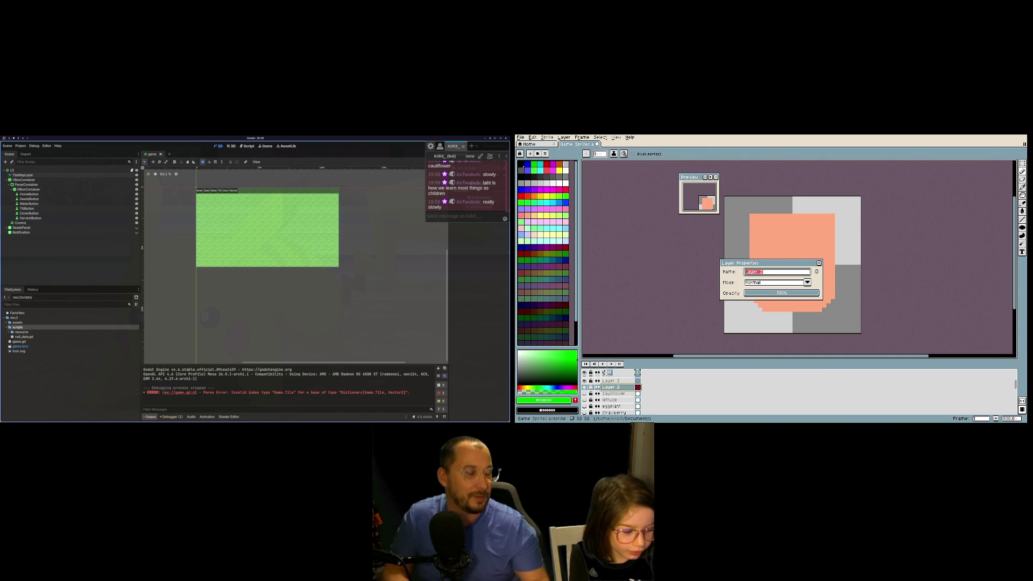
key(BackSpace)
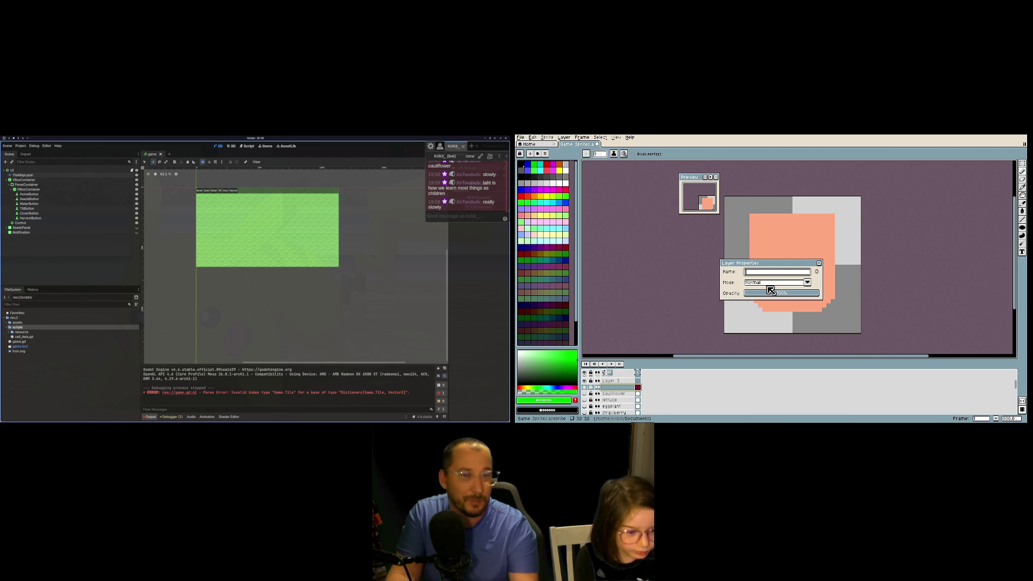
Save the script with :w and confirm the layer name Cabbage
key(k)
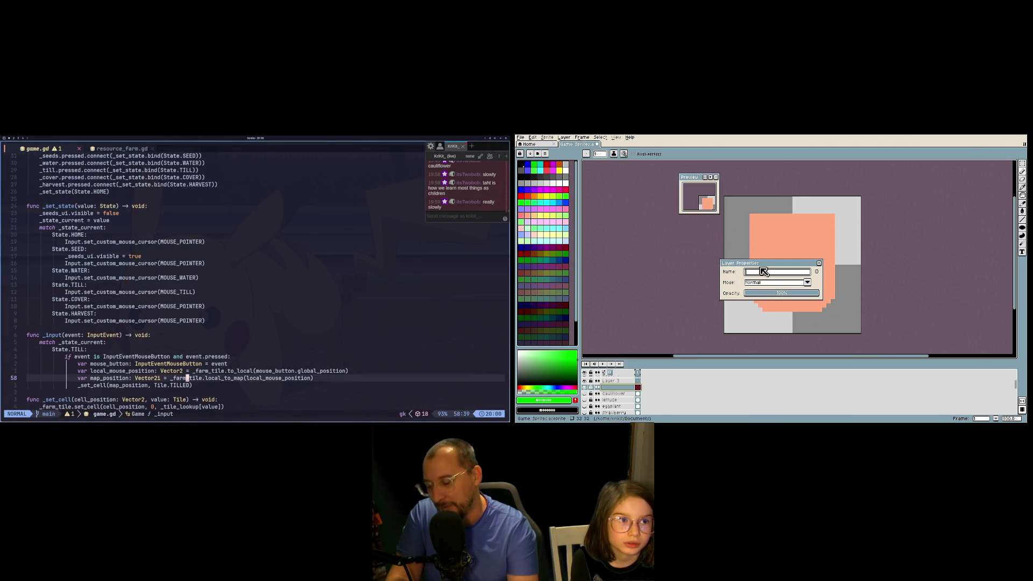
text(:w)
key(Return)
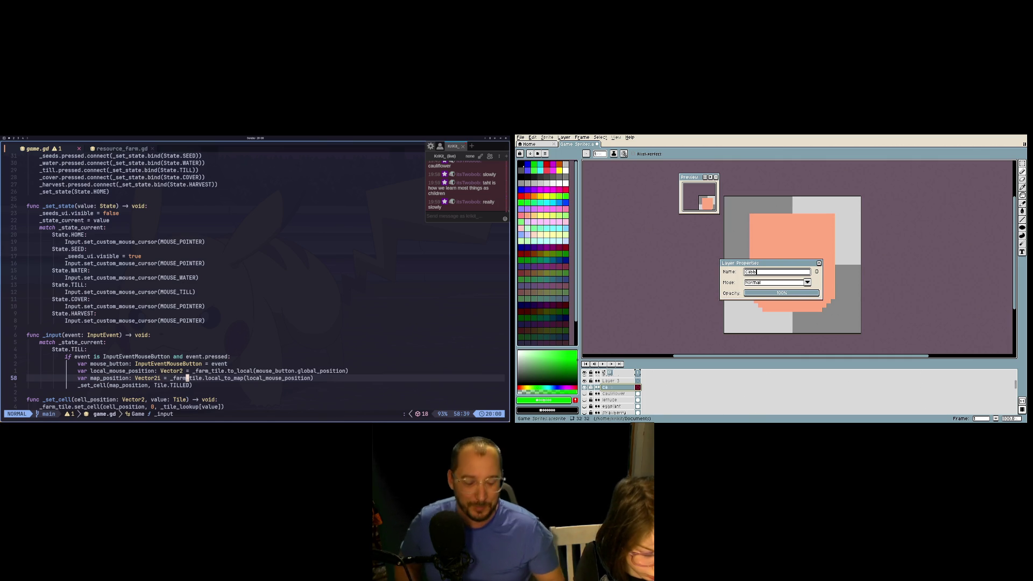
key(j)
key(j)
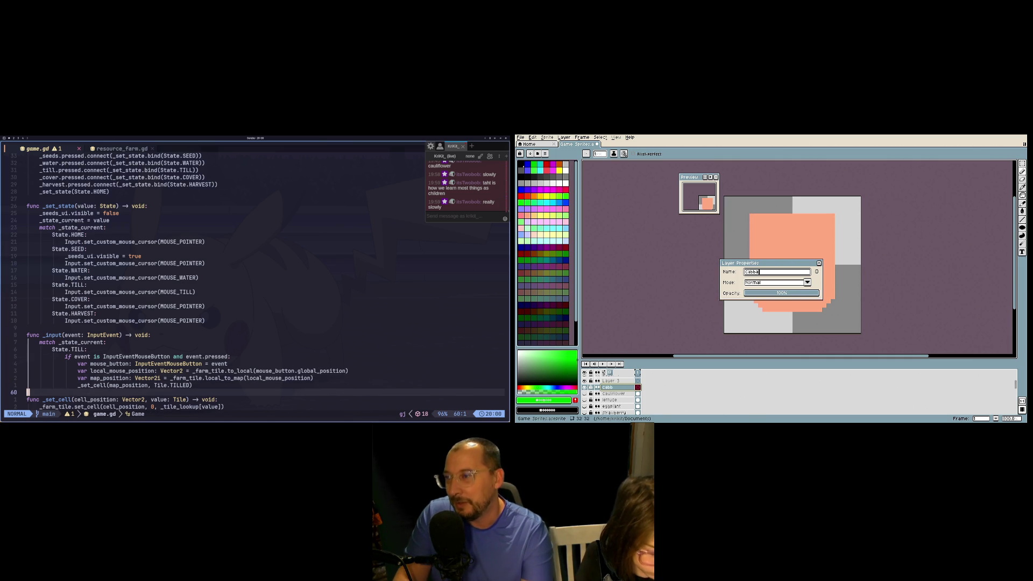
key(k)
key(k)
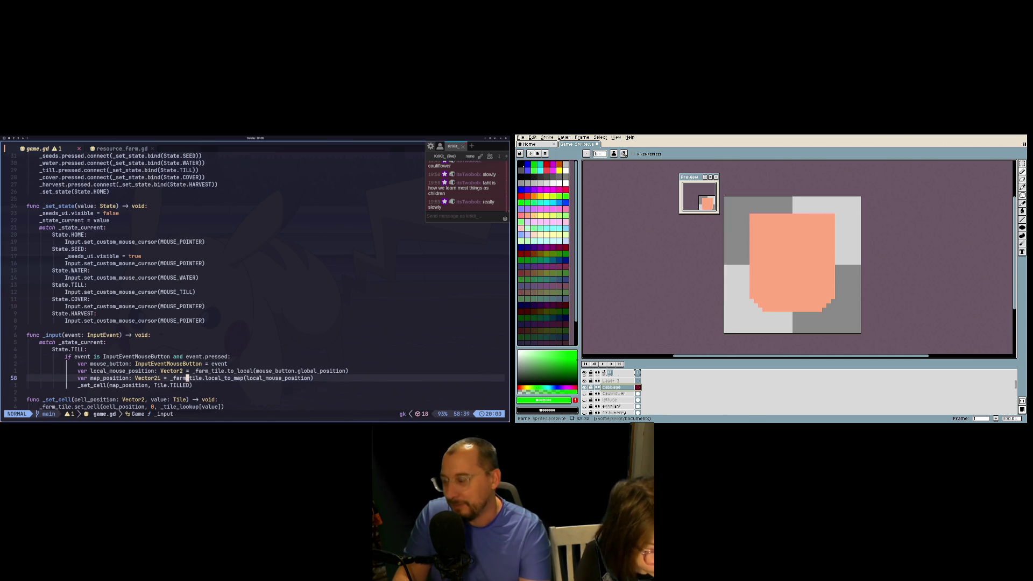
Move to the _set_cell call and definition, check Godot's error, and erase a stray green pixel
key(j)
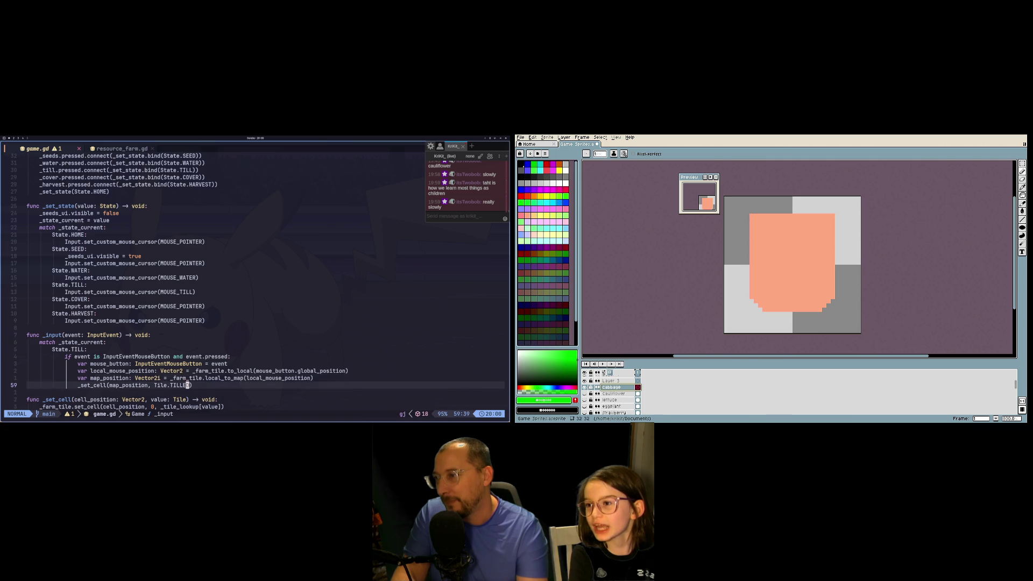
key(j)
key(k)
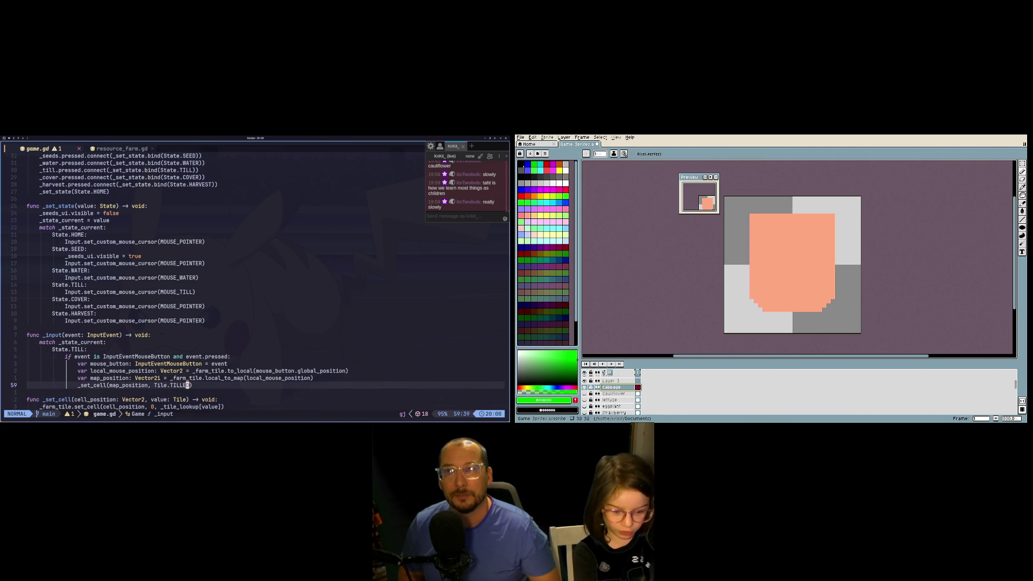
key(j)
key(j)
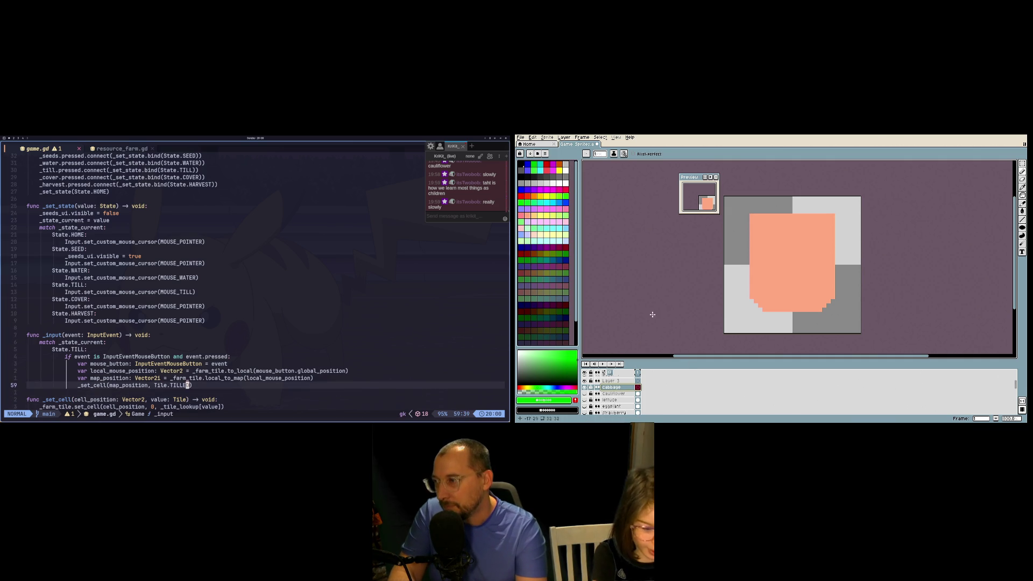
key(F5)
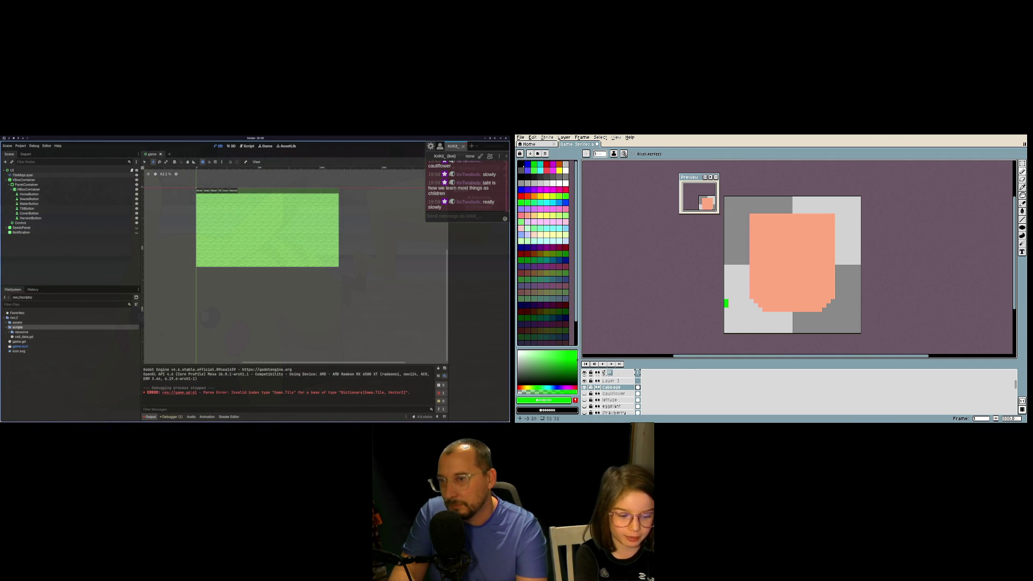
key(alt+Tab)
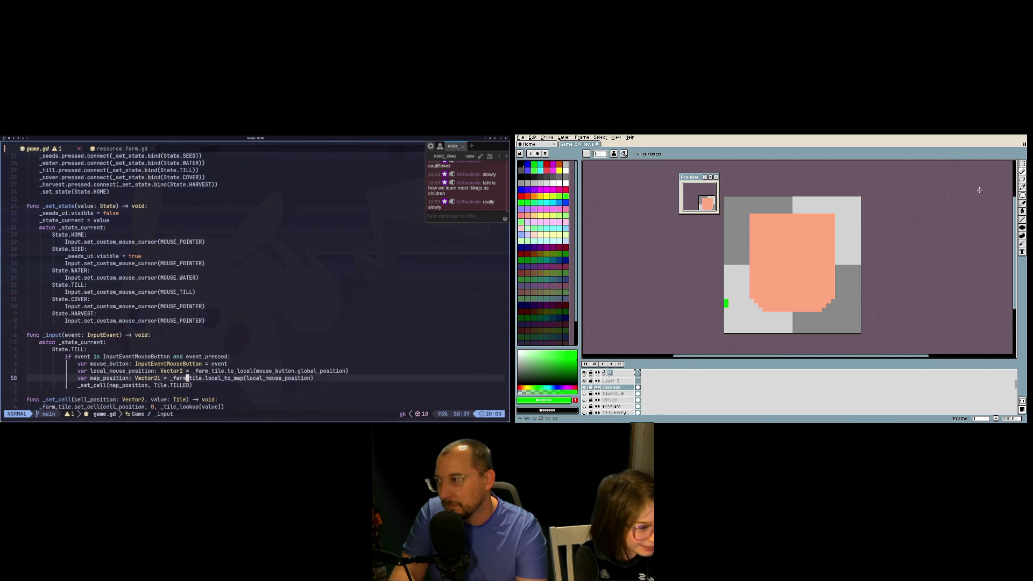
click(1023, 187)
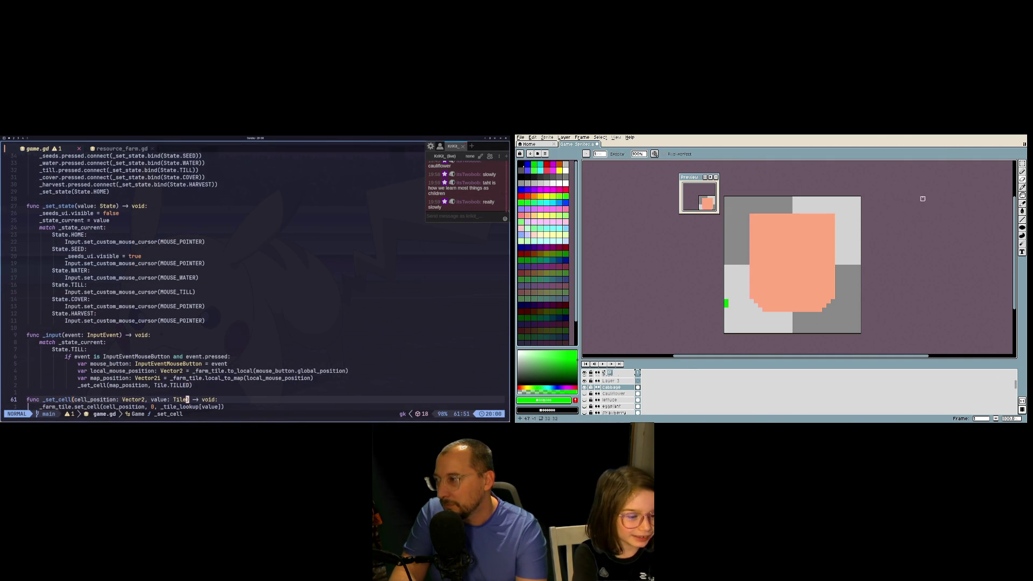
click(726, 304)
Step through _set_cell's body and the State.TILL branch, rechecking the Godot error
key(g)
key(j)
key(g)
key(j)
key(g)
key(j)
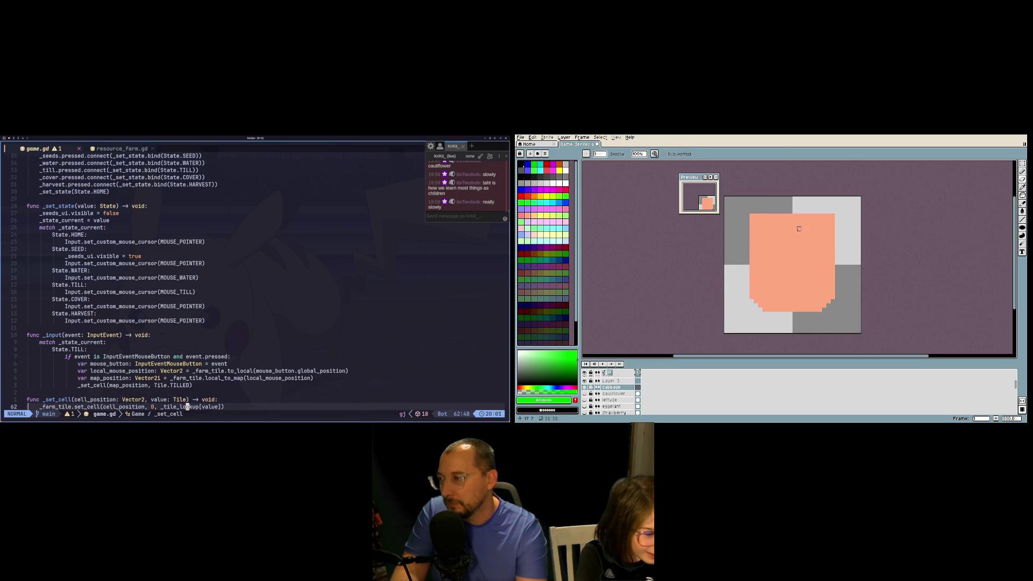
key(alt+Tab)
key(alt+Tab)
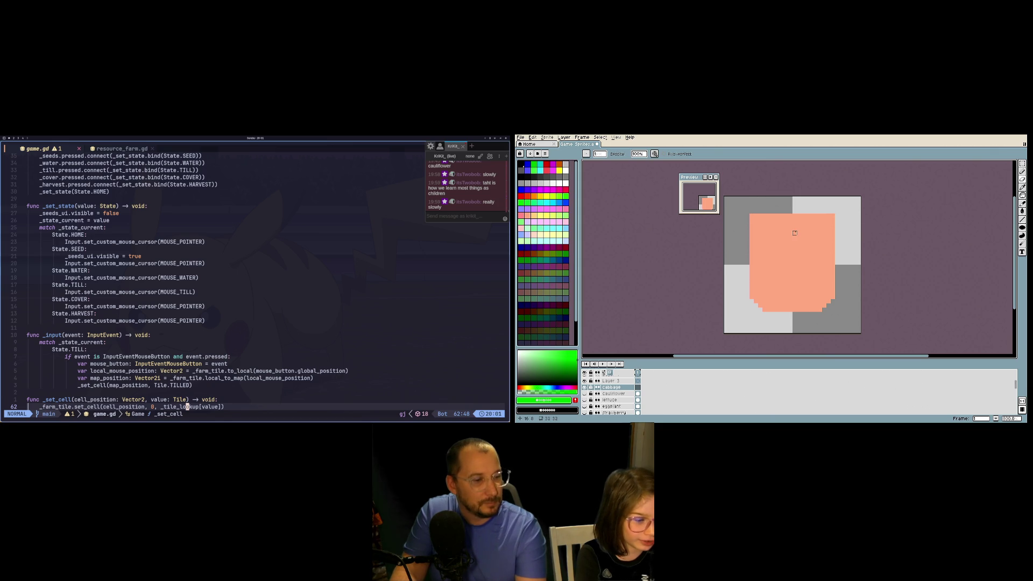
key(g)
key(k)
key(g)
key(k)
key(g)
key(k)
key(g)
key(k)
key(g)
key(k)
key(g)
key(k)
key(g)
key(k)
key(g)
key(k)
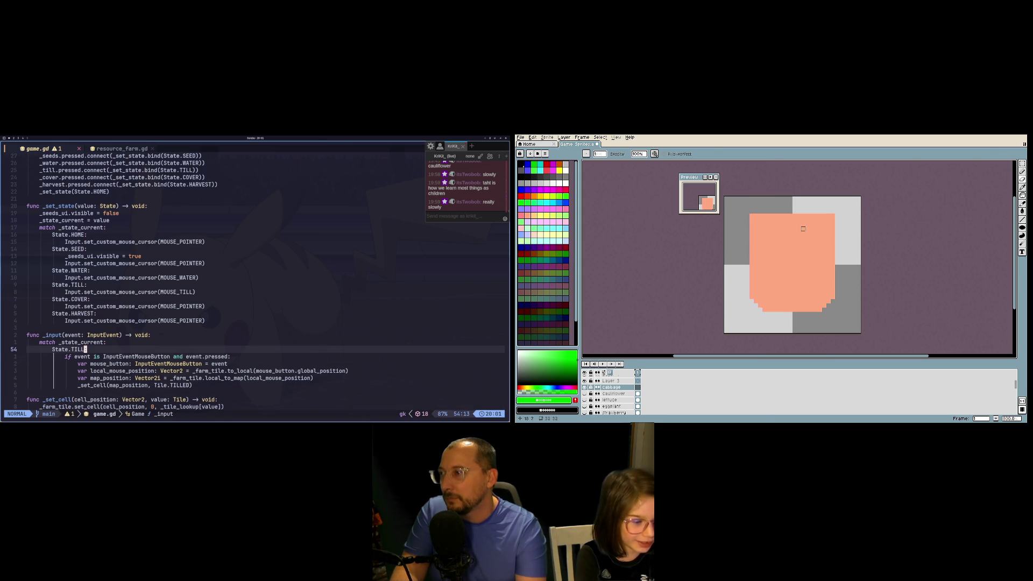
key(alt+Tab)
click(1024, 177)
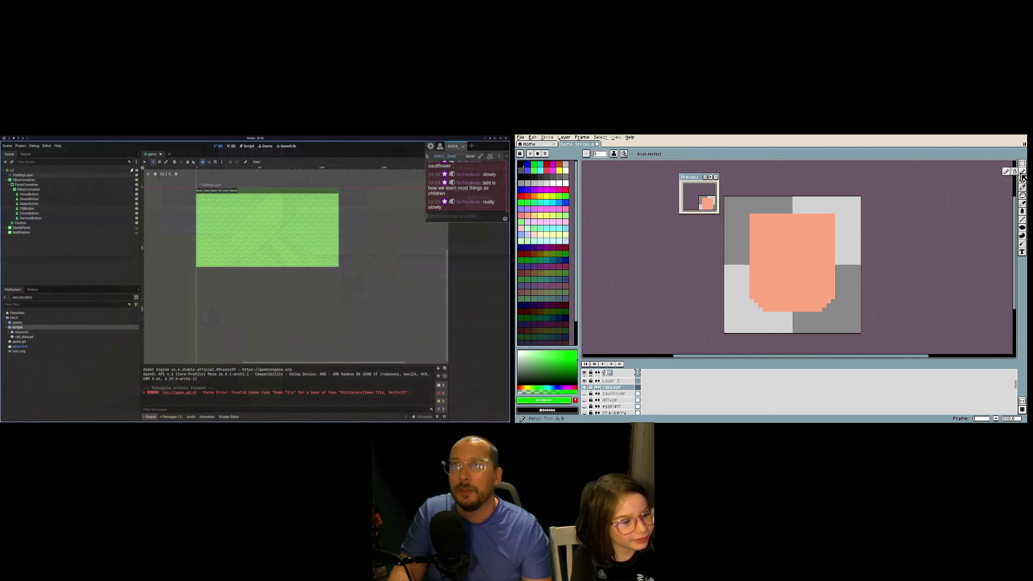
Run the farm game from Godot, then return to game.gd's exported variables in Neovim
click(812, 246)
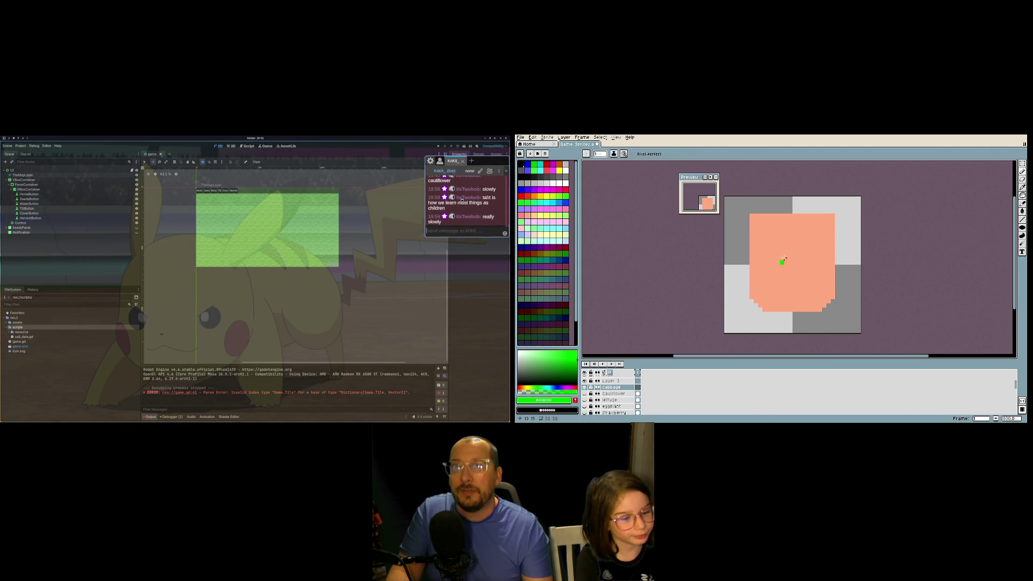
mouse_move(458, 193)
mouse_down()
mouse_move(340, 253)
mouse_move(35, 294)
mouse_move(35, 315)
mouse_up()
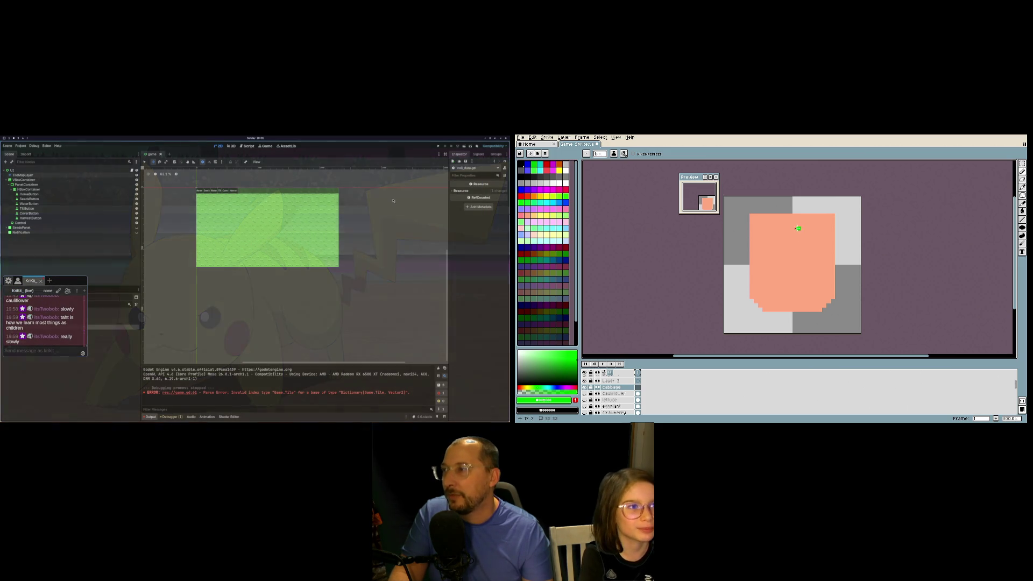
click(439, 146)
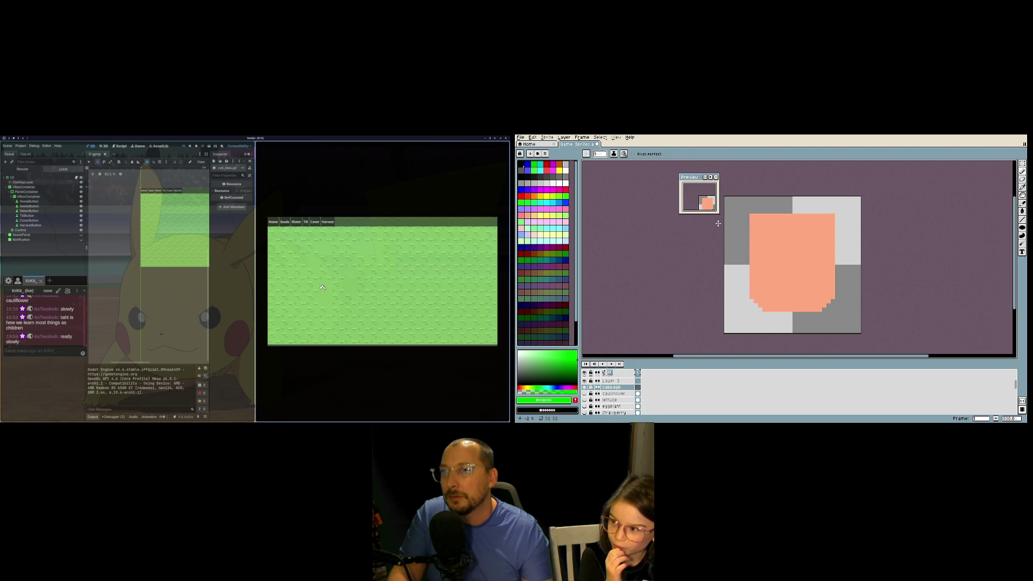
key(super+2)
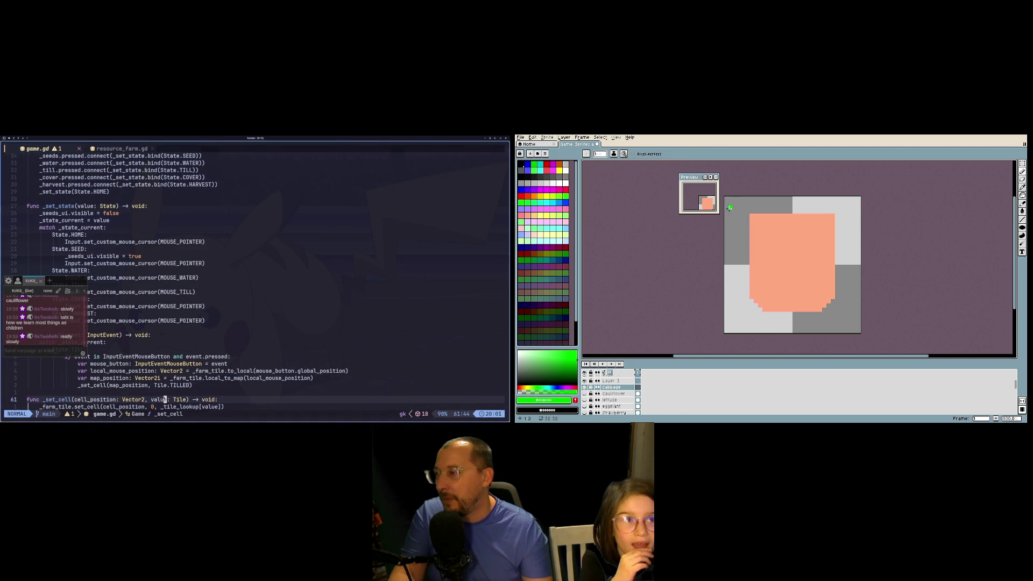
key(k)
key(k)
key(k)
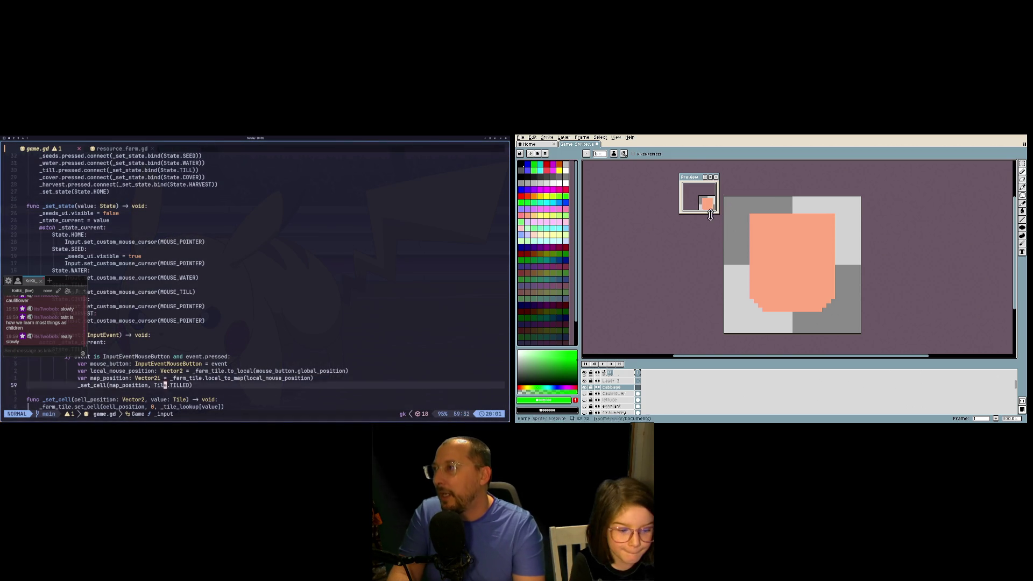
key(k)
key(k)
key(k)
mouse_move(681, 208)
mouse_down()
mouse_move(694, 210)
mouse_move(684, 206)
mouse_up()
key(j)
key(j)
key(j)
key(j)
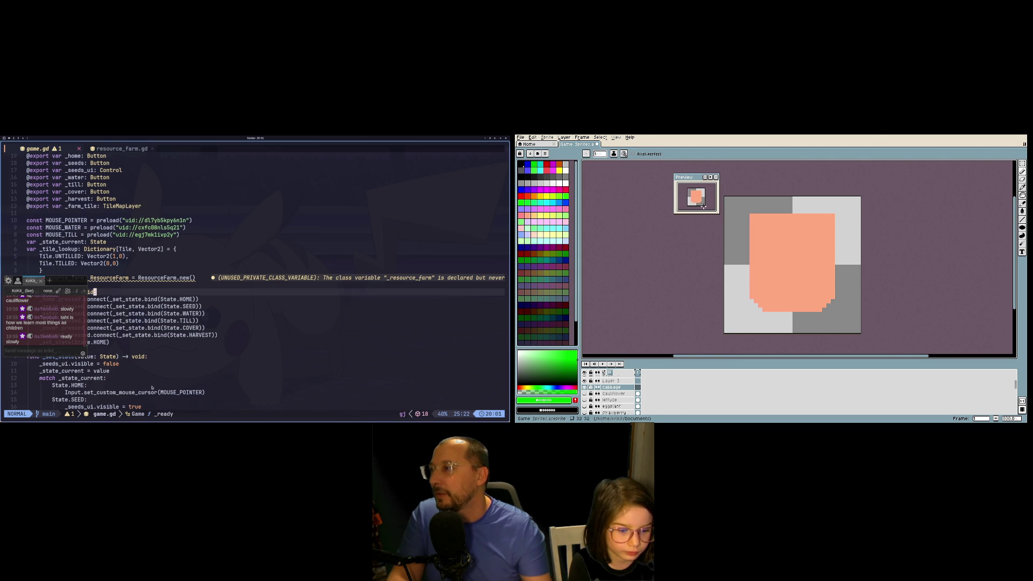
Copy the _resource_farm name and paste it on a new line 63 in _set_cell
key(k)
key(k)
key(h)
key(b)
key(b)
key(b)
key(v)
key(y)
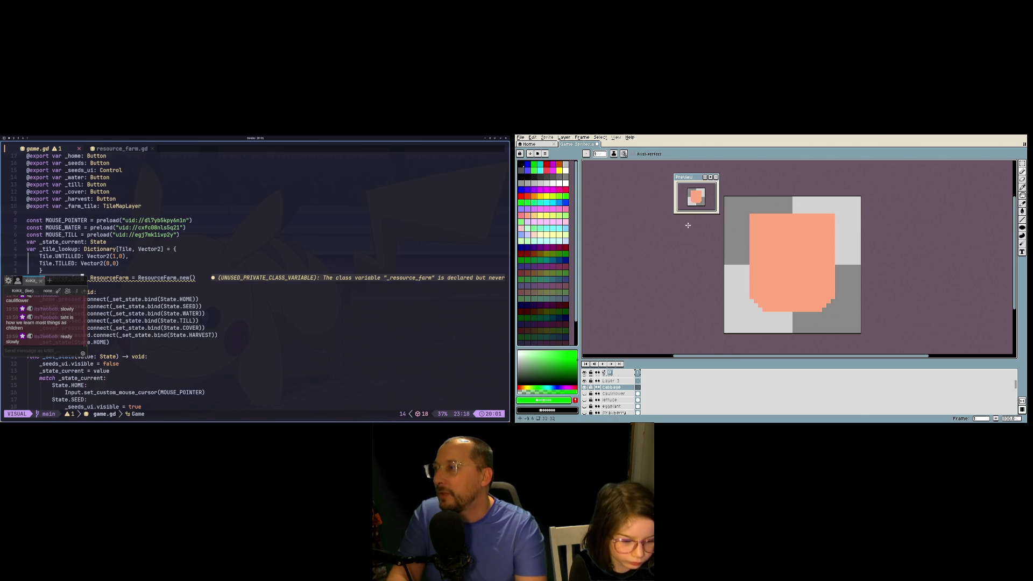
key(j)
key(j)
key(j)
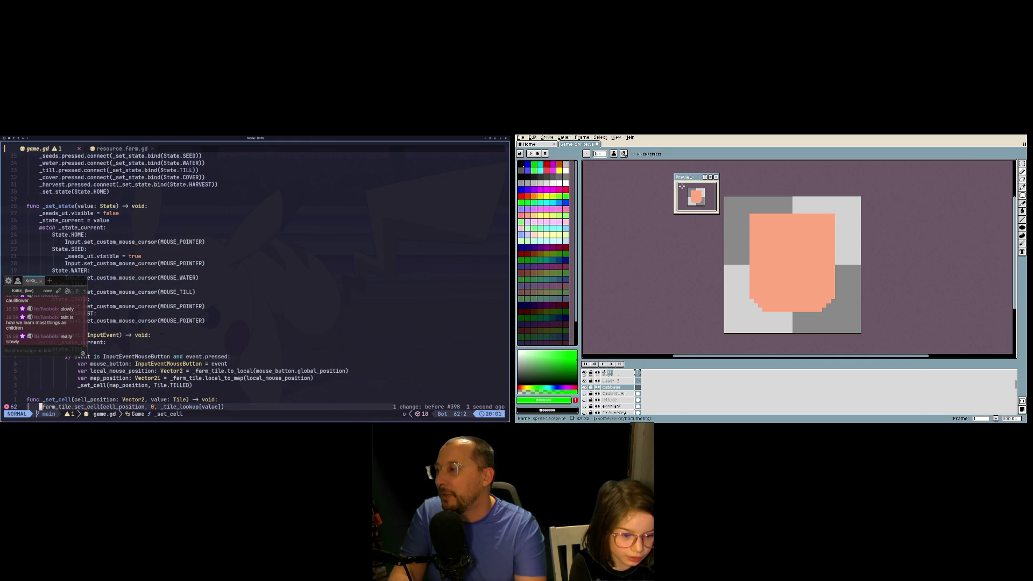
text(p)
text(a_resource_farm)
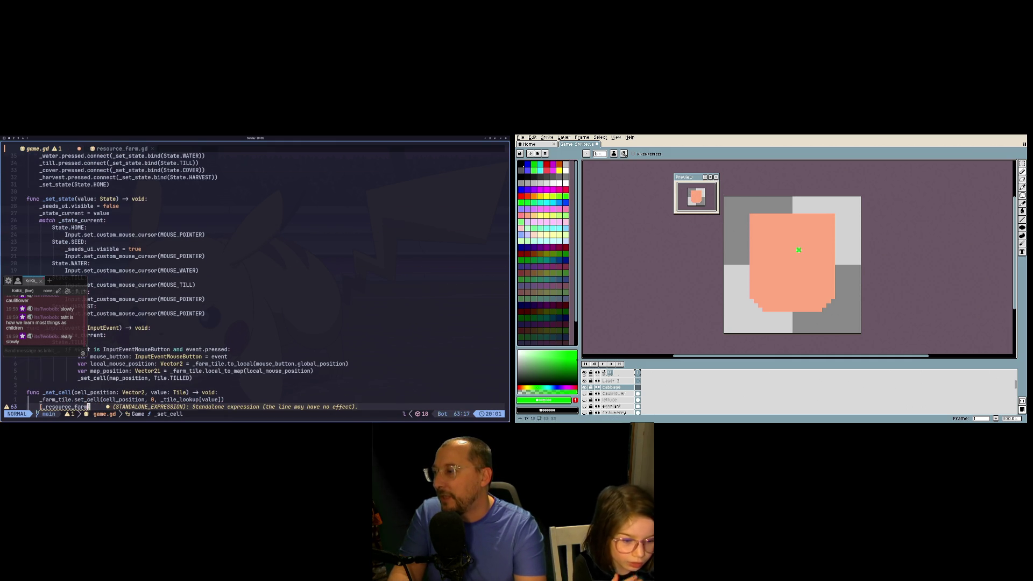
text(a)
key(Escape)
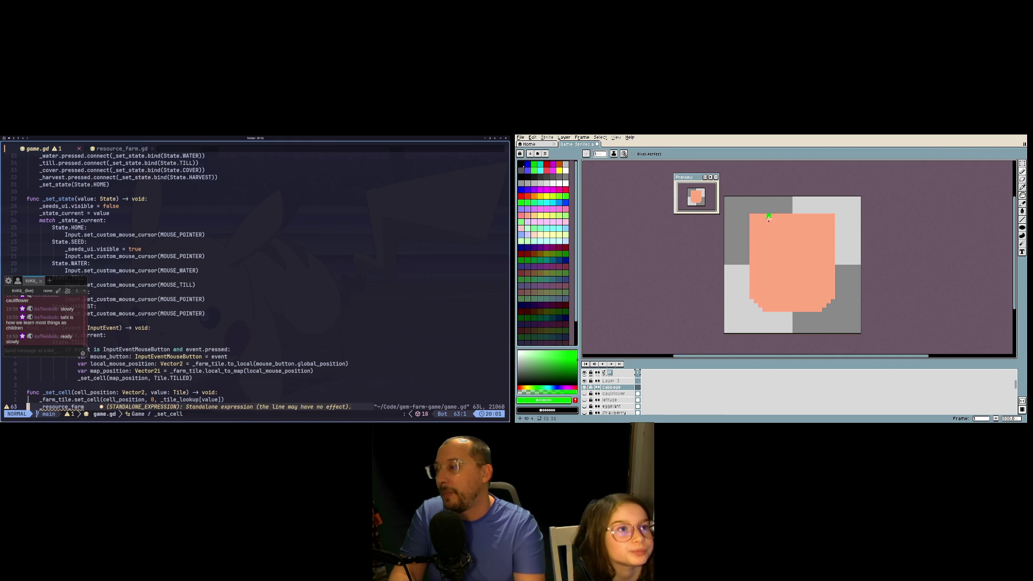
Check resource_farm.gd's cells field, then begin assigning value to _resource_farm.cells at cell_position
key(ctrl+o)
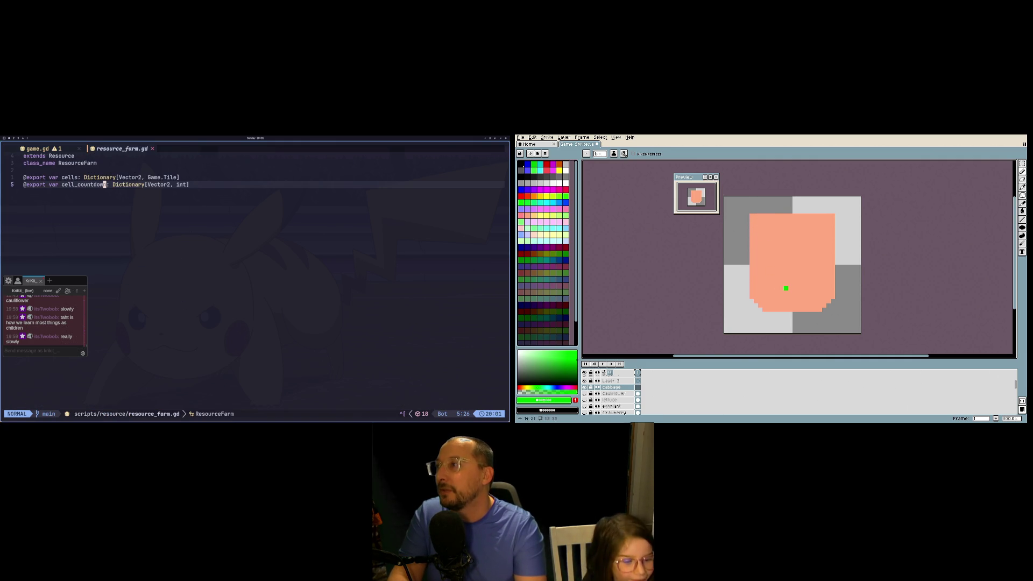
key(ctrl+o)
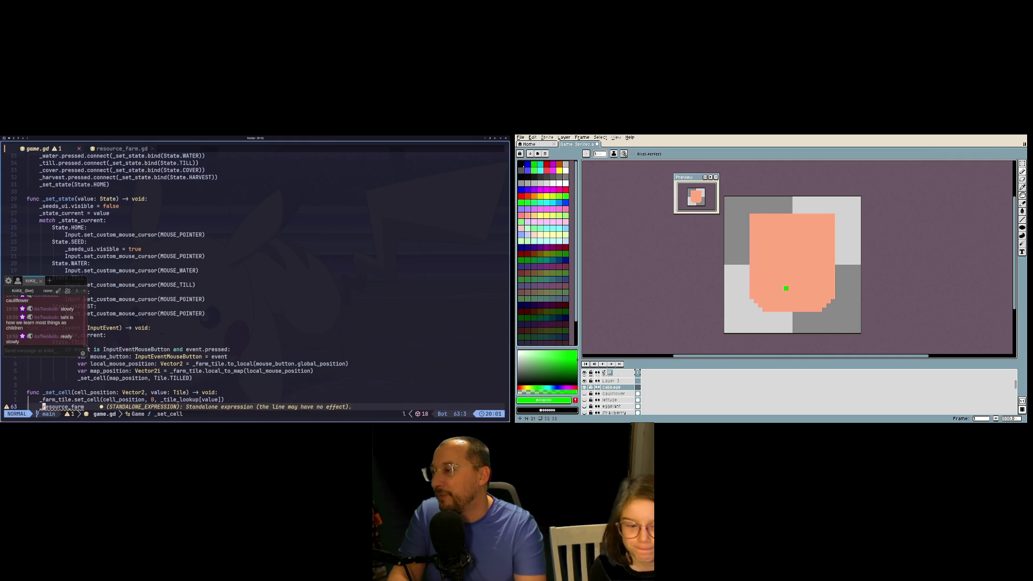
text(A.cells)
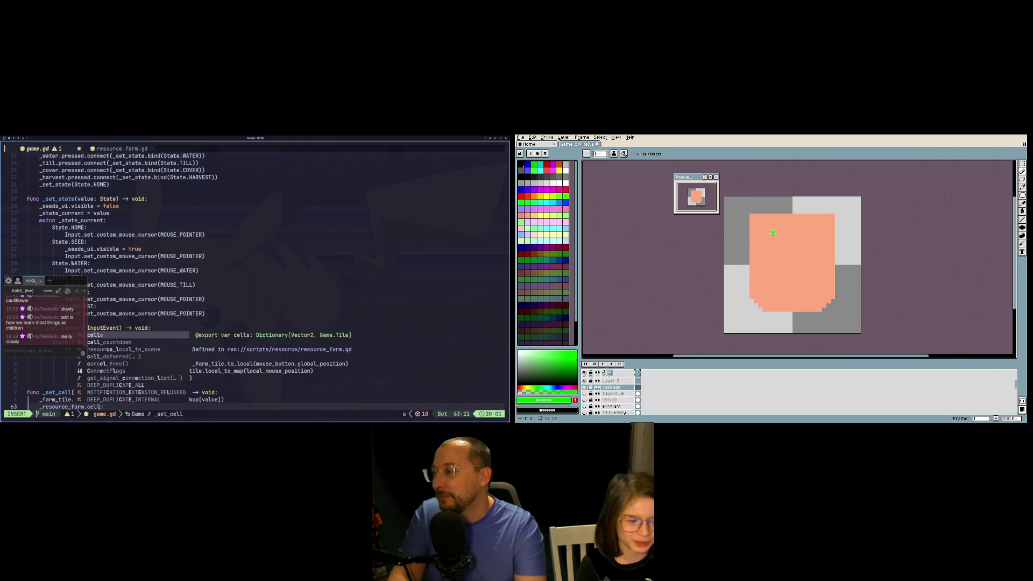
text((ce)
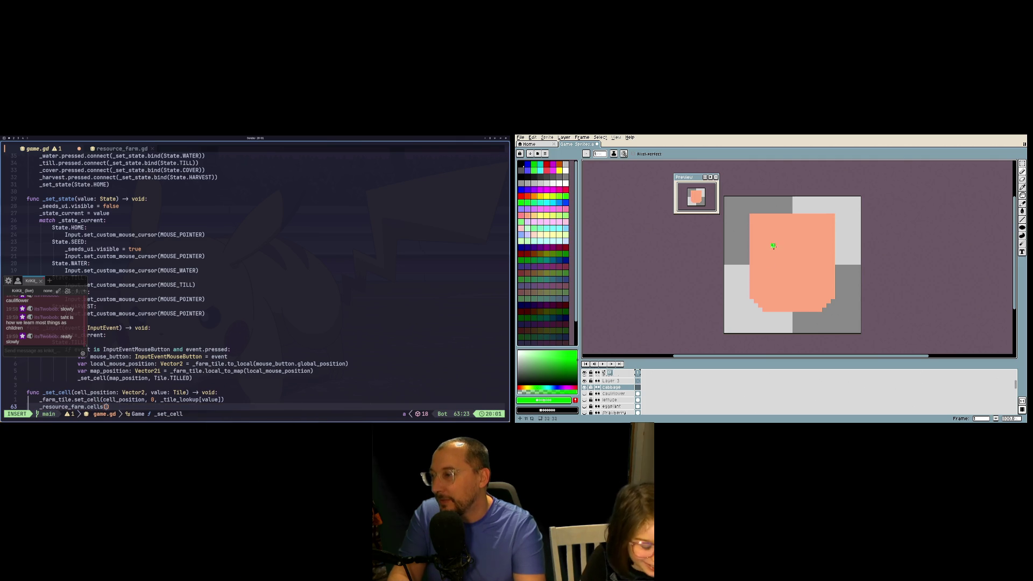
text(ll_position) = )
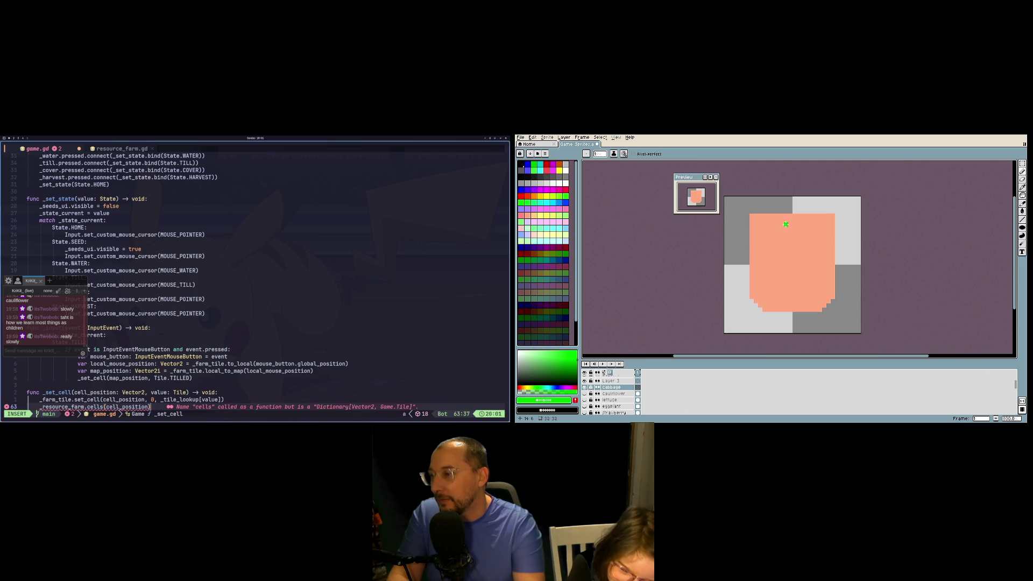
text(alue)
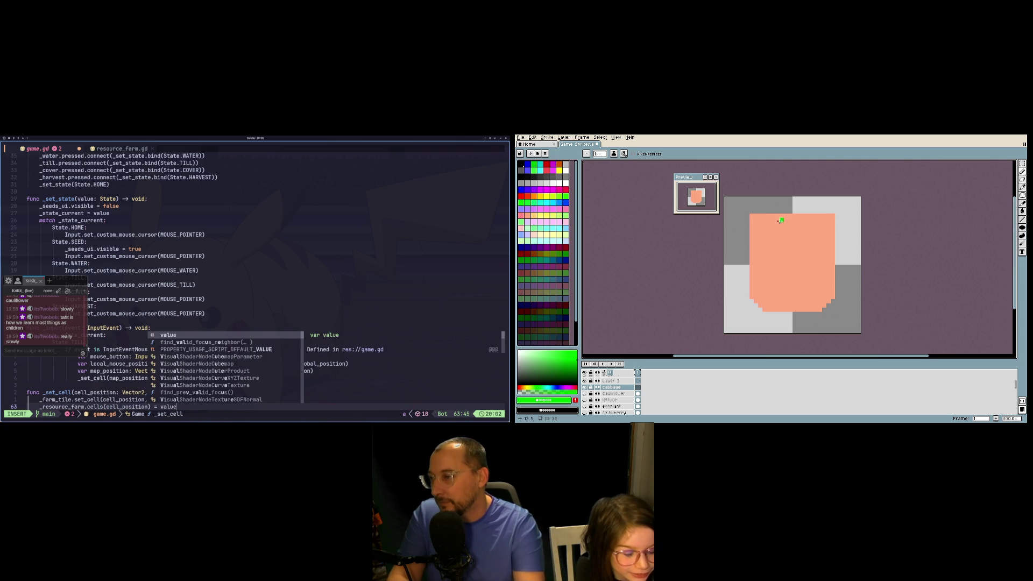
Turn line 63 into `_resource_farm.cells[cell_position] = value` using bracket indexing
key(Escape)
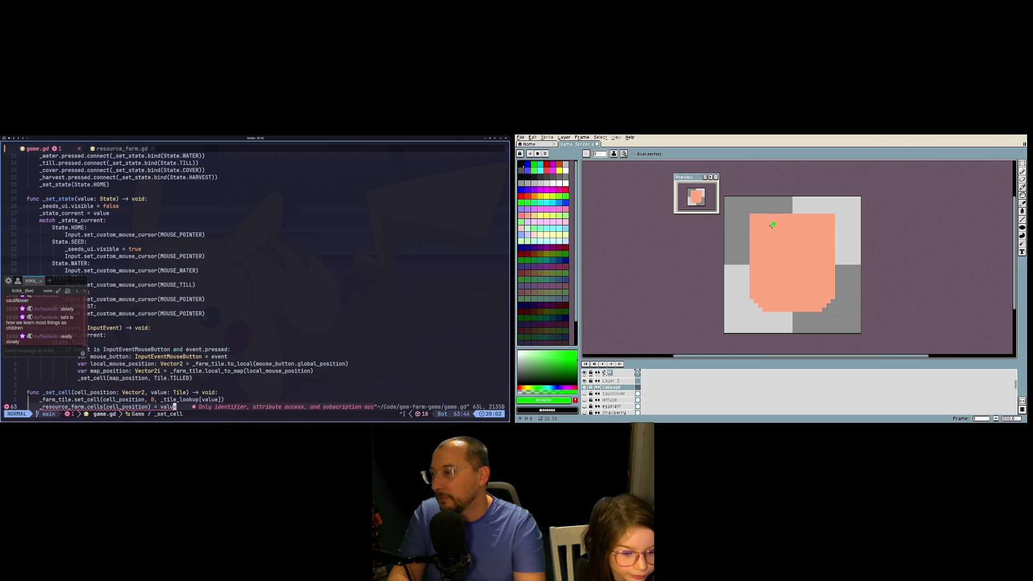
key(b)
key(b)
key(b)
key(h)
key(h)
key(s)
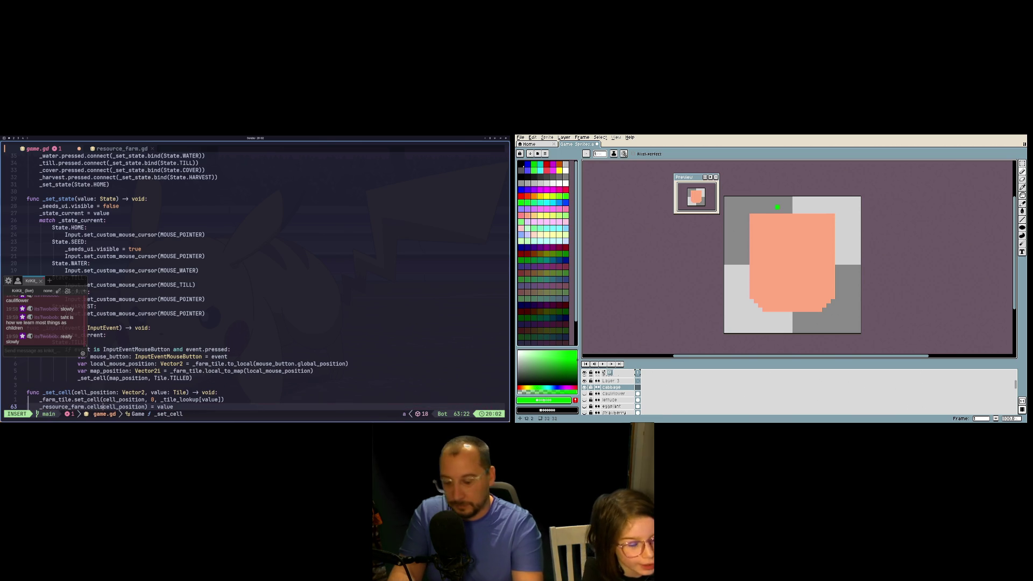
text([)
key(Escape)
key(f)
key(parenright)
key(r)
key(bracketright)
key(l)
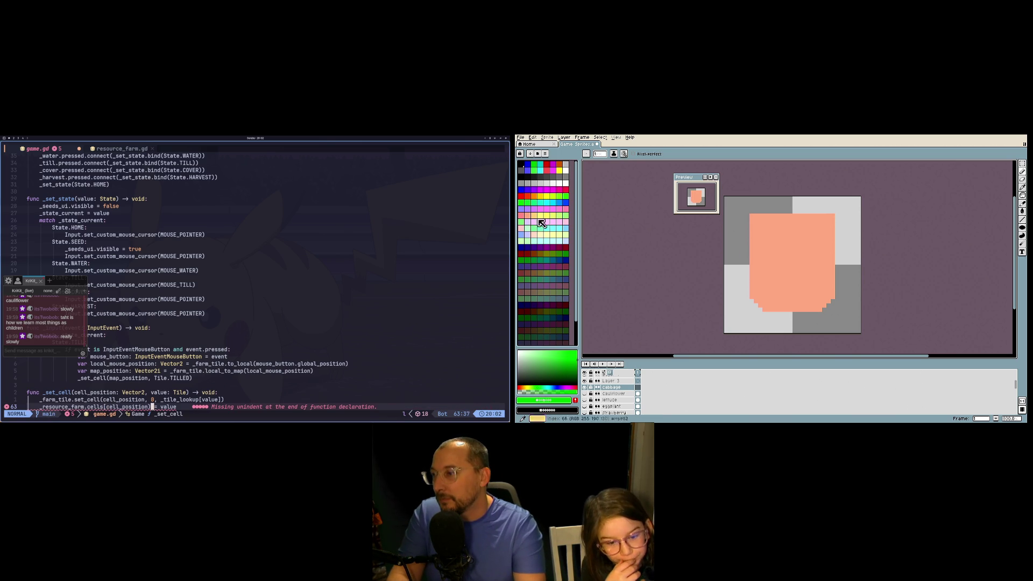
Set Aseprite's drawing colour to pure green and copy the finished line 63
click(534, 170)
key(u)
key(ctrl+r)
drag(573, 352, 584, 344)
key(y)
key(y)
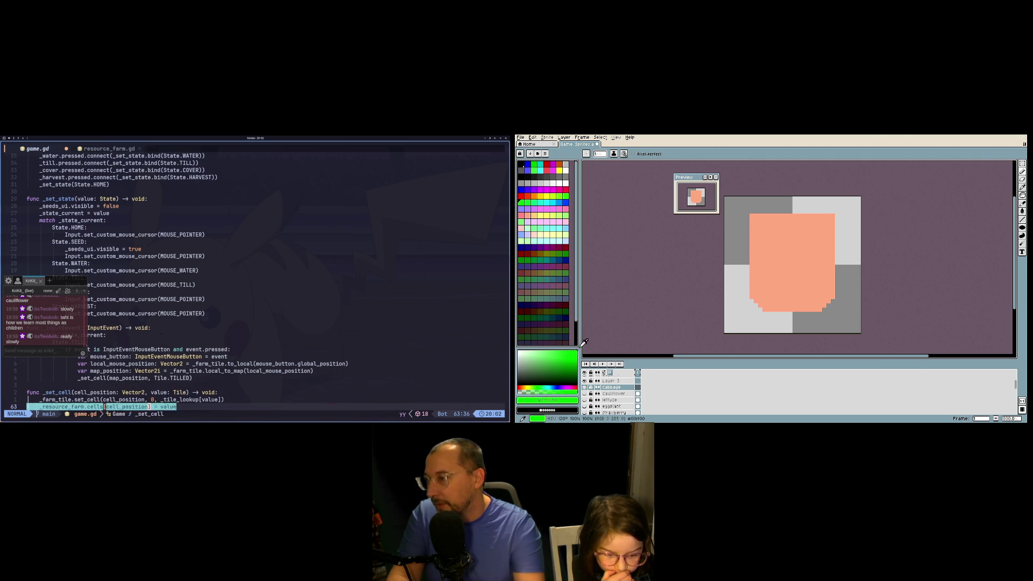
Glance at resource_farm.gd's fields, then return to game.gd
key(space)
key(b)
key(p)
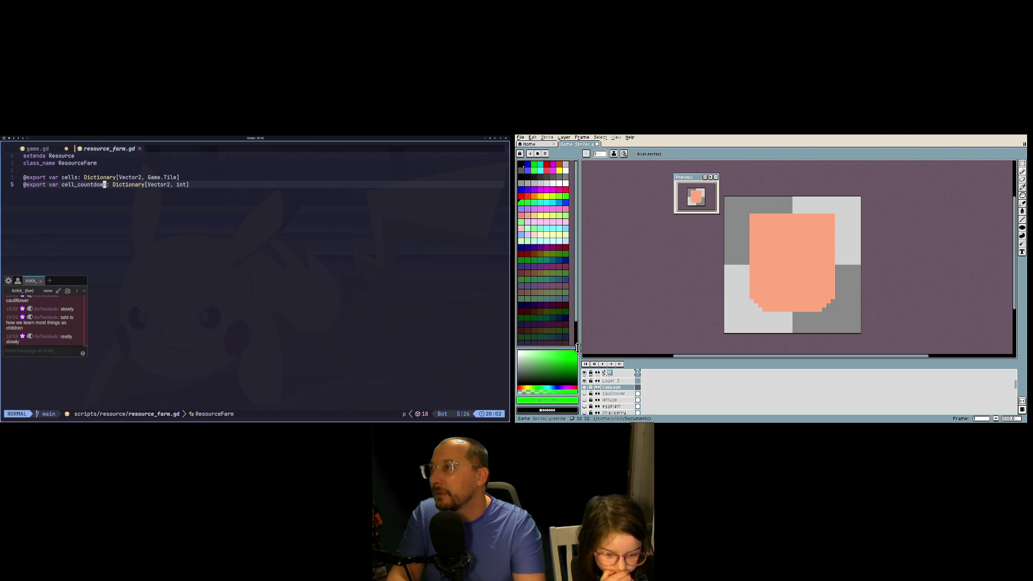
key(space)
key(b)
key(p)
Paste a copy of the cells line below it and remove the extra blank line
key(d)
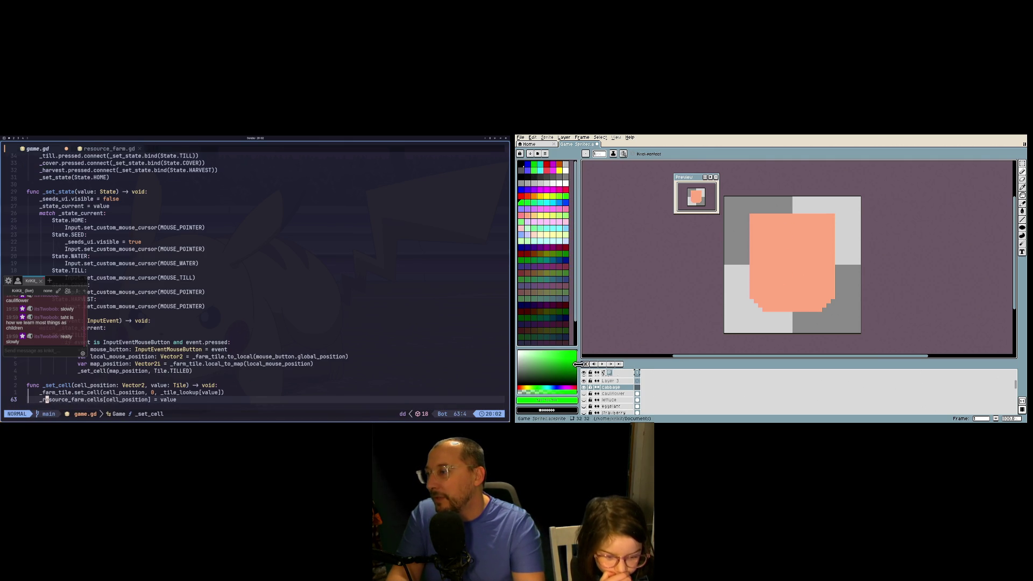
key(Escape)
key(p)
key(k)
key(k)
drag(778, 291, 777, 297)
key(j)
key(d)
key(d)
key(l)
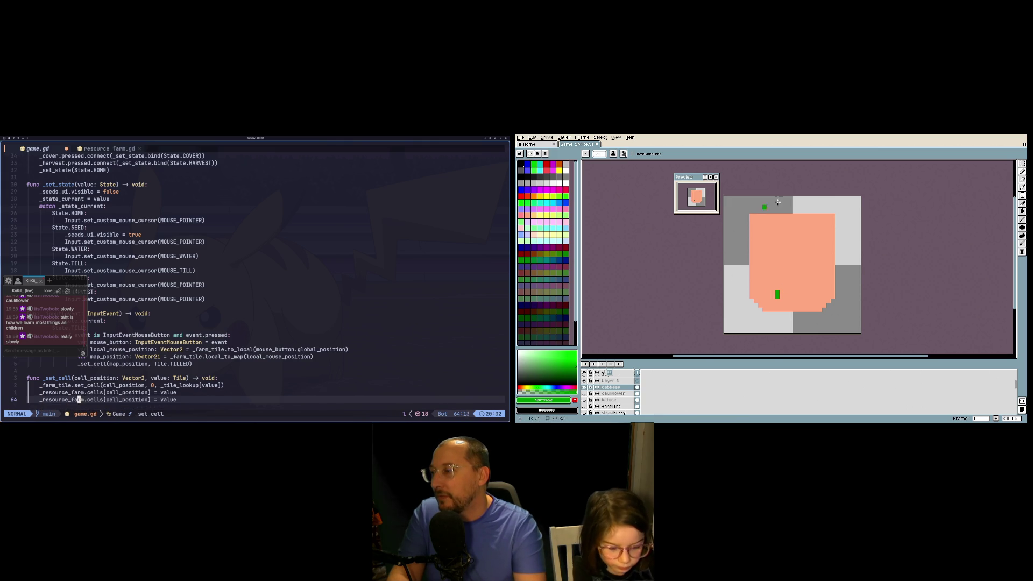
Change the copied line to cell_countdown and clear the index inside its brackets
key(b)
key(b)
text(cwcel)
right_click(778, 295)
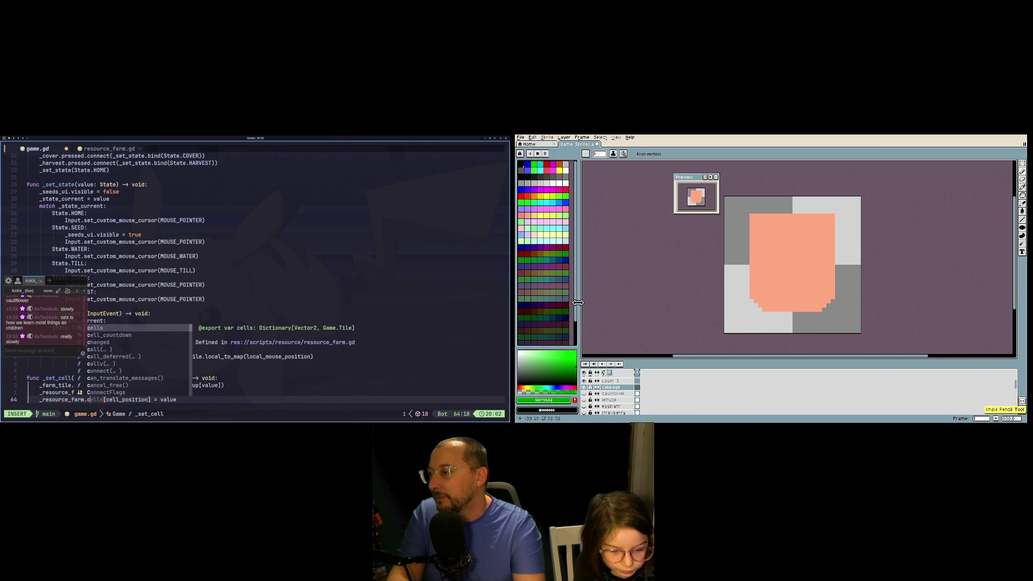
key(Tab)
key(Escape)
key(d)
key(w)
Jump to line 30 of game.gd with :30
key(colon)
text(30)
key(Return)
Draw and thicken the green outline on the cabbage sprite
click(780, 296)
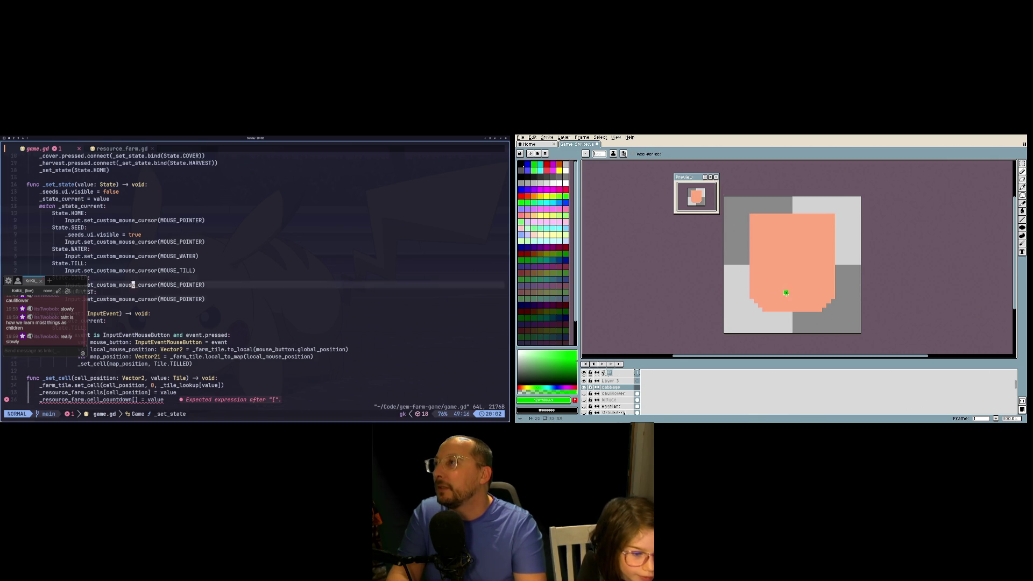
mouse_move(763, 269)
mouse_down()
mouse_move(775, 293)
mouse_move(801, 288)
mouse_move(799, 272)
mouse_move(806, 283)
mouse_up()
click(769, 262)
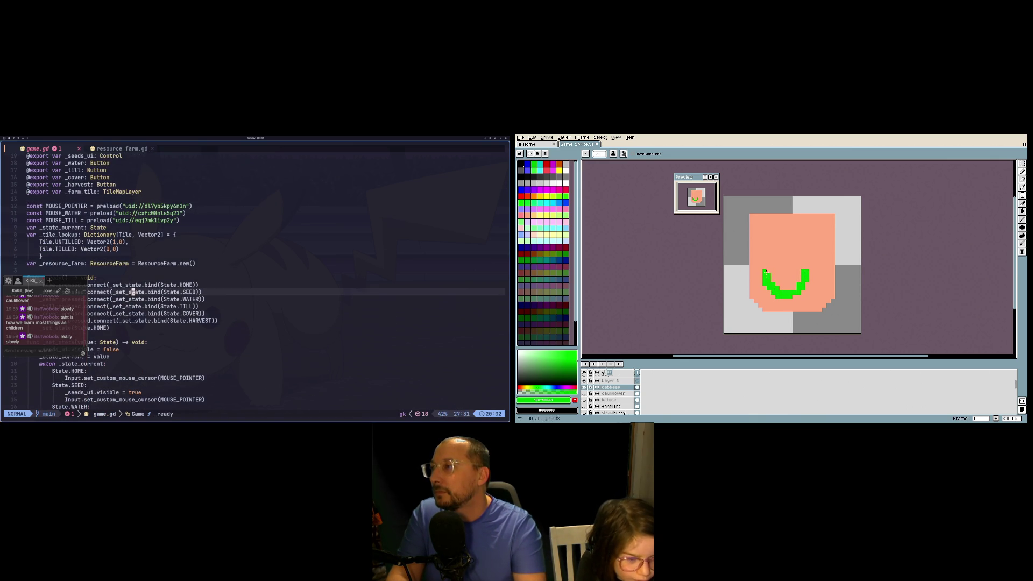
Yank two lines of the tile lookup and move to the _resource_farm assignment line
key(k)
key(k)
mouse_move(806, 260)
mouse_down()
mouse_move(769, 280)
mouse_move(785, 280)
mouse_move(802, 253)
mouse_move(773, 271)
mouse_up()
key(k)
key(k)
key(k)
key(y)
key(2)
key(y)
key(j)
key(j)
key(j)
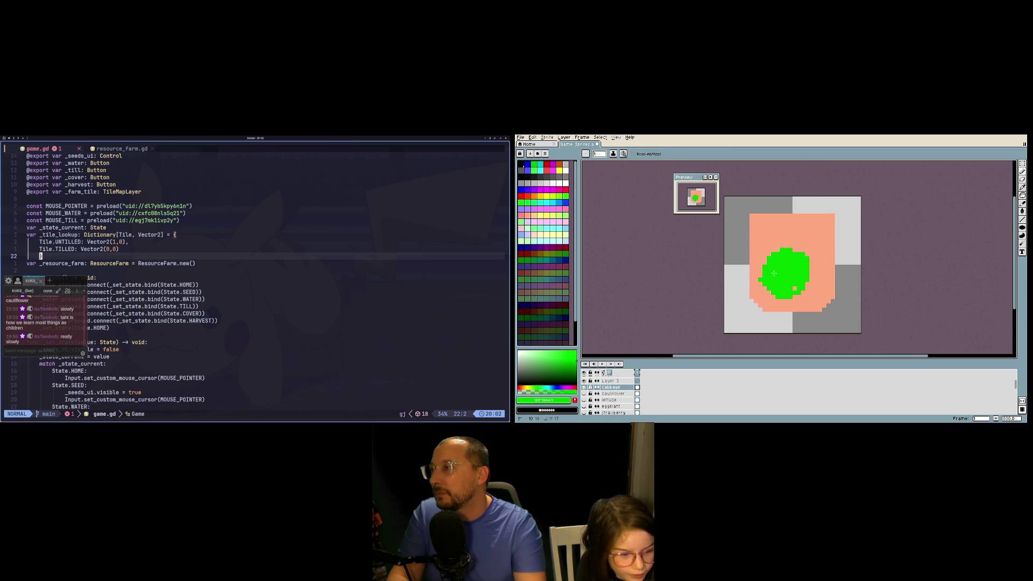
key(j)
key(w)
key(w)
key(w)
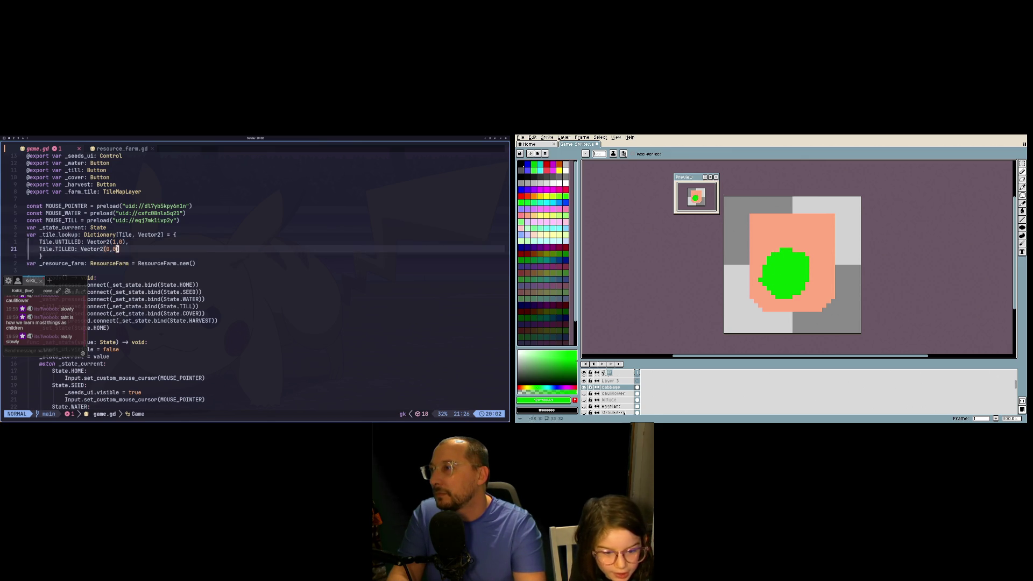
Pick a dark green colour and add a pixel below the cabbage
click(566, 197)
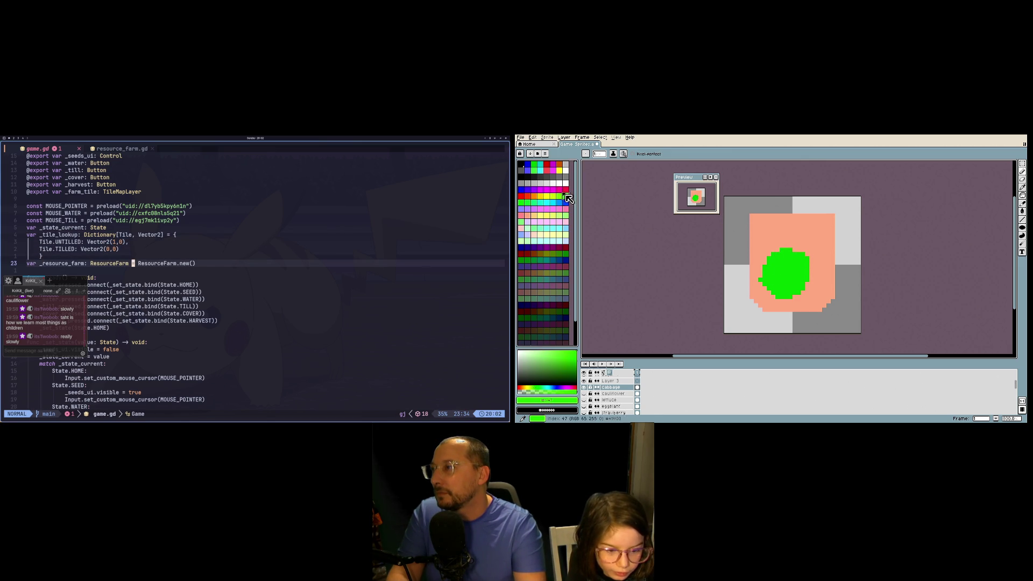
click(534, 165)
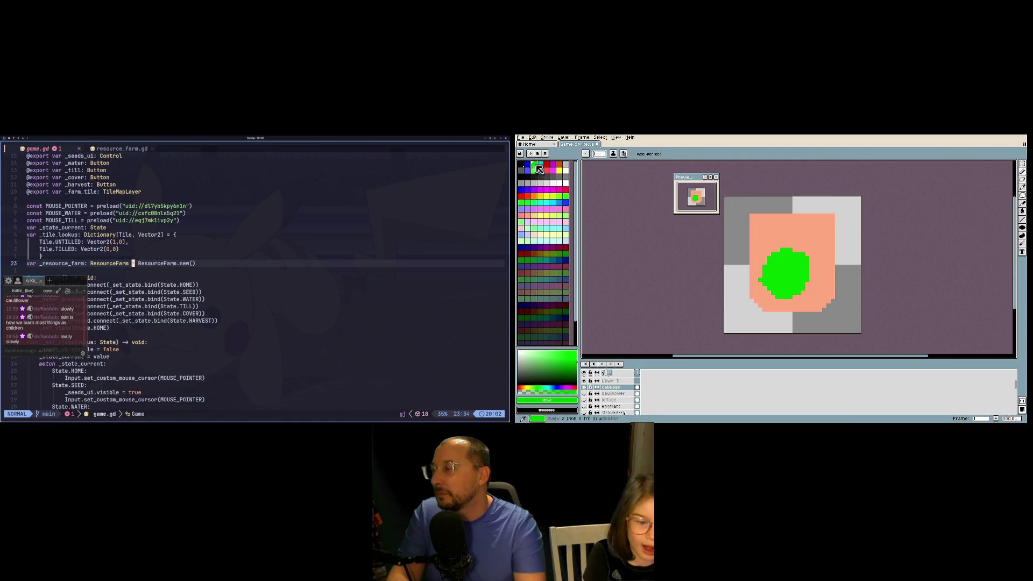
click(752, 259)
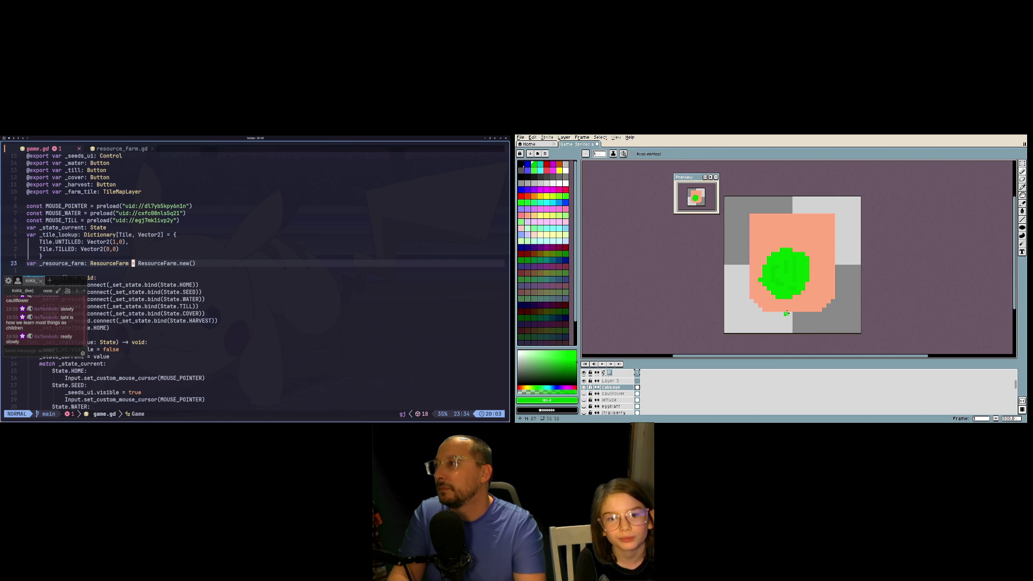
Switch over to the Godot editor with the farm game running
key(super+2)
key(super+1)
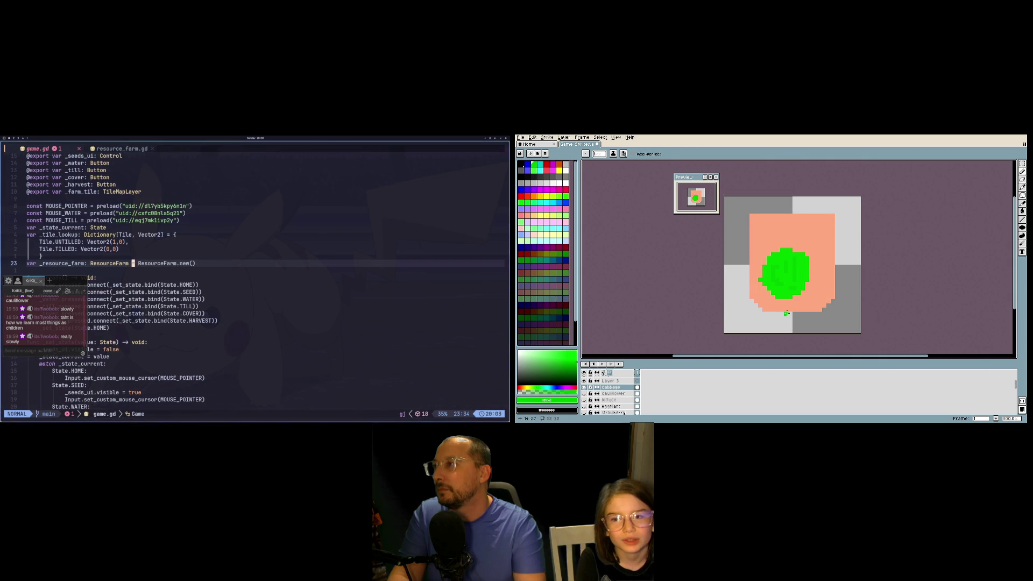
key(super+2)
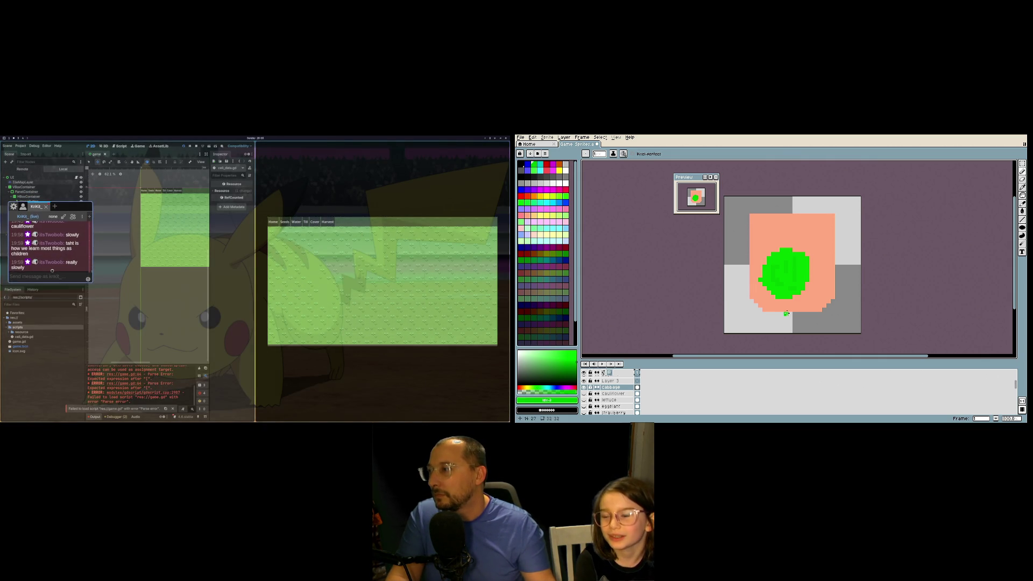
Expand the scripts/resource folder in the FileSystem dock
click(8, 332)
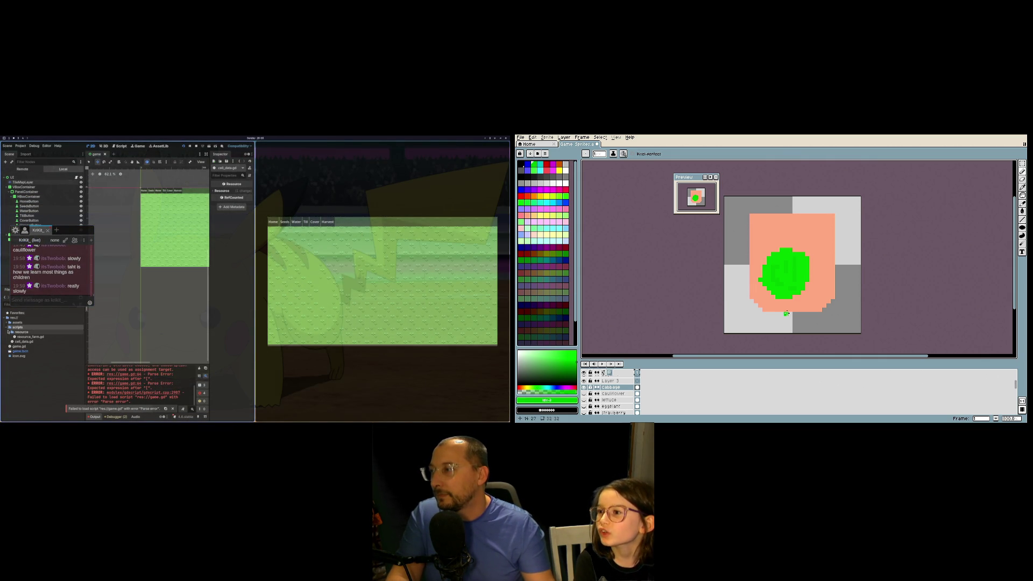
key(super+1)
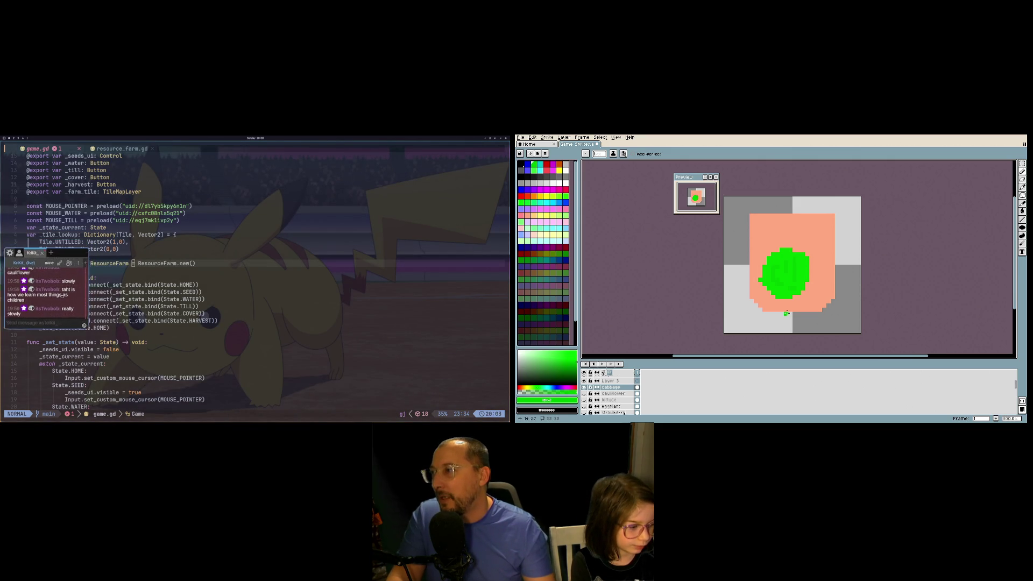
key(F5)
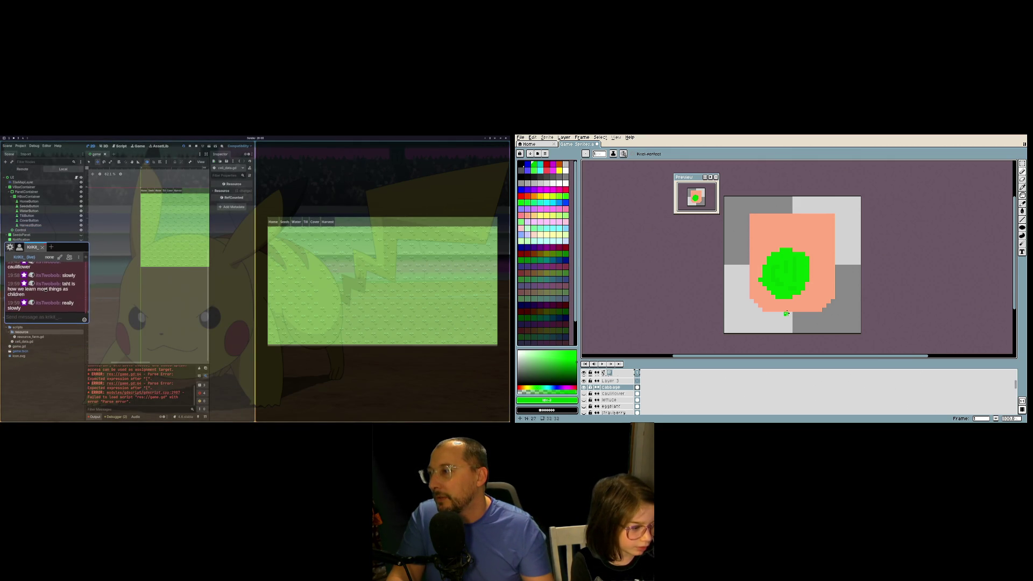
Bring up the resource folder's Create New options, then add a new Aseprite layer
right_click(29, 333)
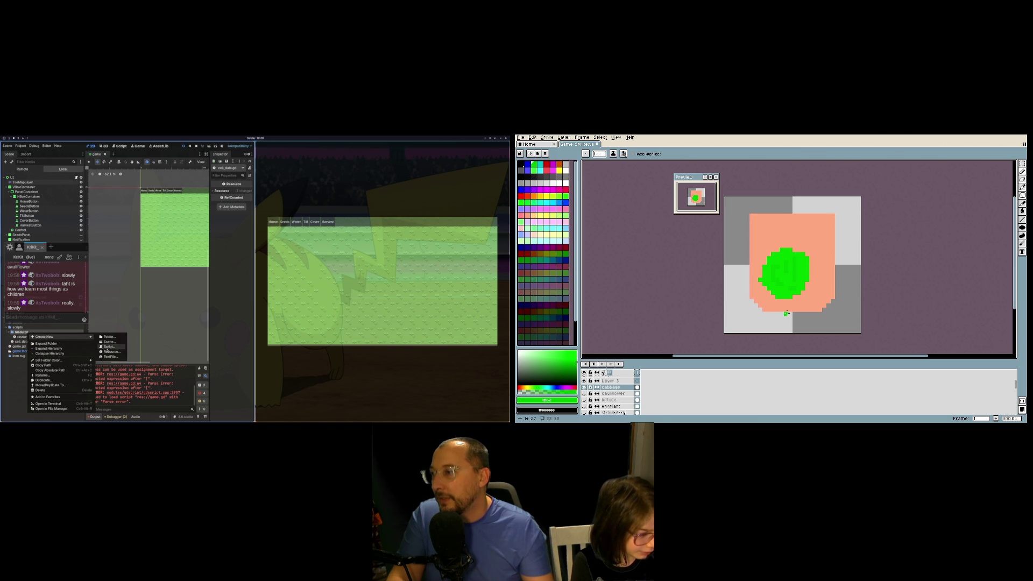
click(58, 299)
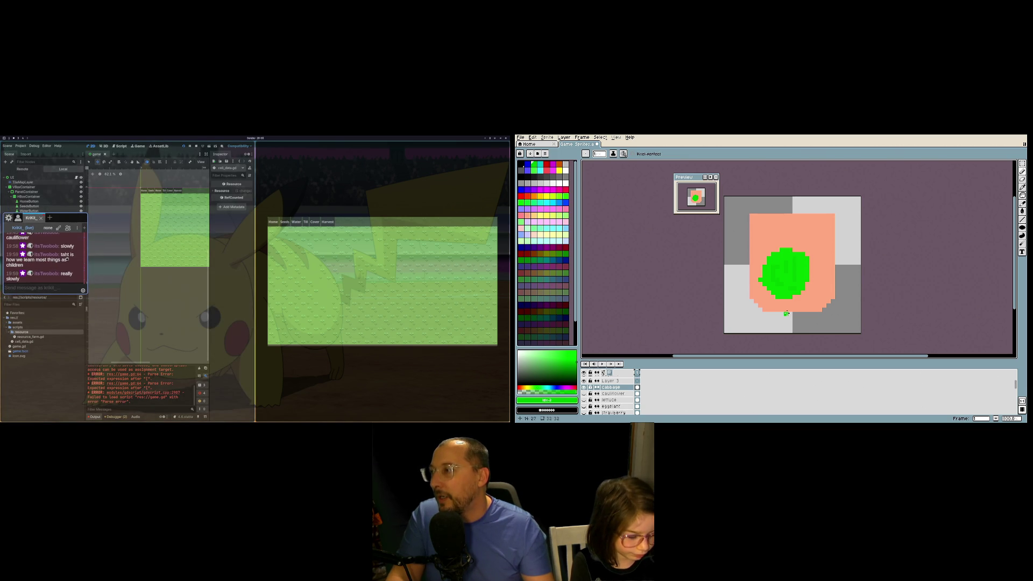
right_click(53, 333)
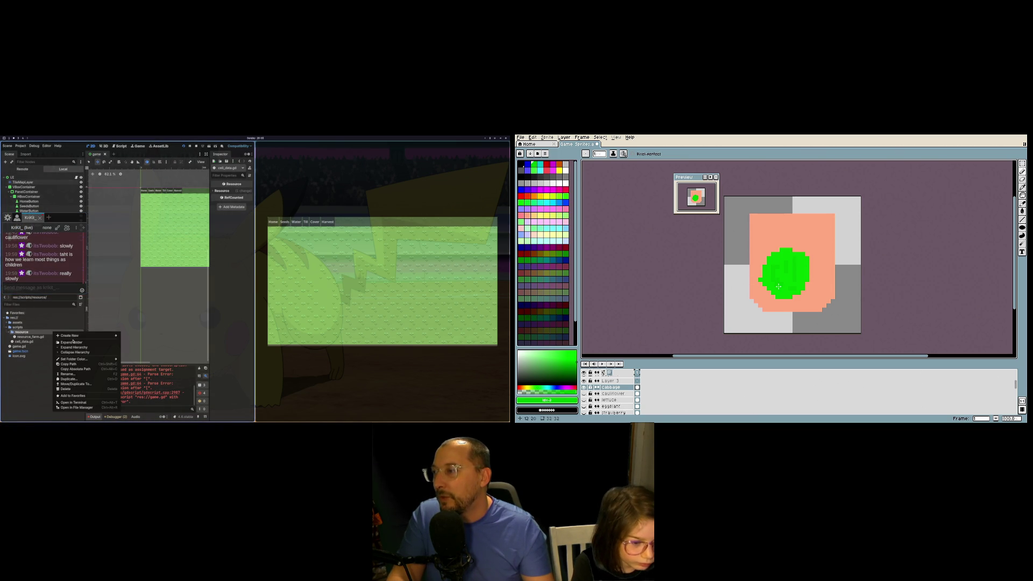
mouse_move(81, 338)
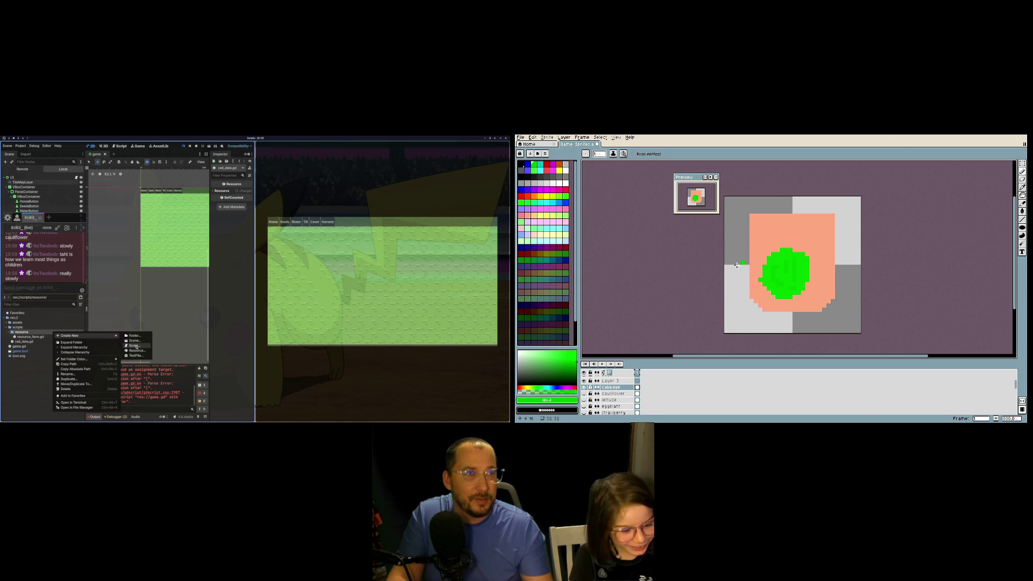
key(shift+n)
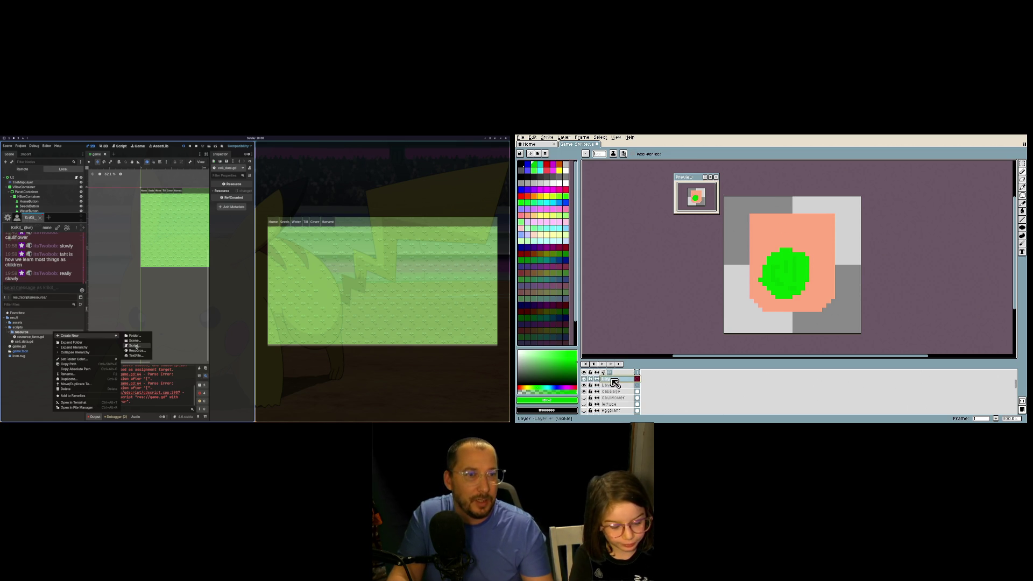
Open Layer 3's properties in Aseprite and begin a new script in the resource folder
click(622, 386)
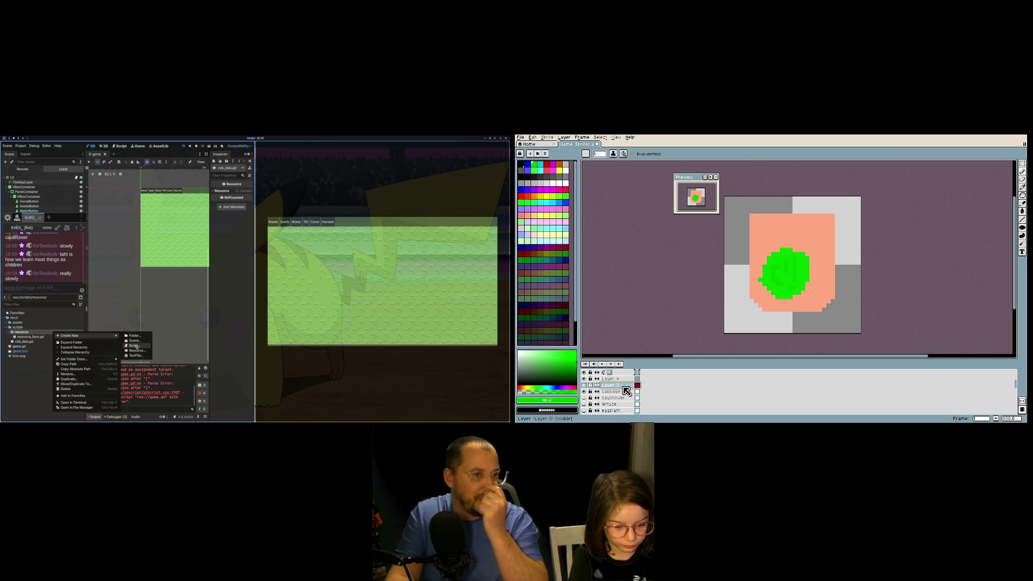
double_click(621, 385)
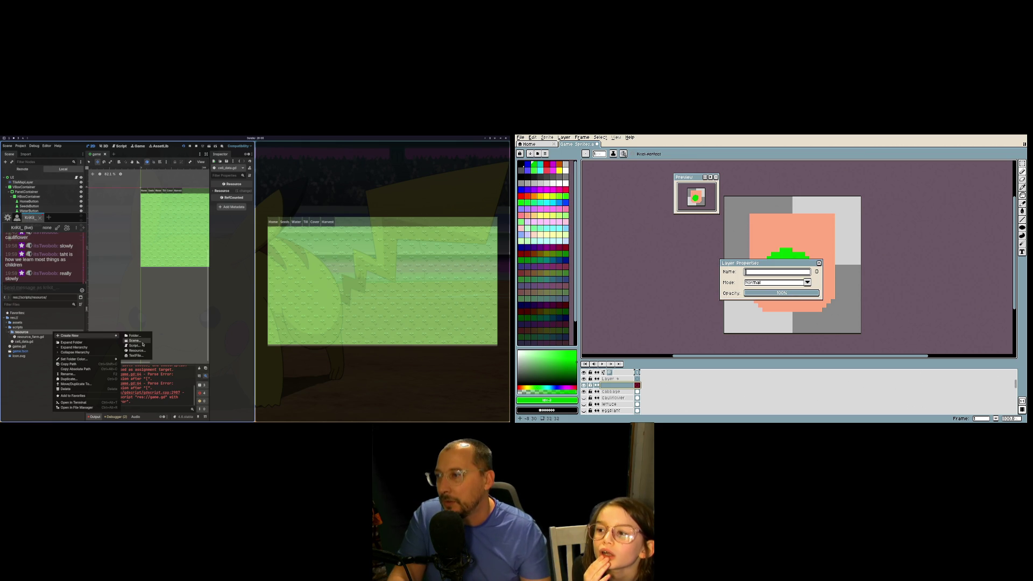
click(135, 346)
Clear the default script name, cancel, and reopen the resource folder's creation options
key(BackSpace)
key(Escape)
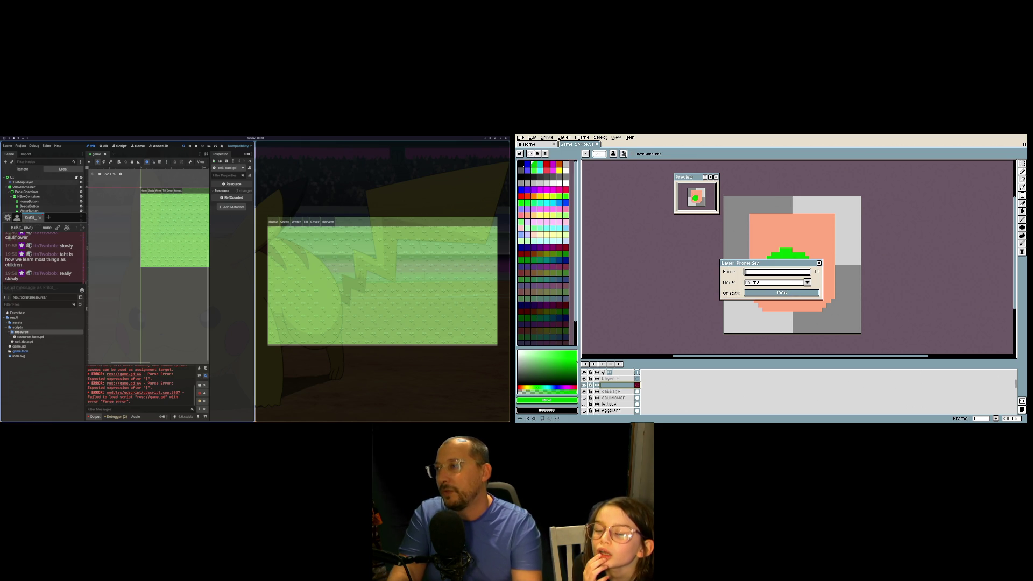
right_click(33, 332)
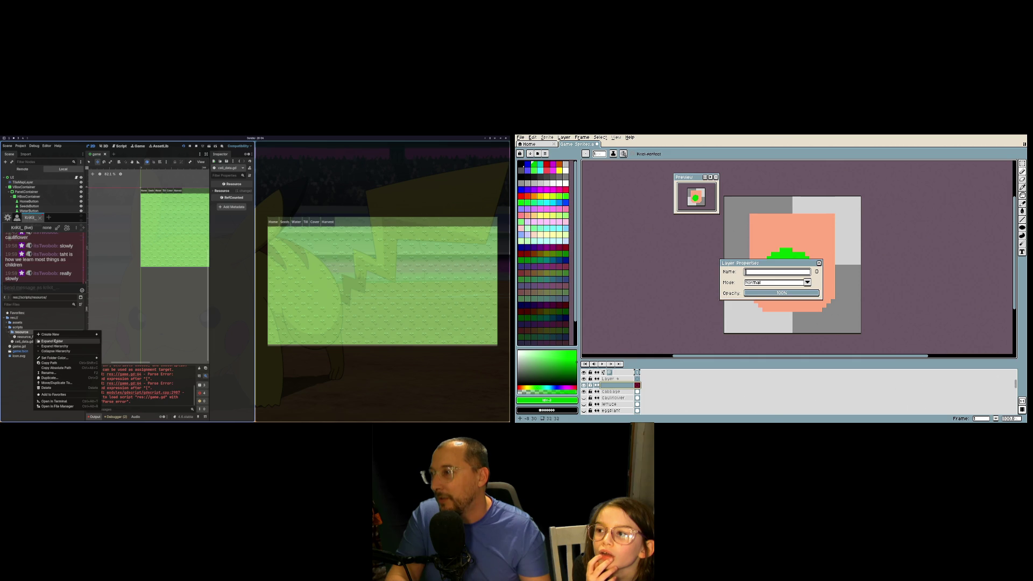
Choose Script… for the resource folder and select the Inherits field's Node for editing
click(114, 345)
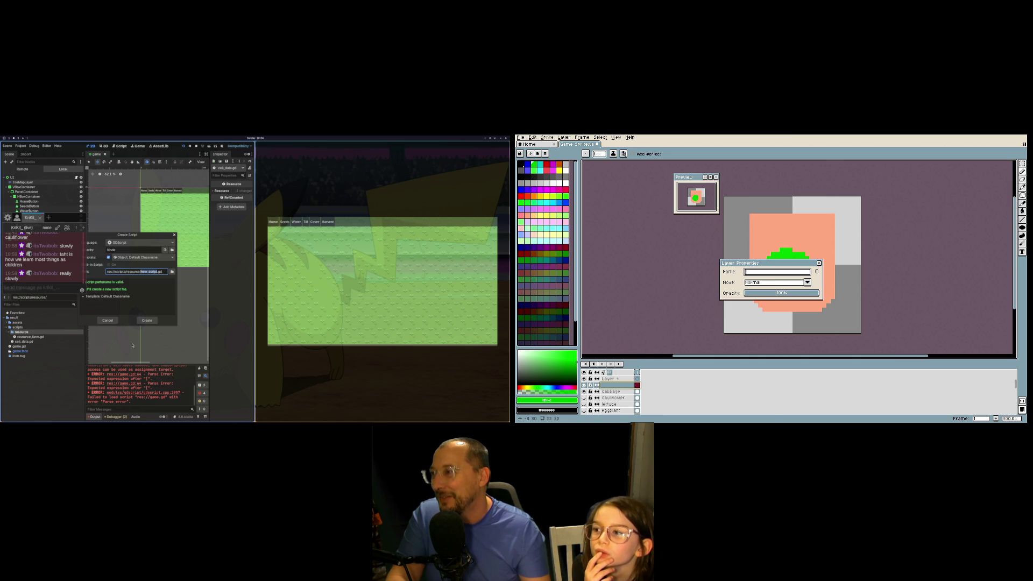
double_click(130, 251)
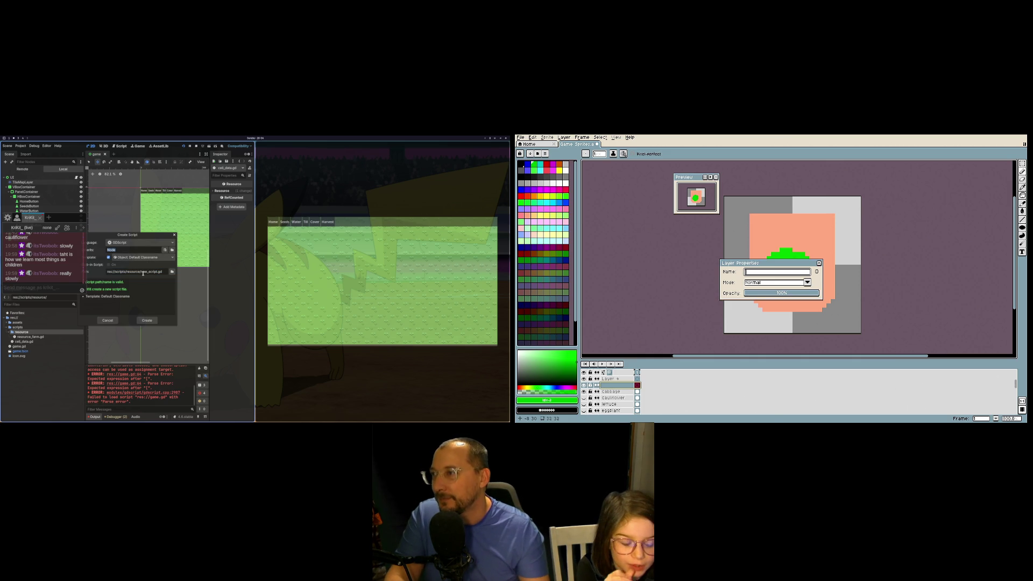
click(123, 250)
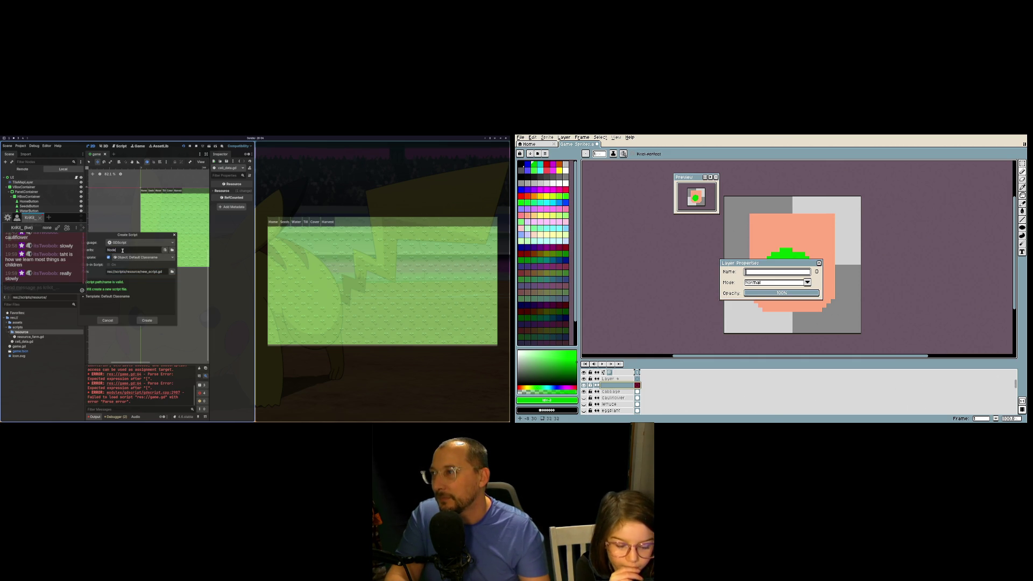
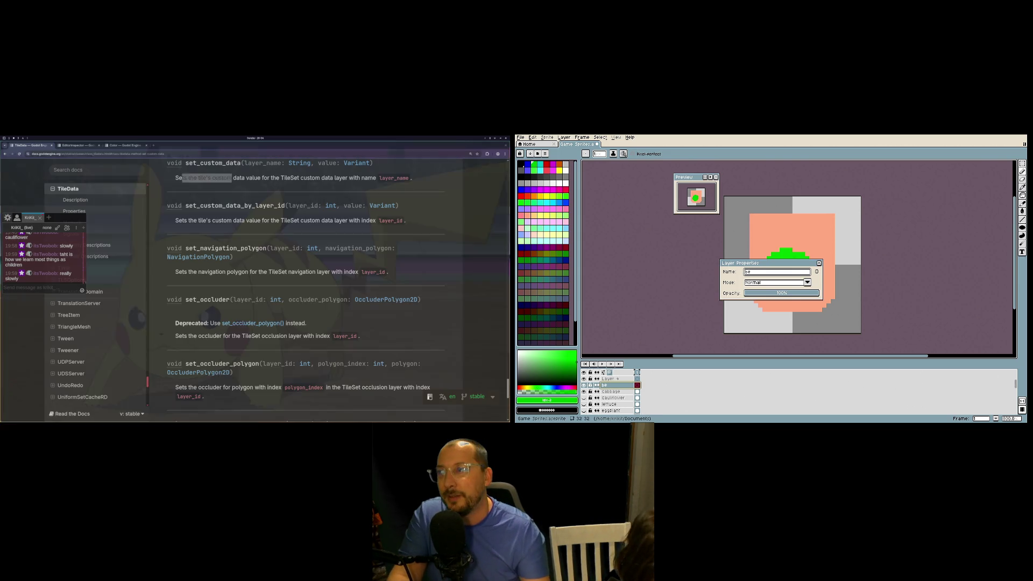
Continue the bell pepper layer name by typing 'llpe' in the Name field
text(llp)
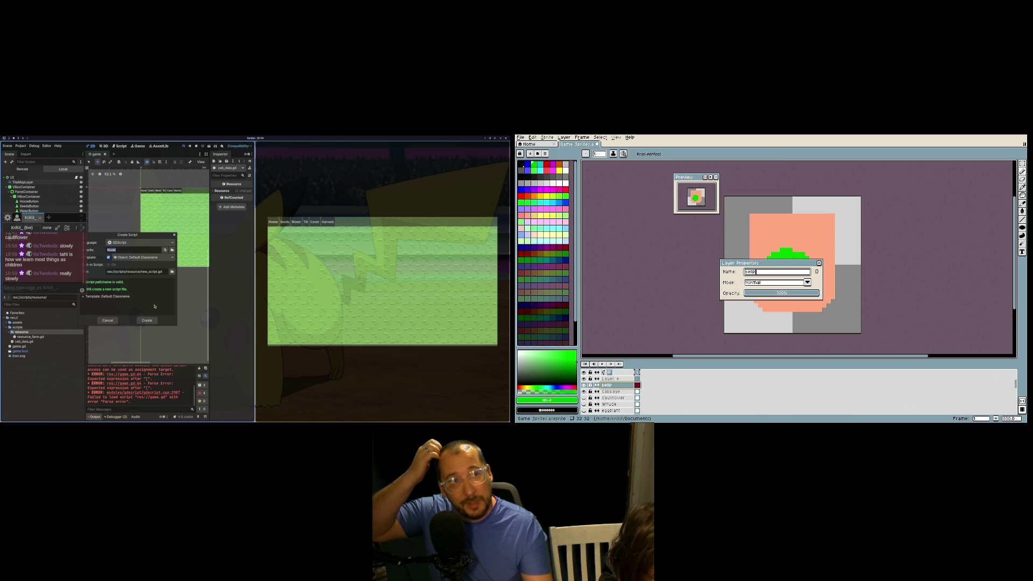
text(epp)
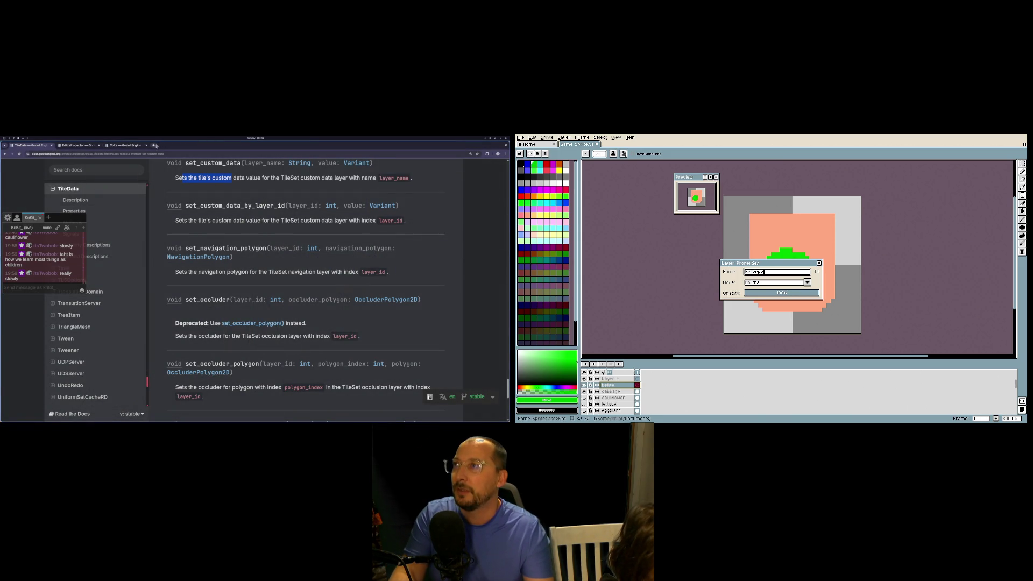
click(154, 146)
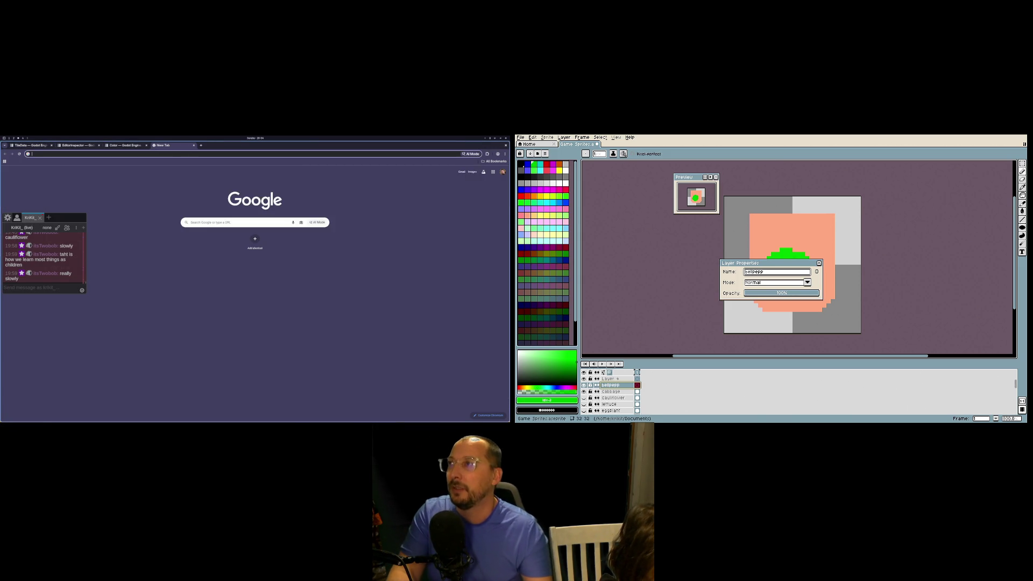
Confirm the bell pepper layer name and search Google for 'good neighbor plants'
text(good)
text(er)
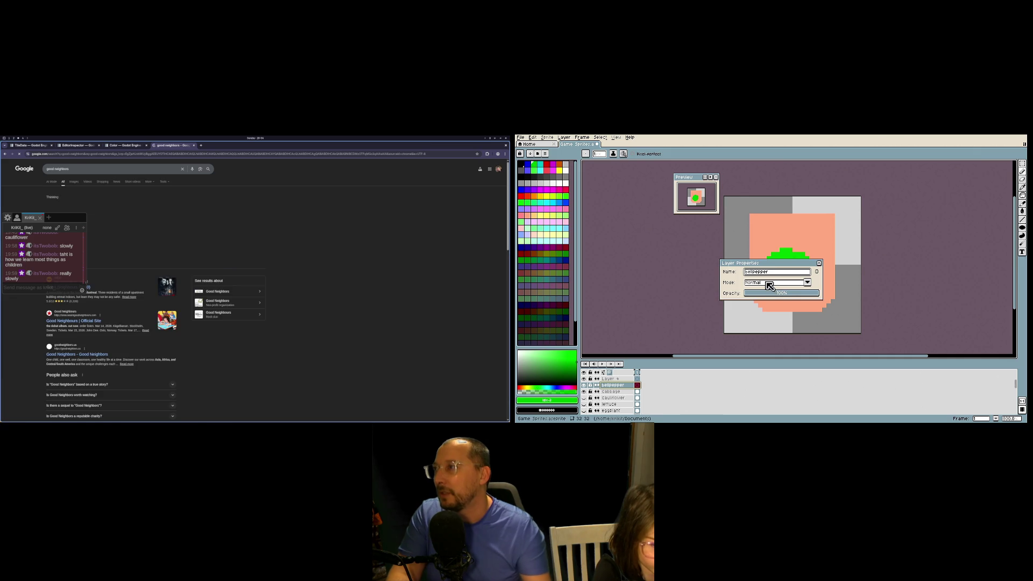
click(756, 272)
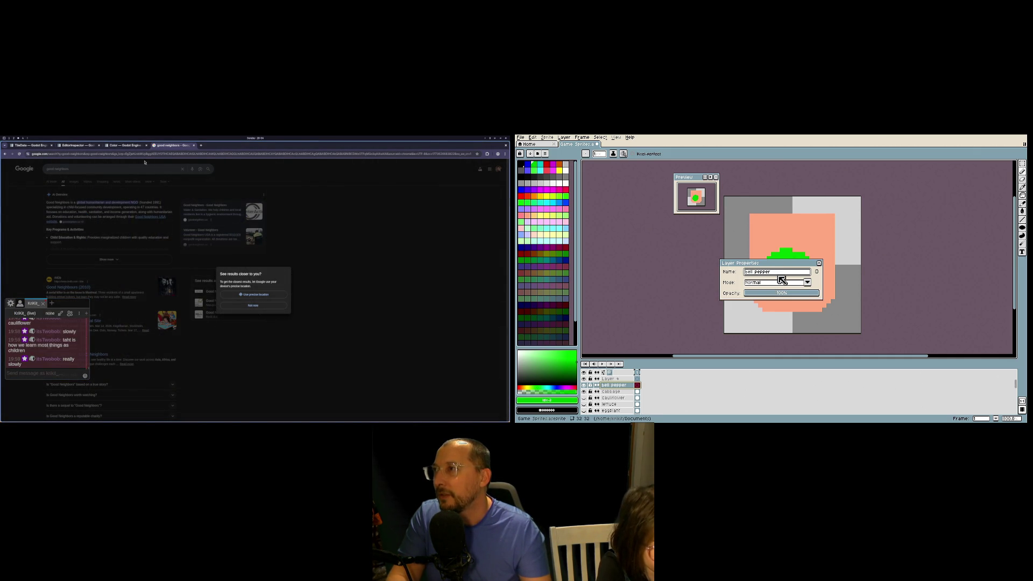
key(Return)
text(eighbor)
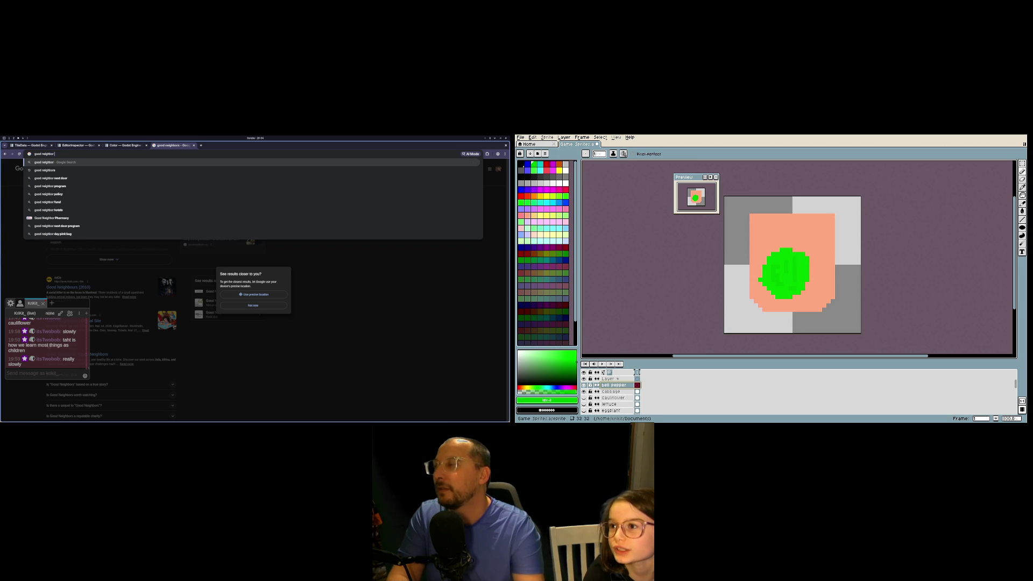
text( plants)
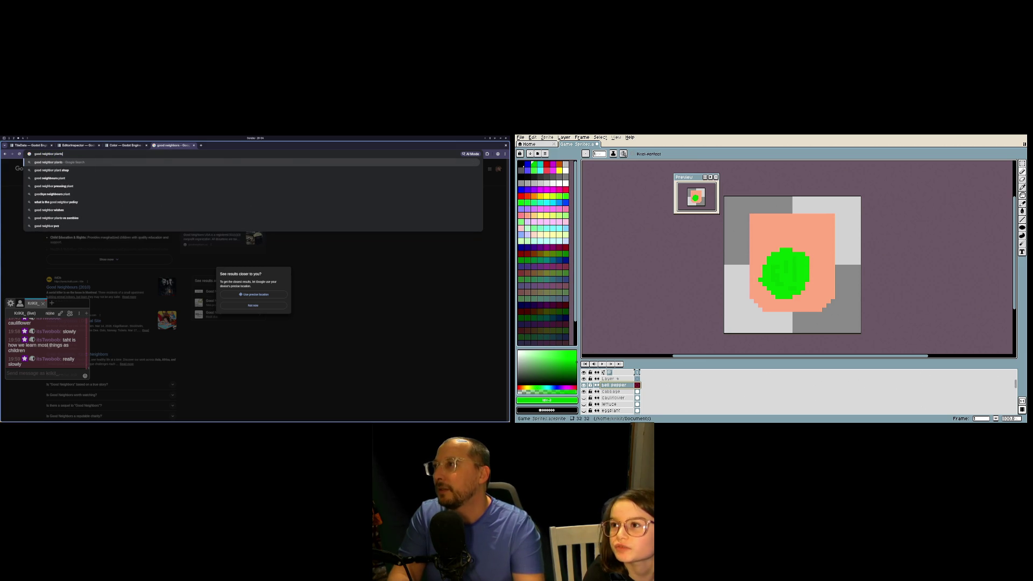
key(Return)
Scroll the search results and open the Almanac Companion Planting Chart
scroll(114, 248, down, 10)
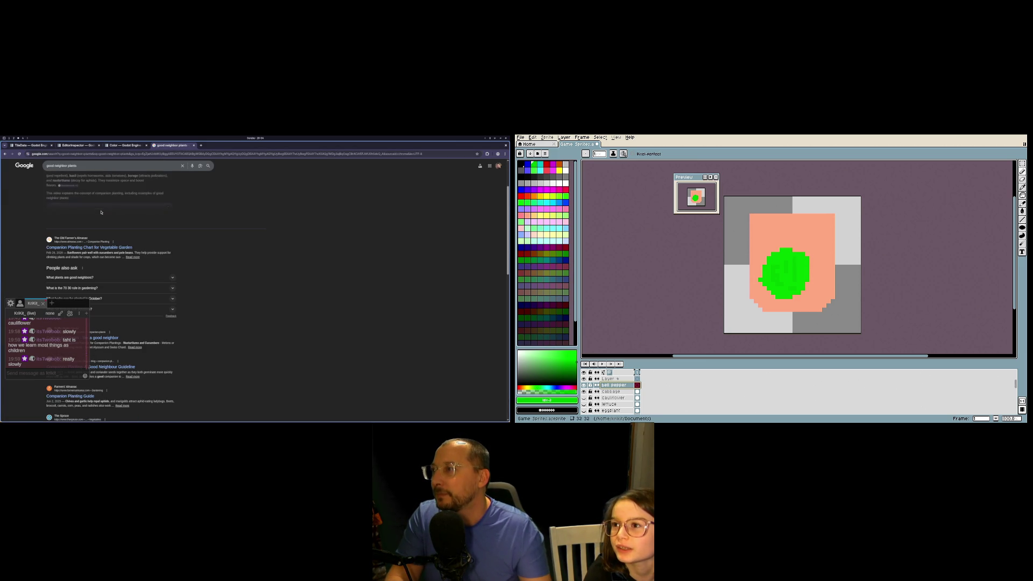
scroll(118, 255, up, 3)
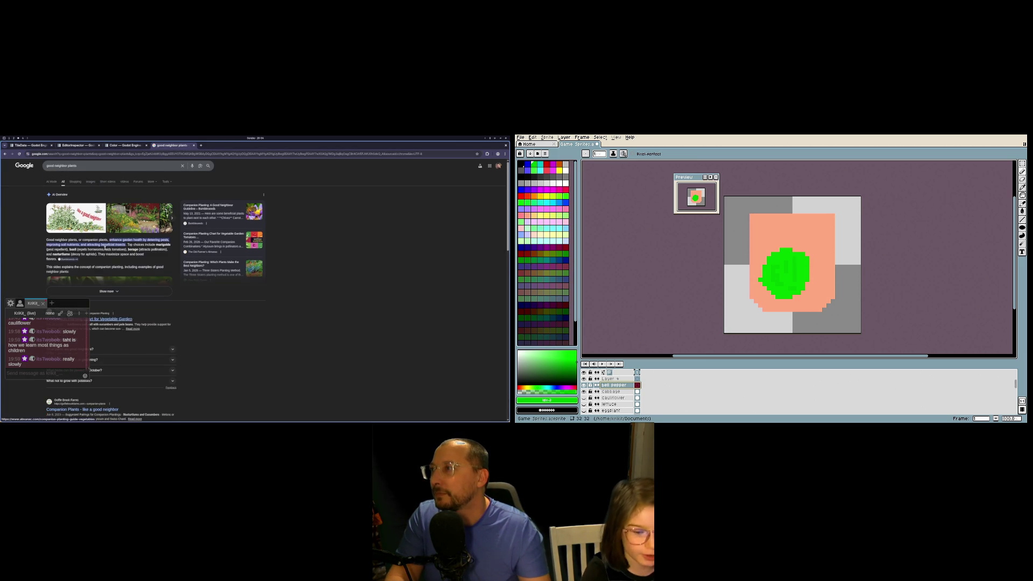
scroll(131, 265, down, 3)
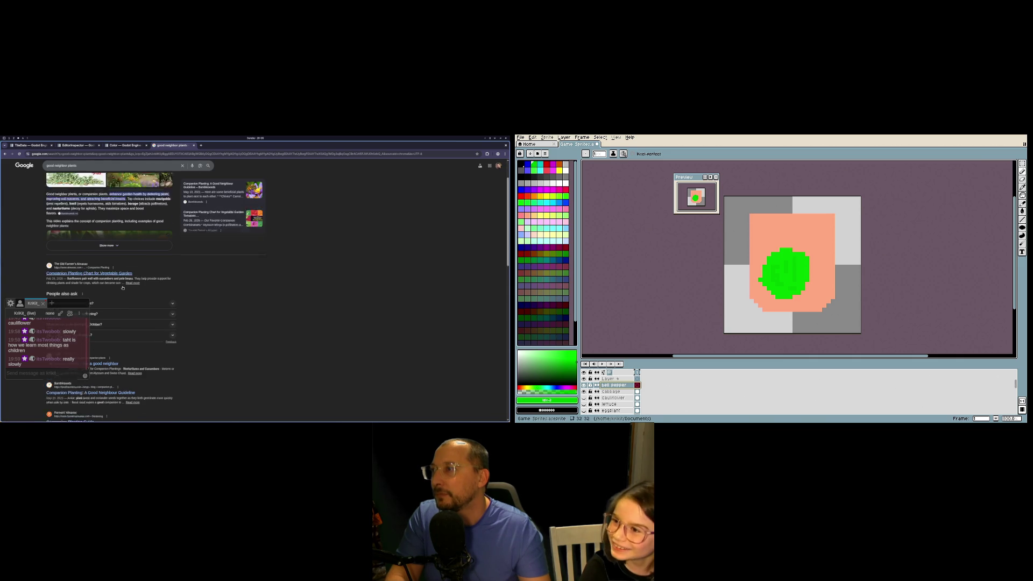
click(89, 247)
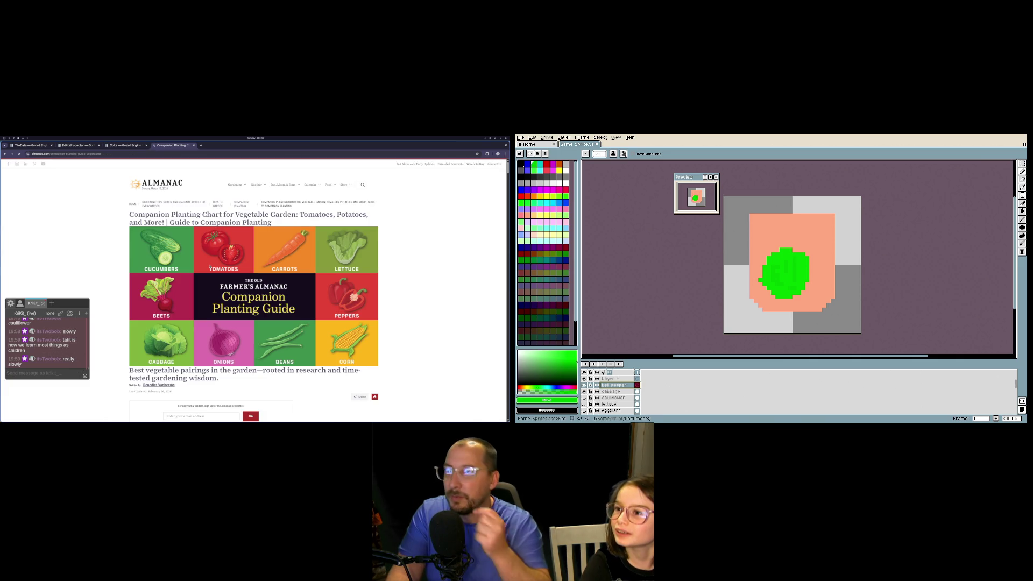
Read through the Almanac companion planting guide, then return to game.gd in Neovim
scroll(215, 248, down, 2)
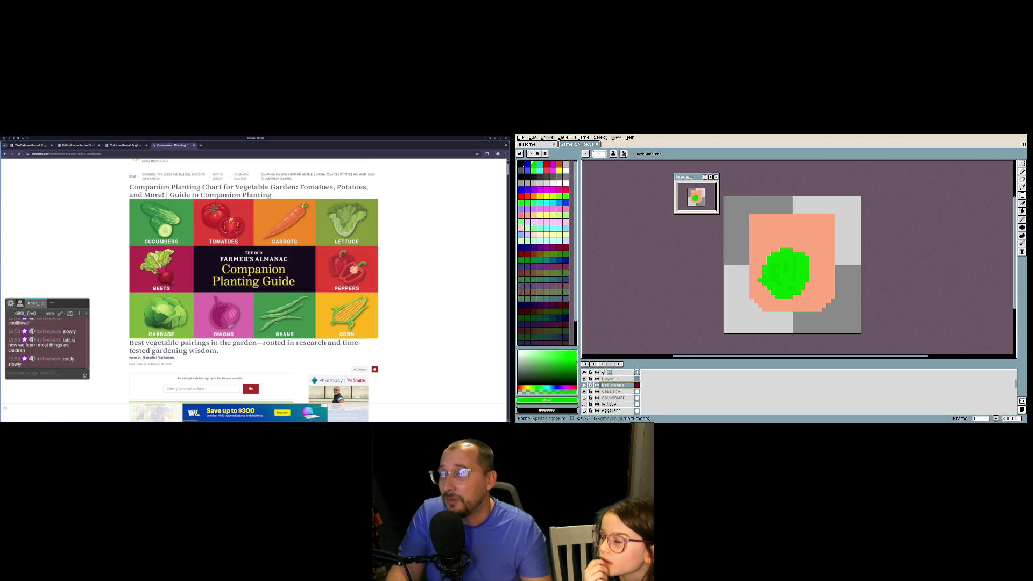
scroll(276, 319, down, 2)
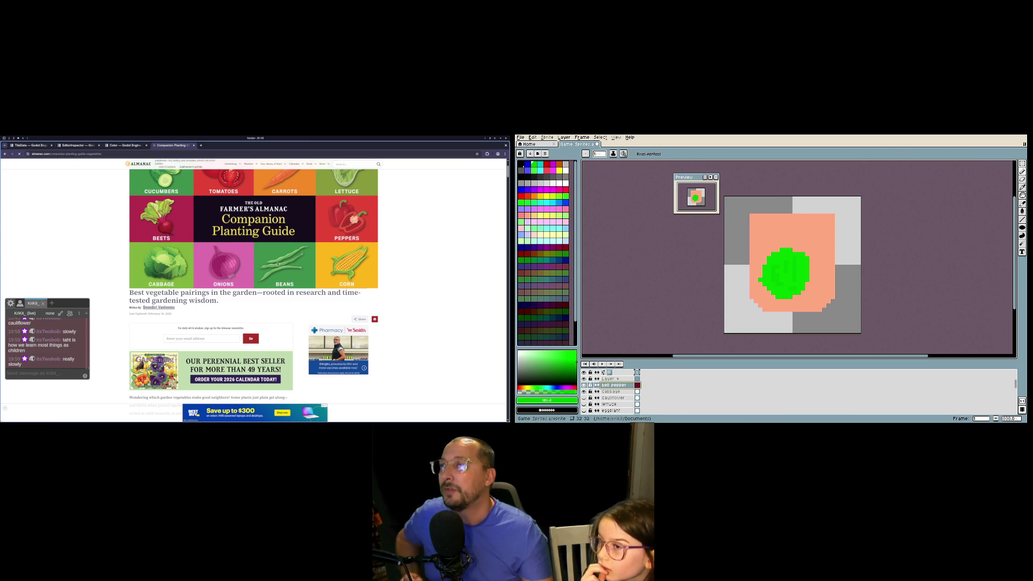
scroll(318, 228, up, 3)
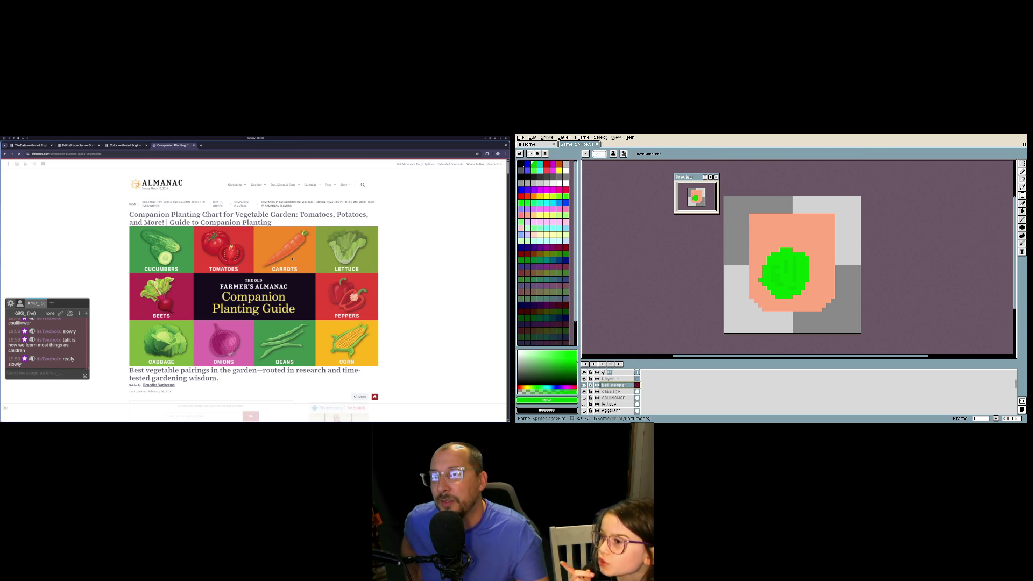
scroll(292, 259, down, 3)
scroll(266, 265, down, 3)
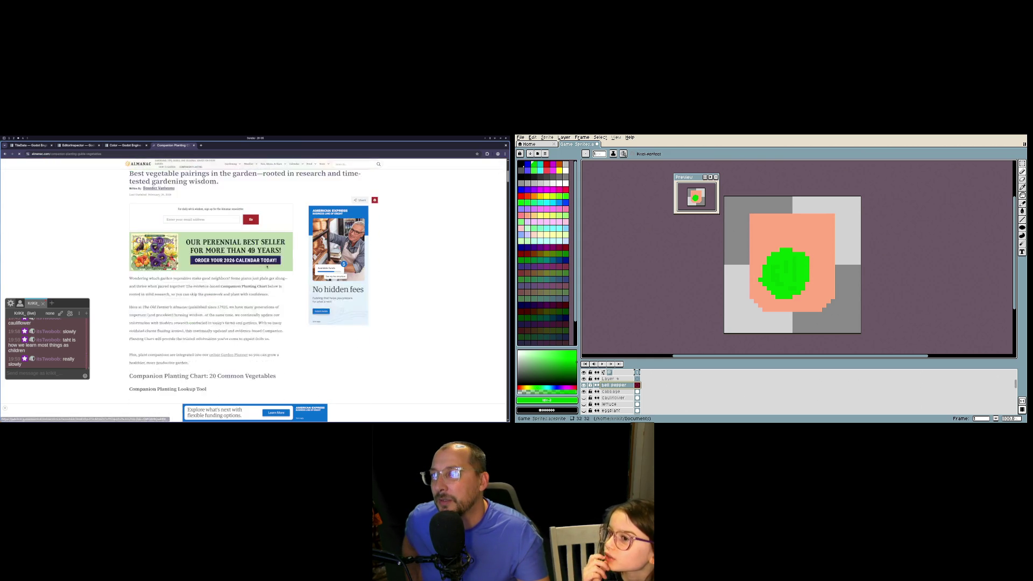
scroll(242, 252, up, 3)
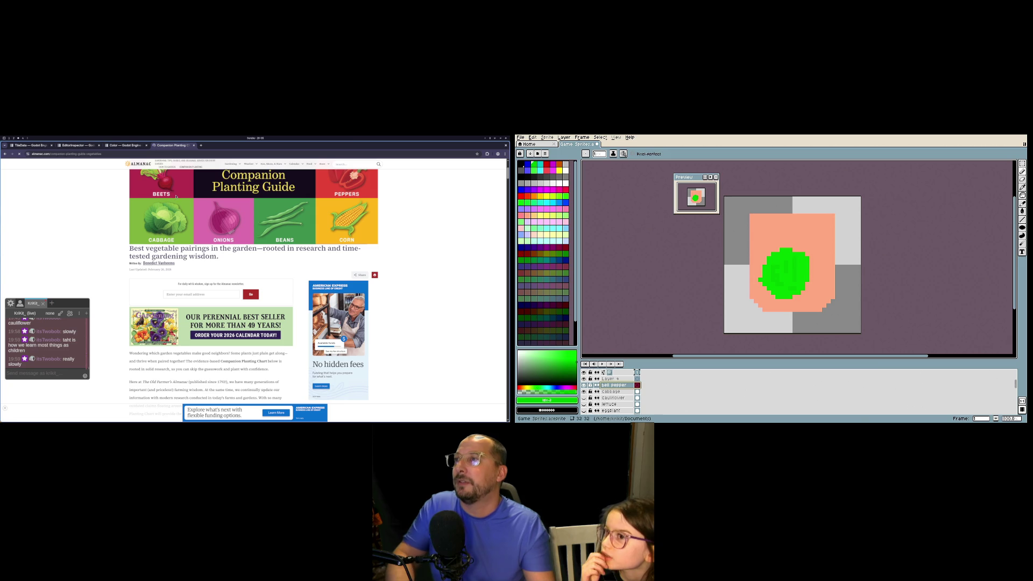
key(super+1)
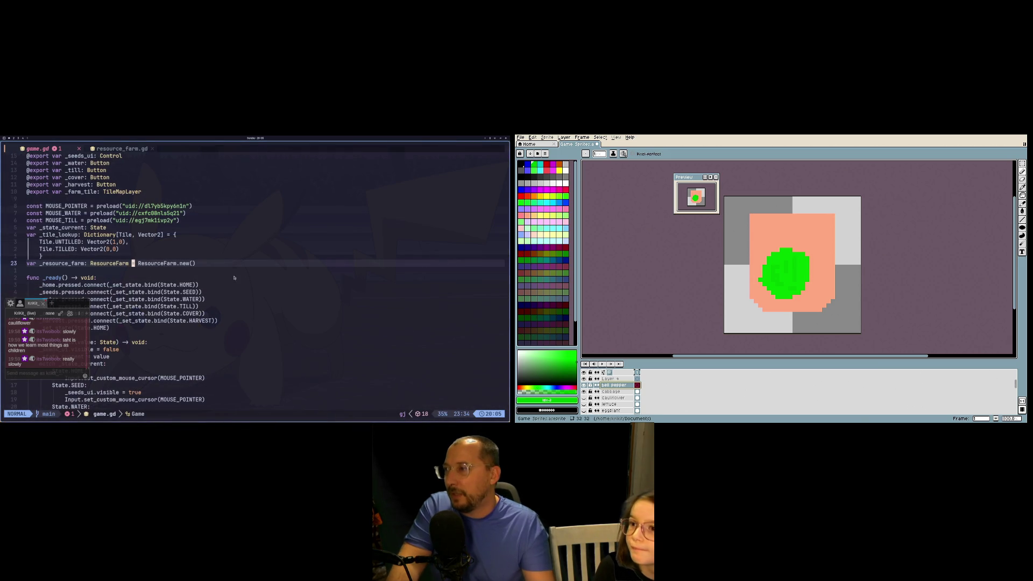
Compare the resource_farm.gd and game.gd dictionaries and select the new_script name in Godot's Path field
key(j)
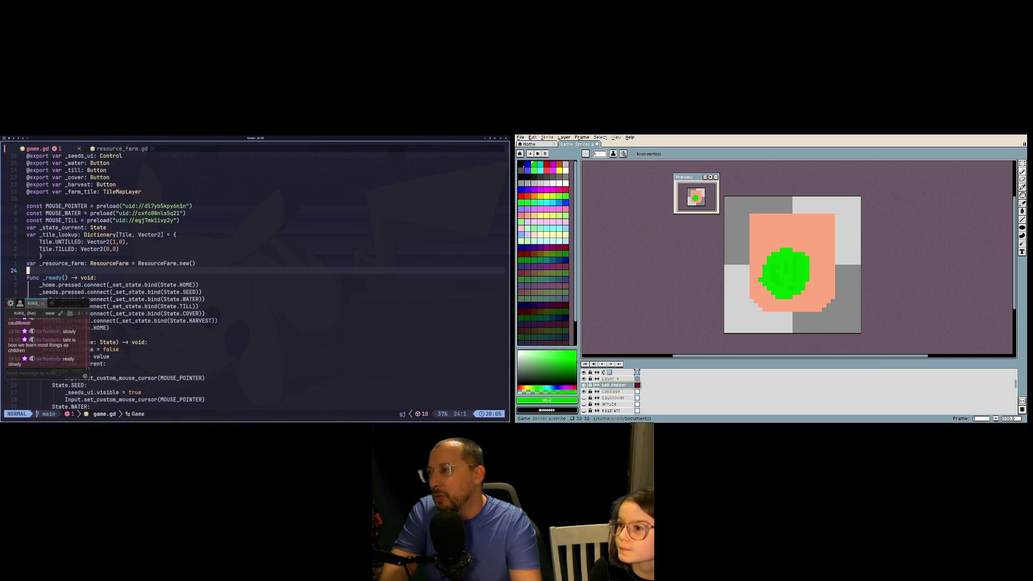
key(shift+l)
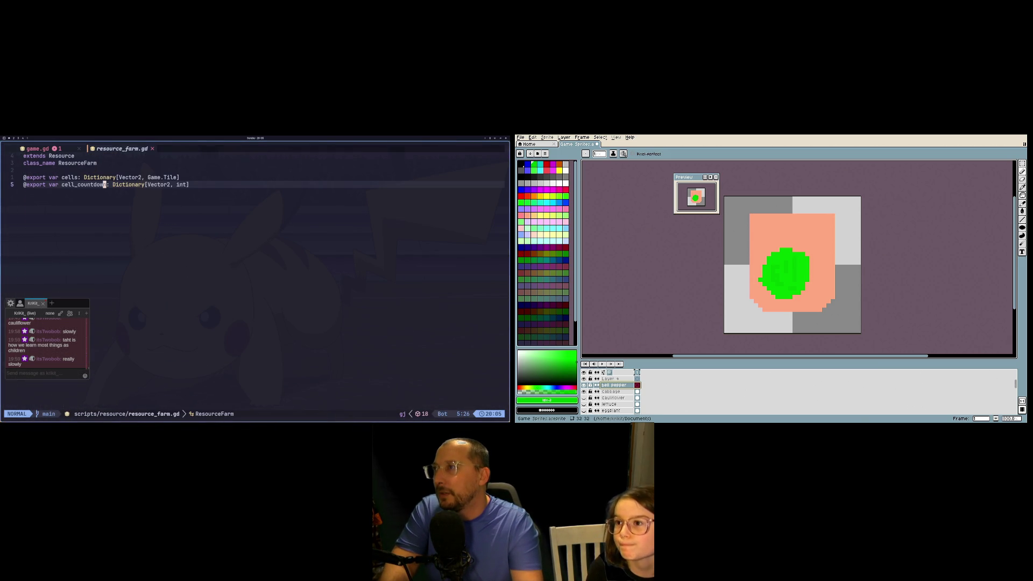
key(super+2)
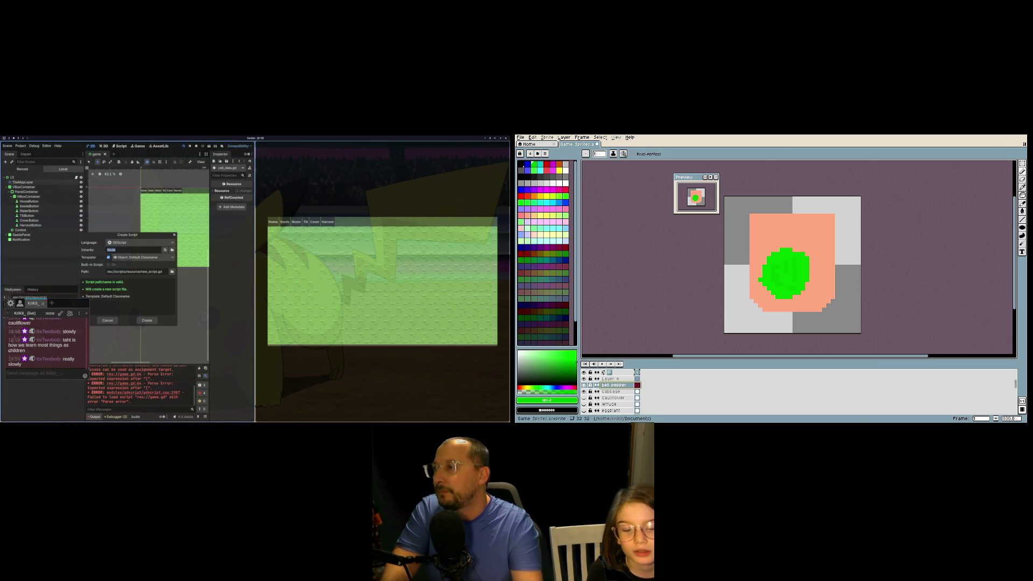
double_click(151, 271)
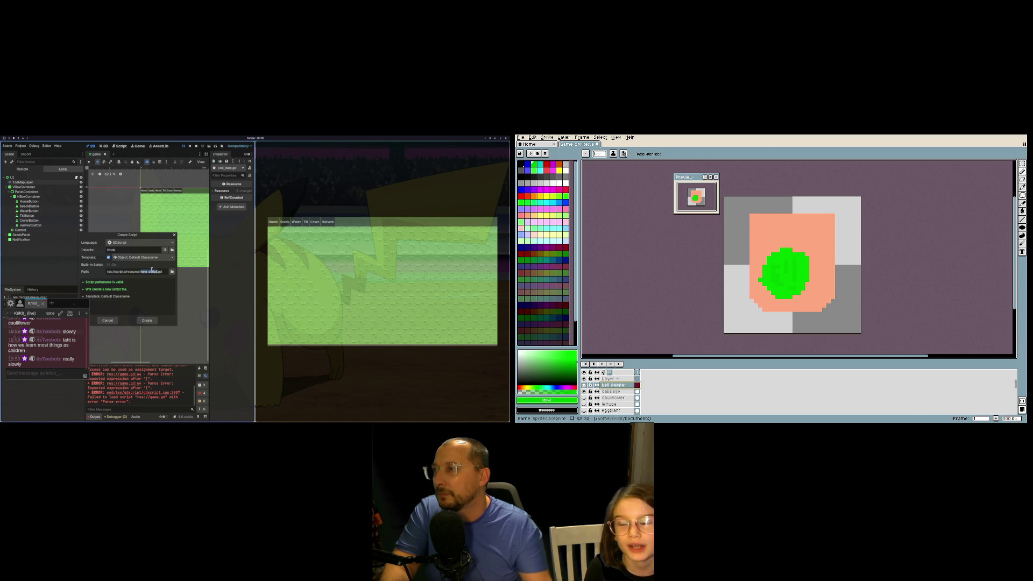
key(super+1)
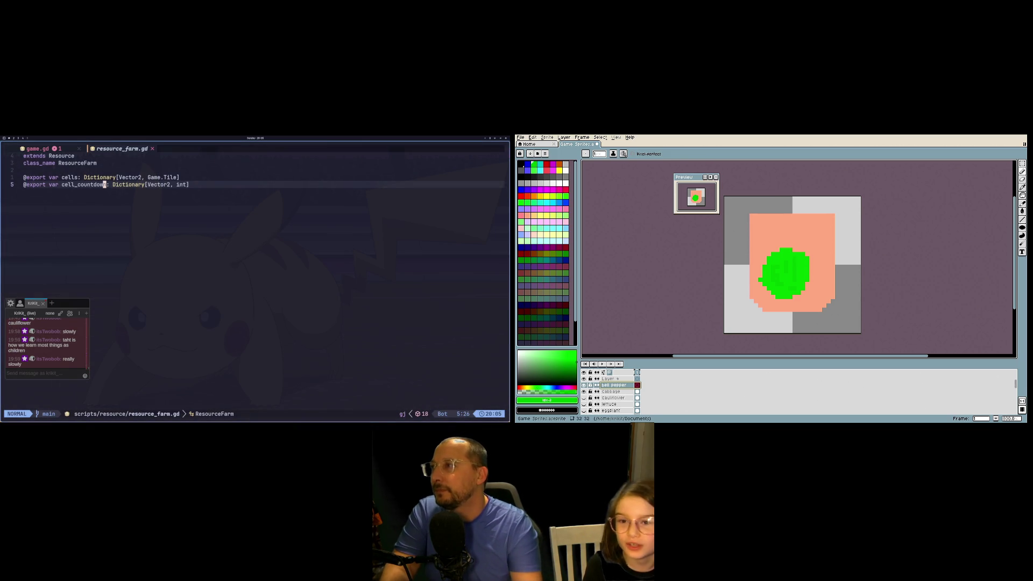
key(super+2)
key(super+1)
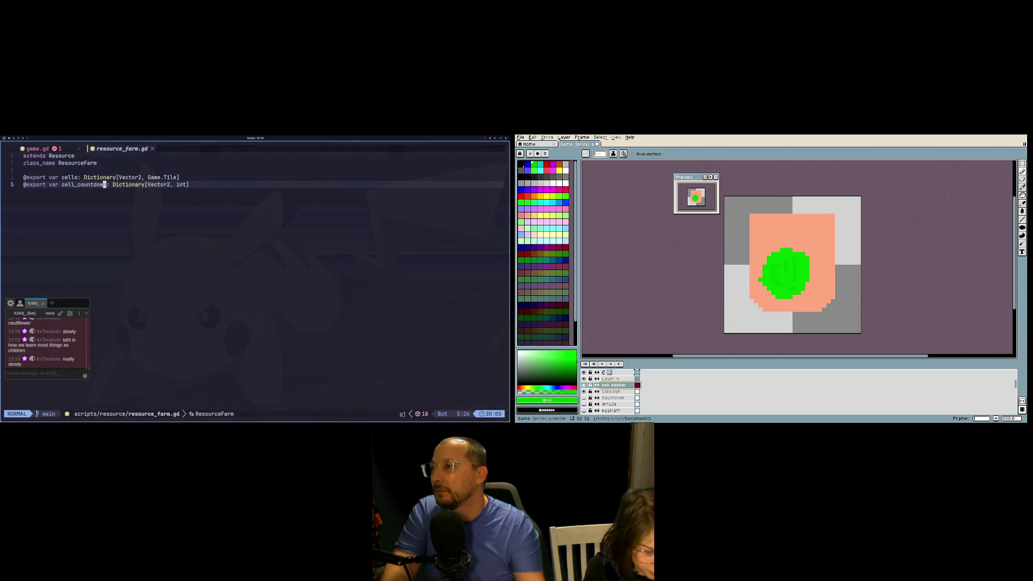
key(shift+h)
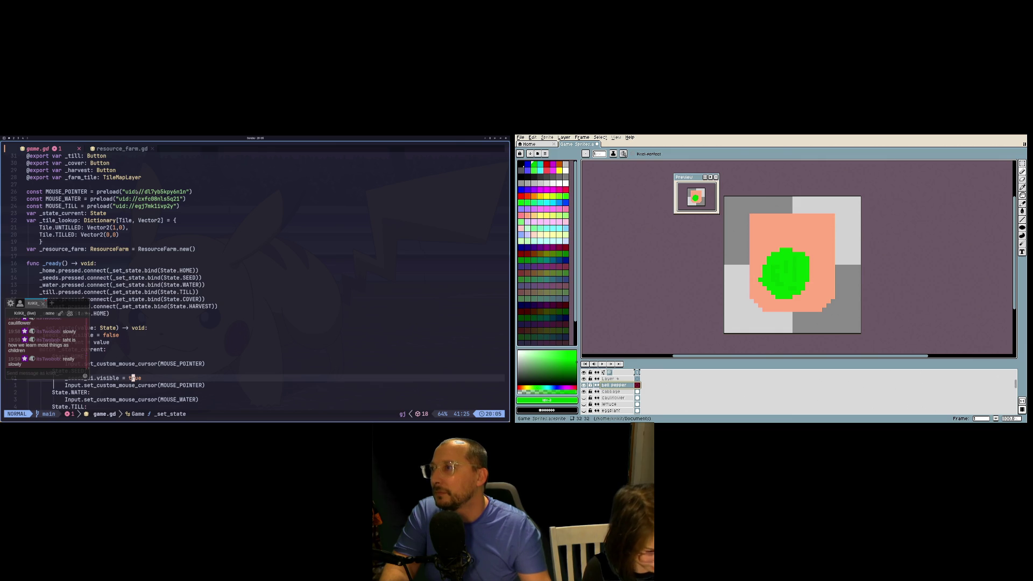
key(super+2)
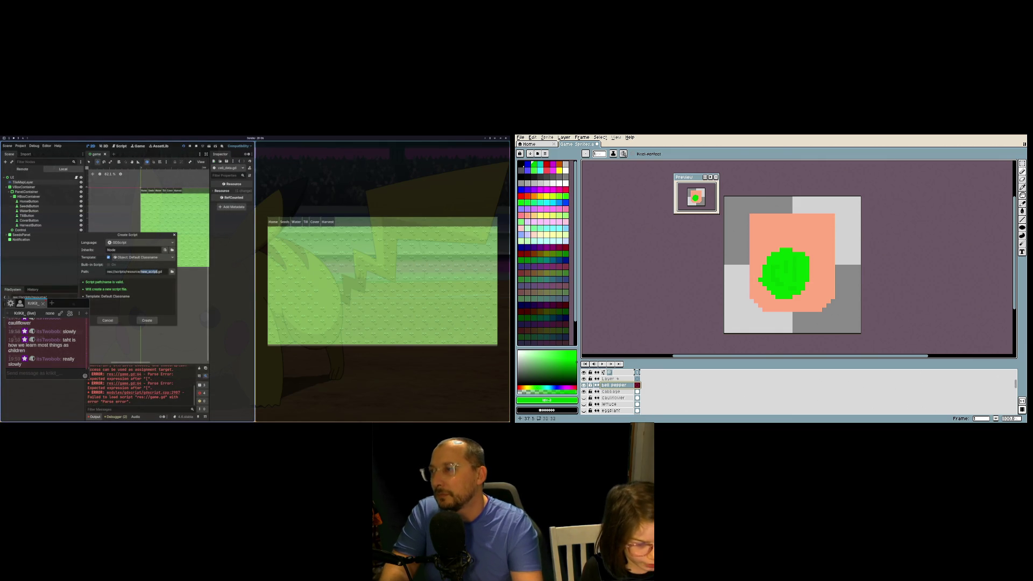
Hide the cabbage layer, retype the script file name as 'plant_data', and paint a green pepper stroke
text(fil)
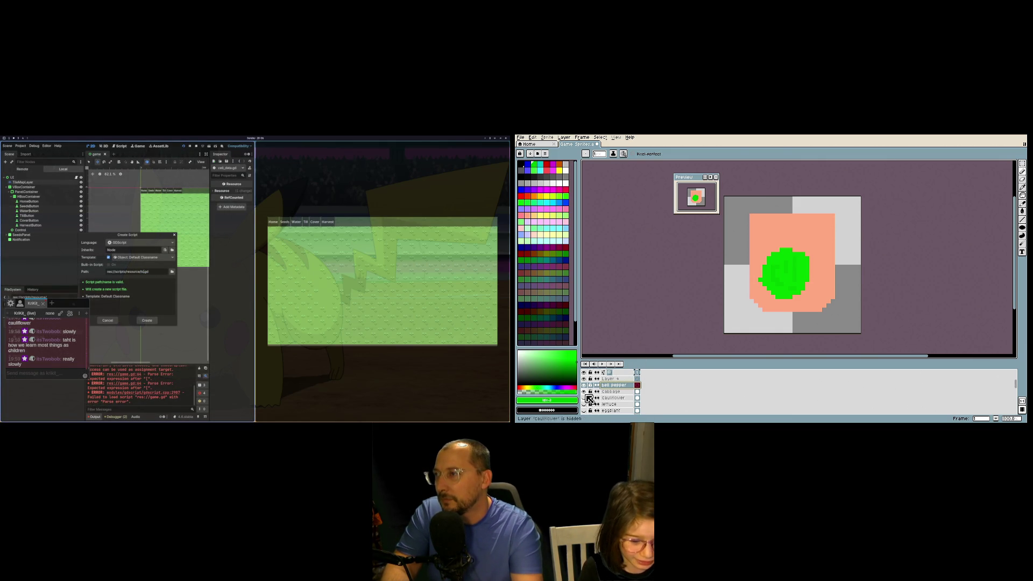
click(585, 392)
key(BackSpace)
key(BackSpace)
key(BackSpace)
text(farm_p)
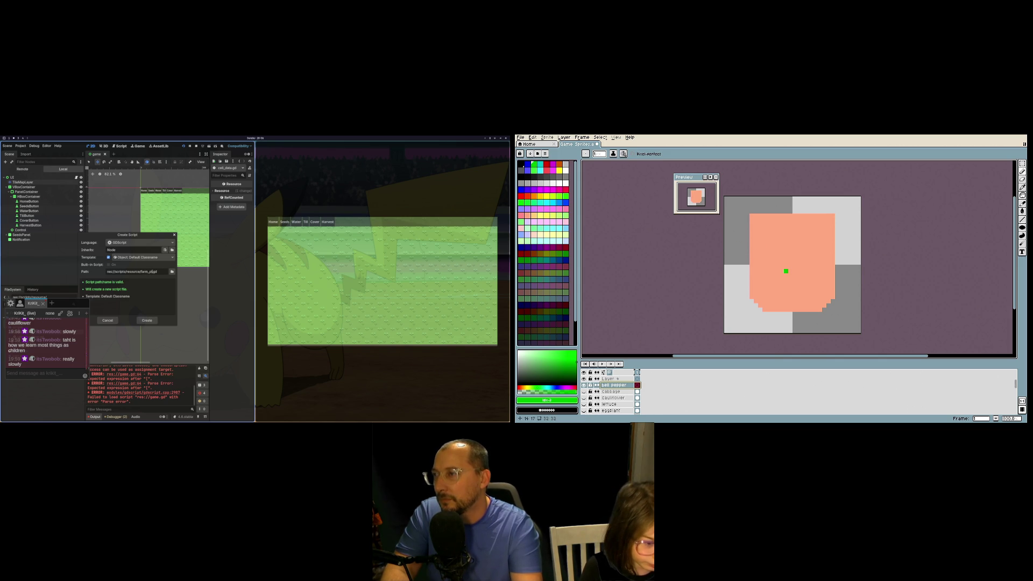
key(BackSpace)
key(BackSpace)
key(BackSpace)
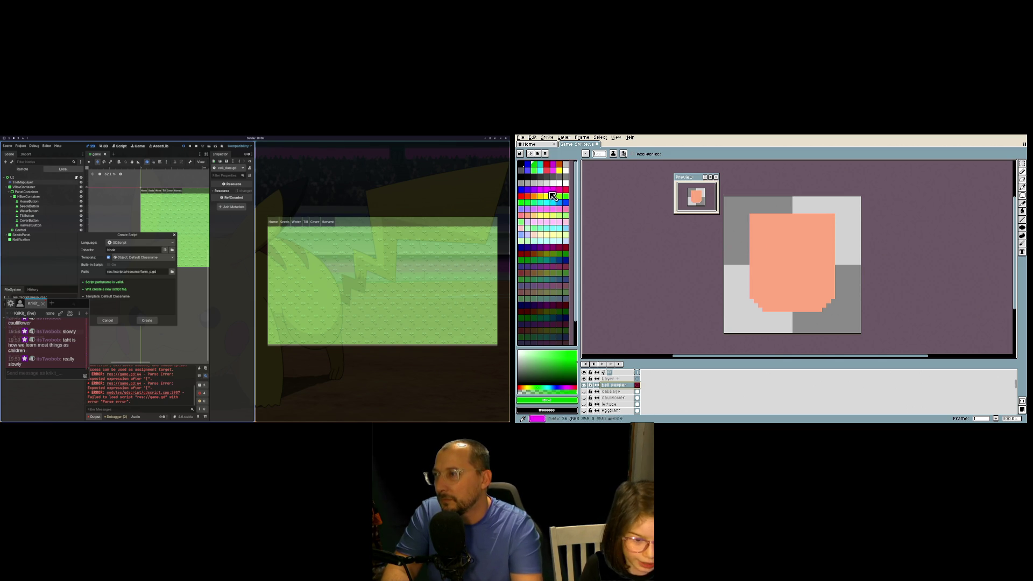
key(BackSpace)
key(BackSpace)
text(plant_data)
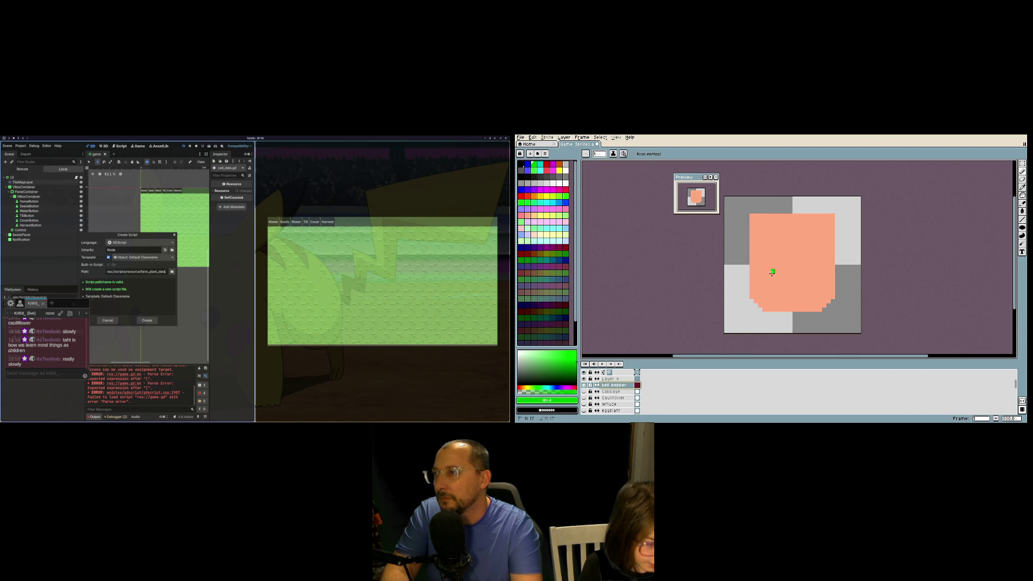
mouse_move(772, 272)
mouse_down()
mouse_move(773, 291)
mouse_move(787, 282)
mouse_move(776, 266)
mouse_move(780, 293)
mouse_move(781, 283)
mouse_up()
Start a new script named resource_plants in the resource folder and extend the pepper's lower right
click(49, 333)
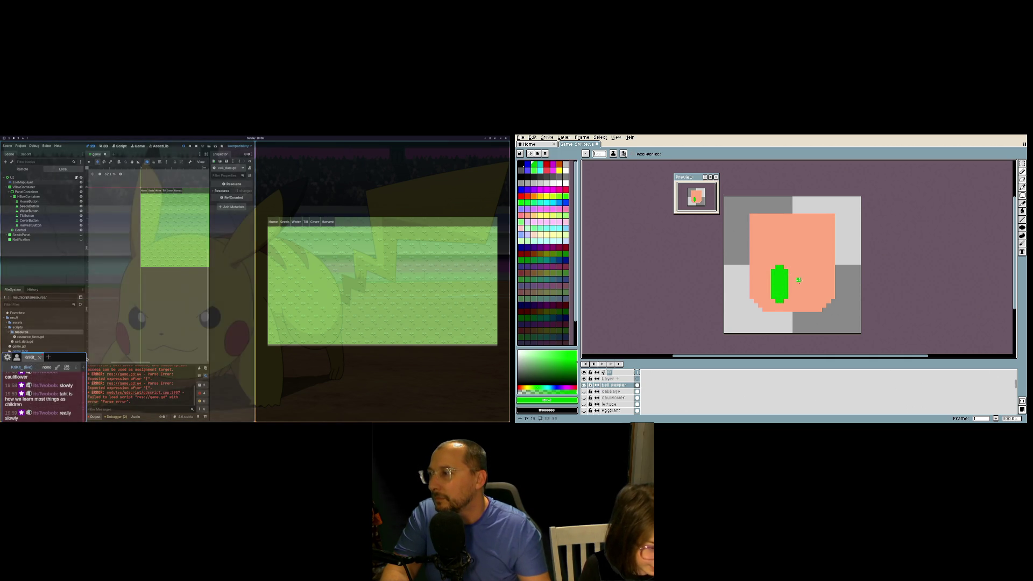
mouse_move(789, 295)
mouse_down()
mouse_move(798, 300)
mouse_move(800, 278)
mouse_move(788, 268)
mouse_move(793, 295)
mouse_move(786, 257)
mouse_up()
right_click(49, 333)
mouse_move(107, 361)
mouse_move(113, 337)
click(132, 346)
text(resou)
text(rce_)
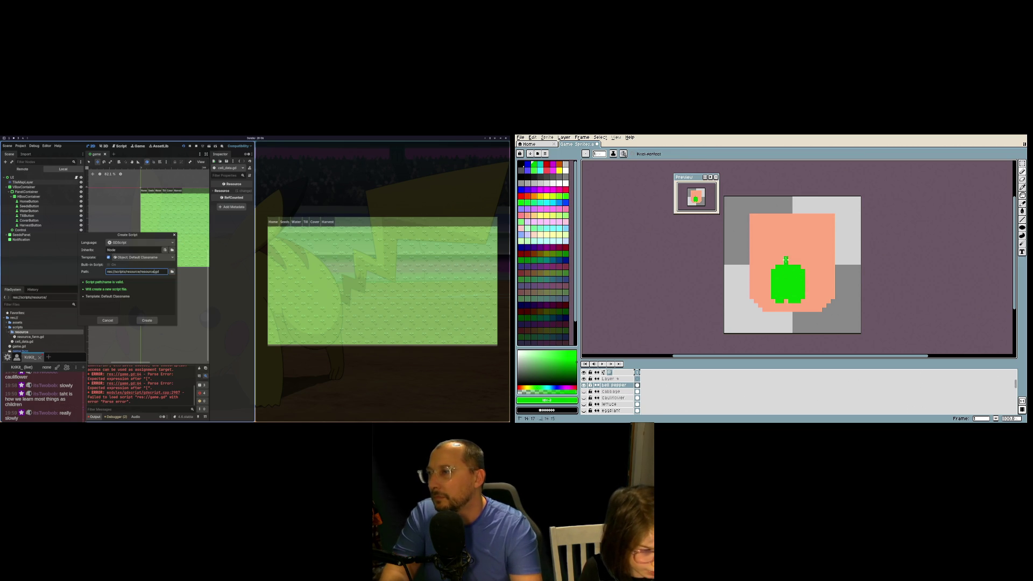
text(plant)
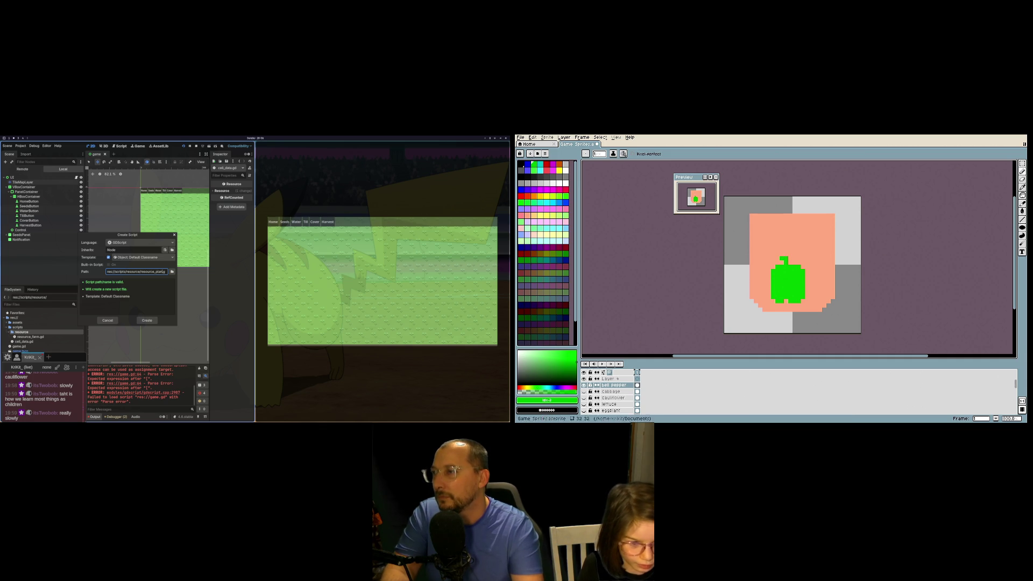
text(s)
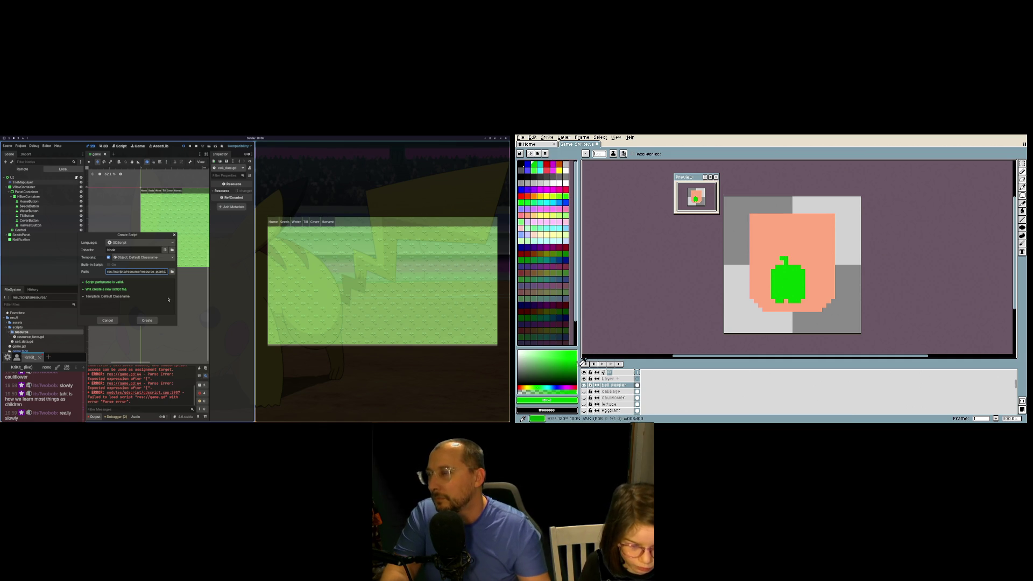
Pick a darker green and create resource_plants.gd inheriting Resource
click(577, 367)
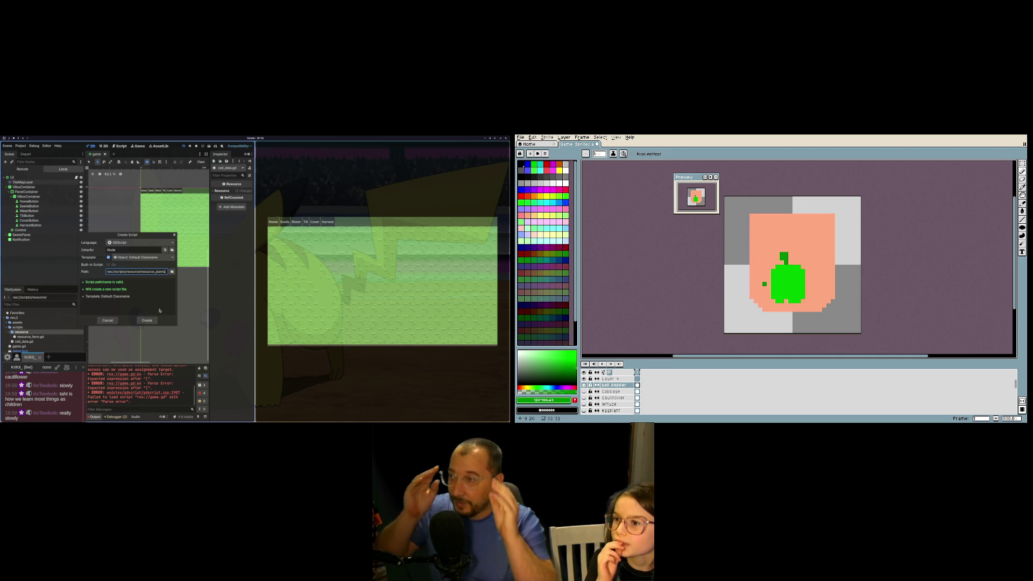
text(.)
click(134, 249)
text(R)
key(BackSpace)
key(BackSpace)
key(BackSpace)
text(R)
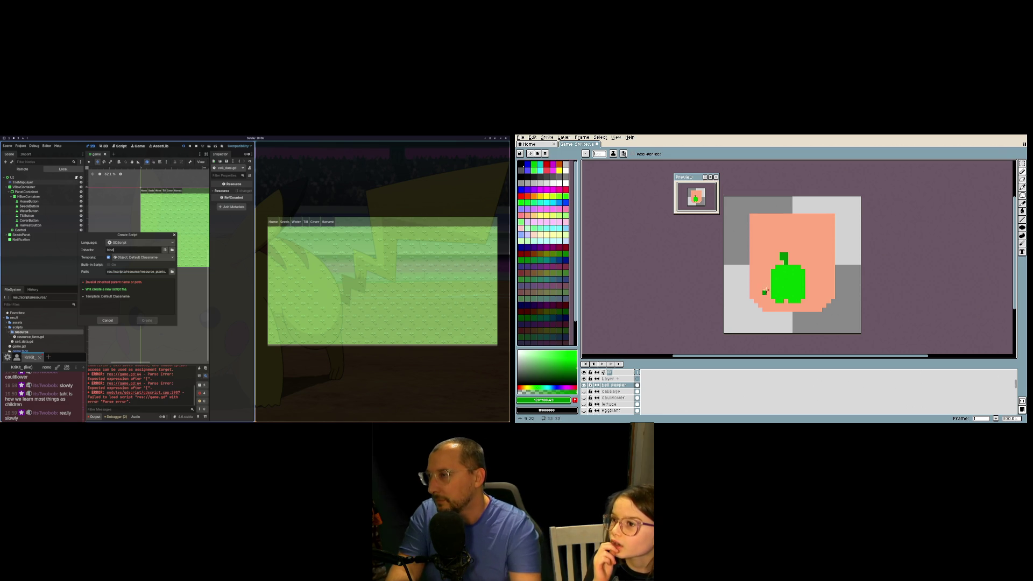
text(our)
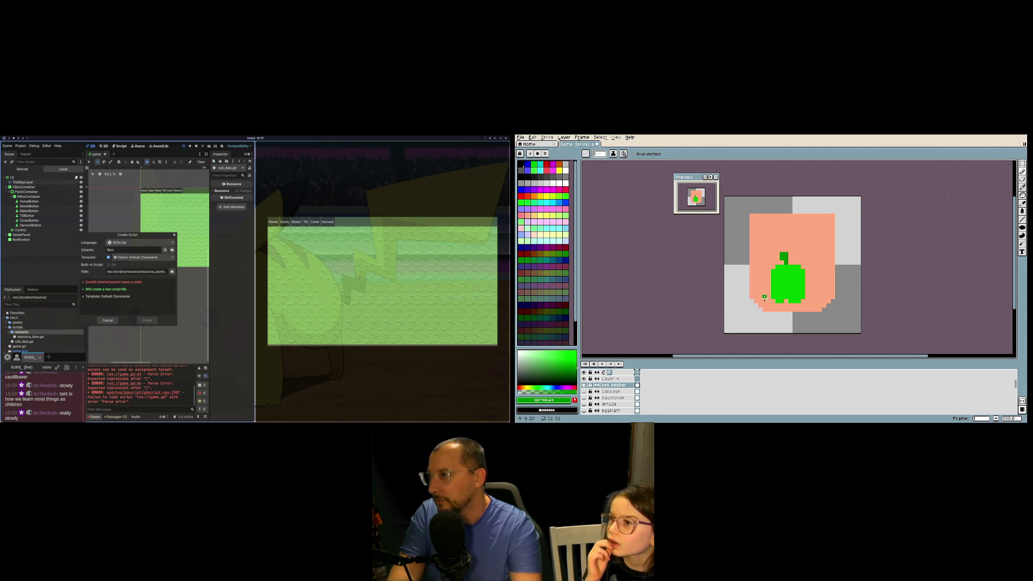
text(ce)
key(Return)
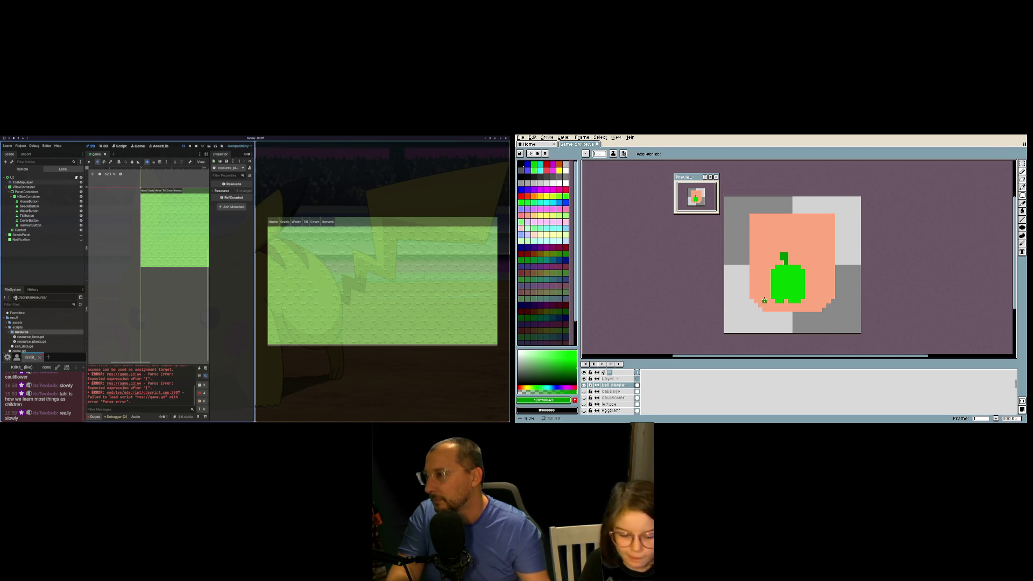
Start another script in the resource folder and name it resource_plant.gd
right_click(44, 334)
mouse_move(75, 338)
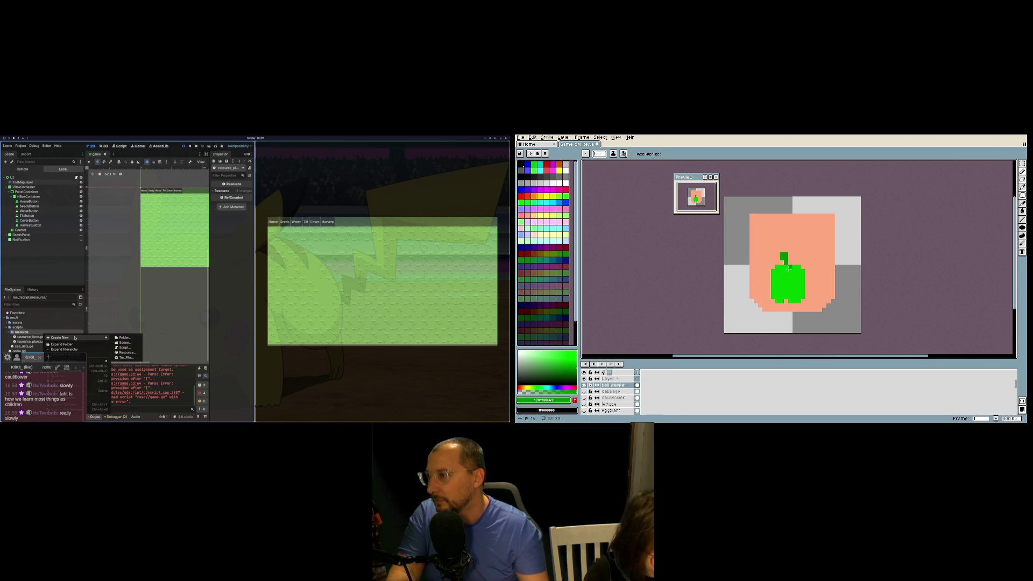
click(129, 348)
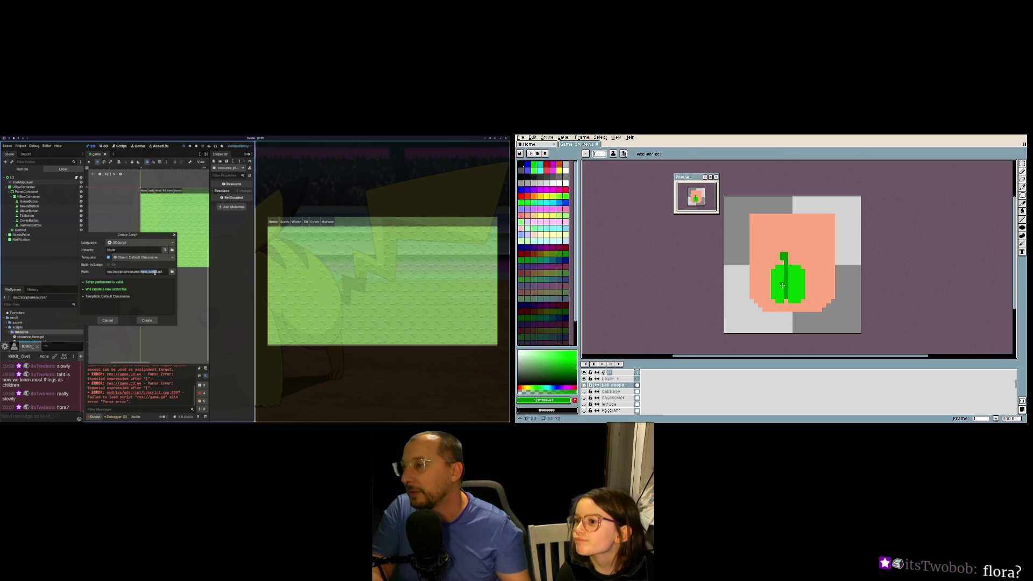
text(t)
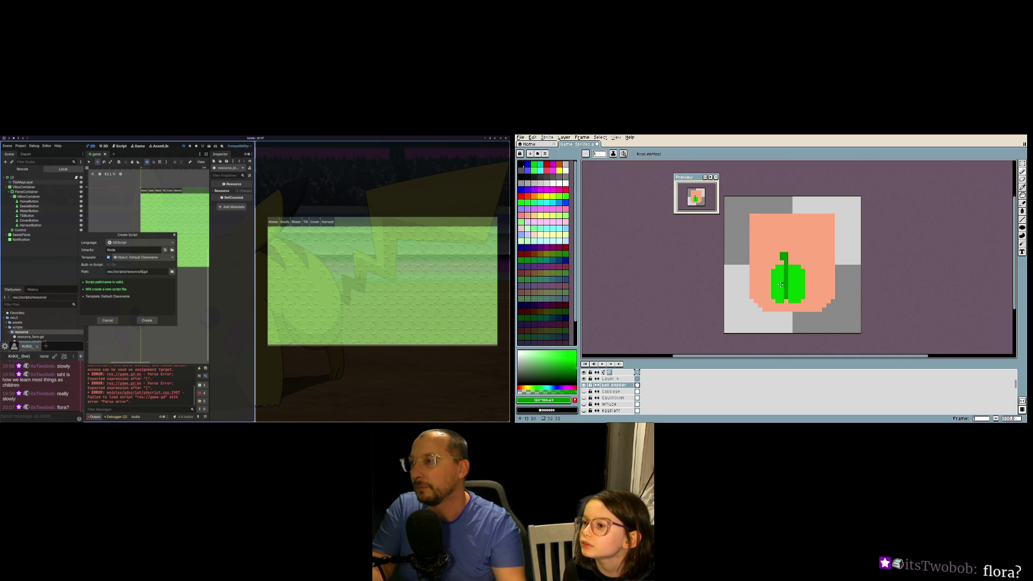
key(BackSpace)
key(BackSpace)
text(plant_)
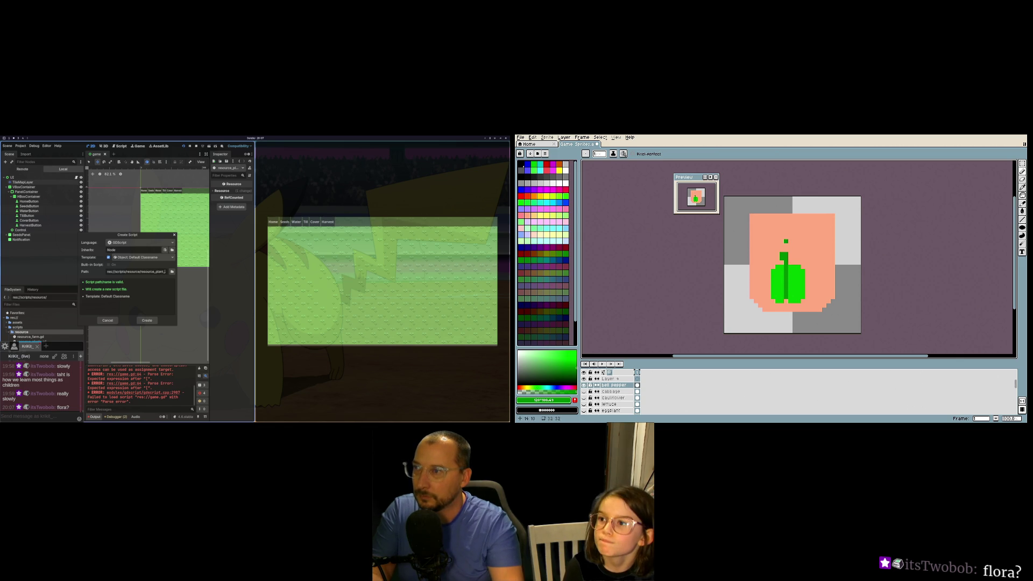
text(da)
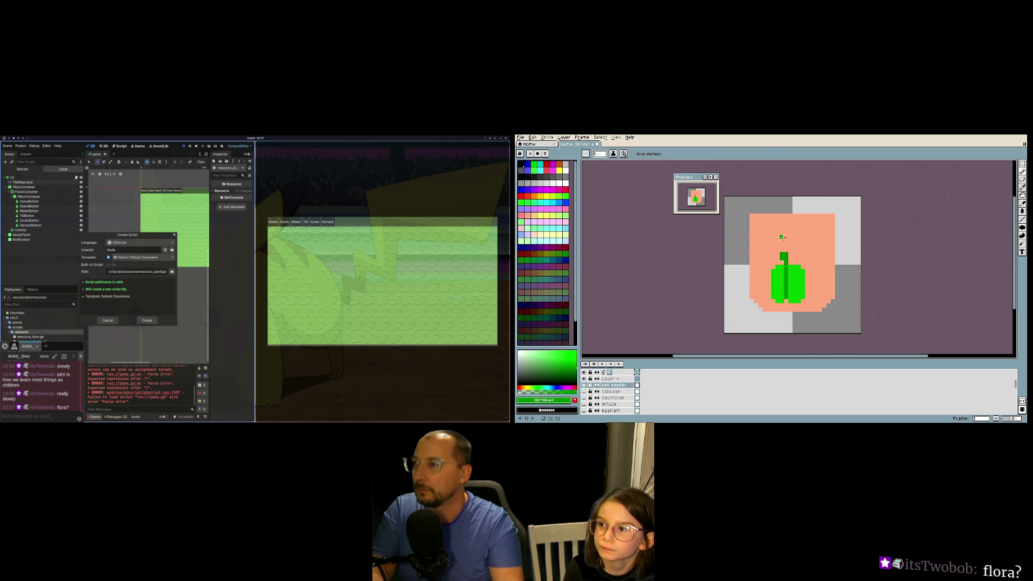
Keep GDScript, set Inherits to Resource, create the script, and switch to Neovim
click(127, 243)
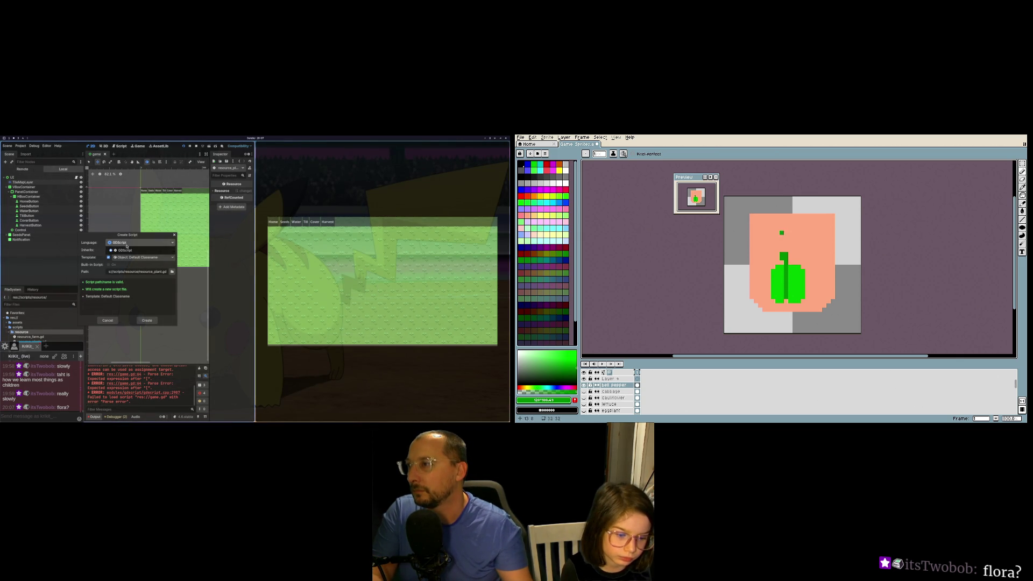
click(125, 249)
text(Resource)
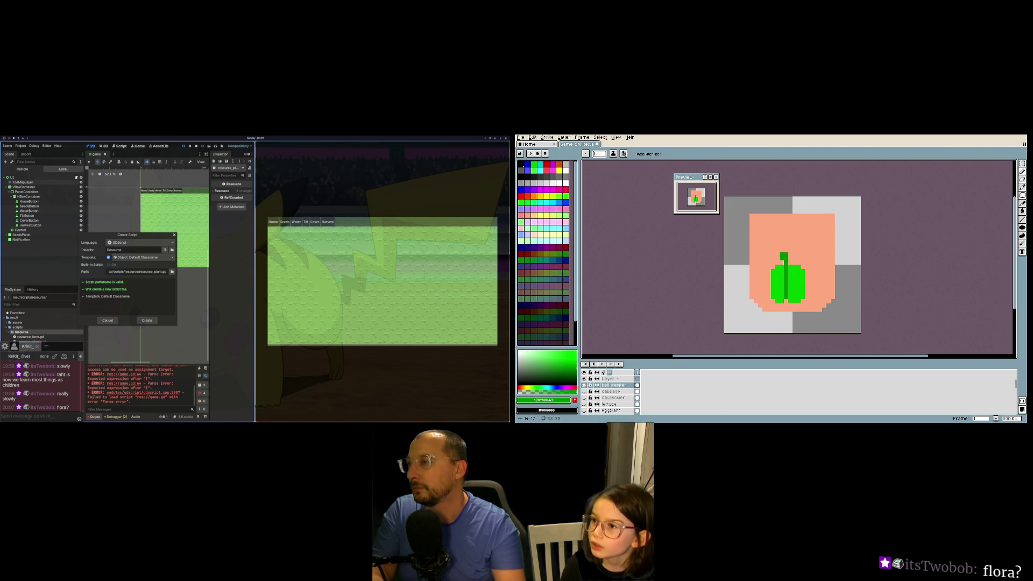
key(Escape)
key(alt+Tab)
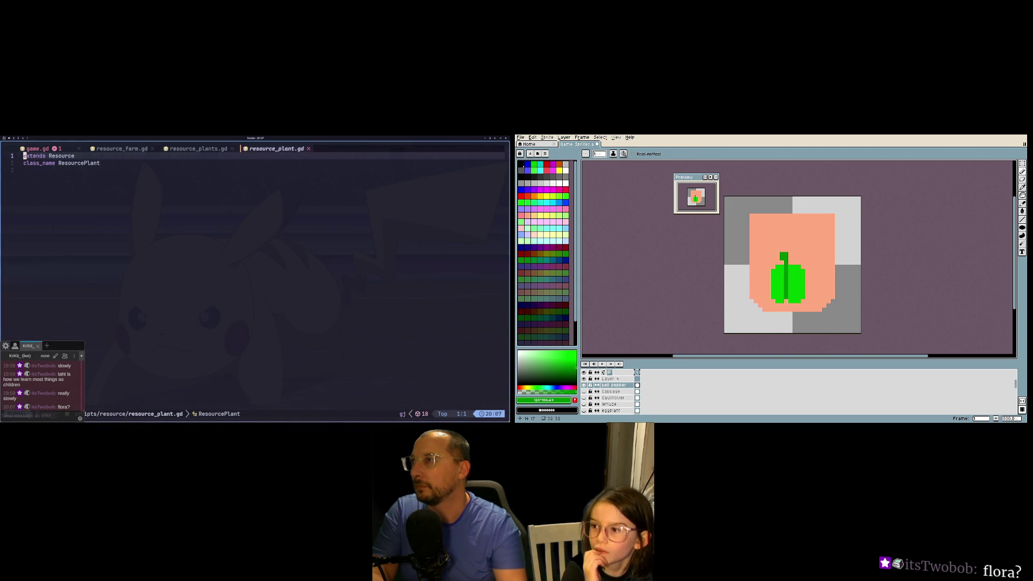
Cycle through resource_plants.gd and resource_farm.gd to game.gd's Tile.UNTILLED lookup entry
key(shift+h)
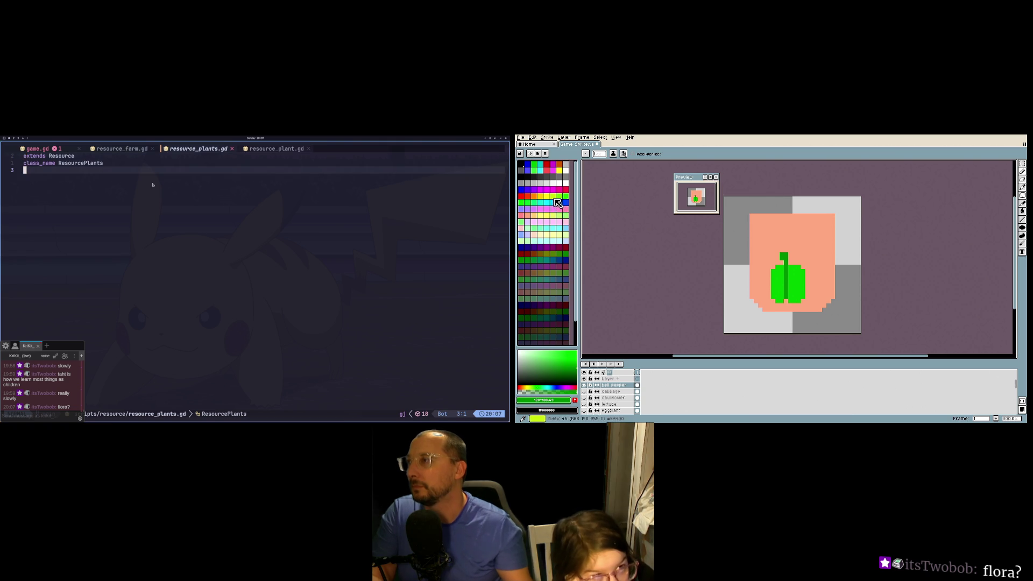
key(shift+h)
key(shift+h)
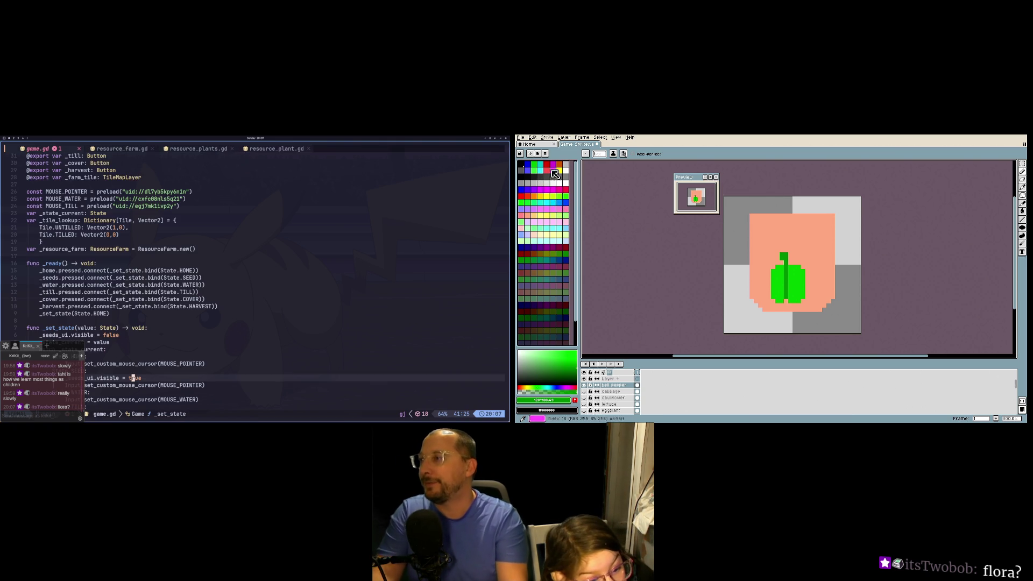
key(g)
key(k)
click(560, 166)
key(k)
key(k)
key(k)
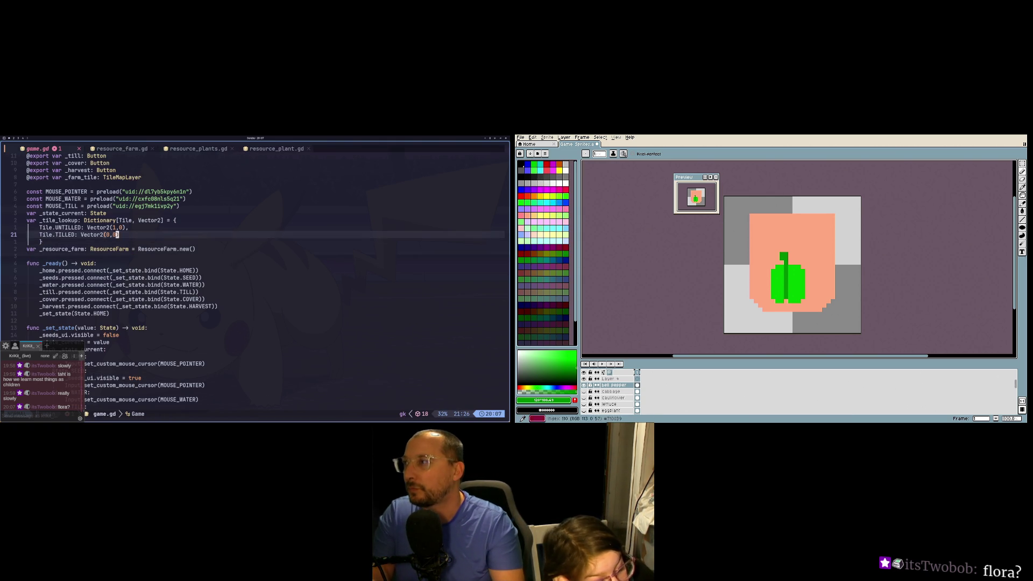
Open Layer 4's properties in Aseprite and type the Chili pepper layer name
key(shift+l)
key(shift+l)
click(610, 378)
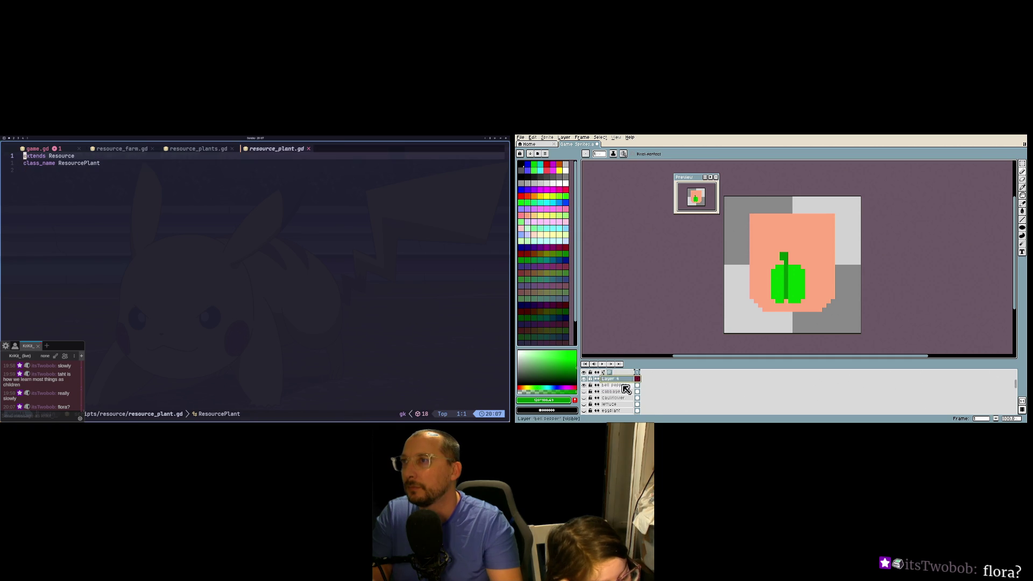
key(shift+h)
key(shift+h)
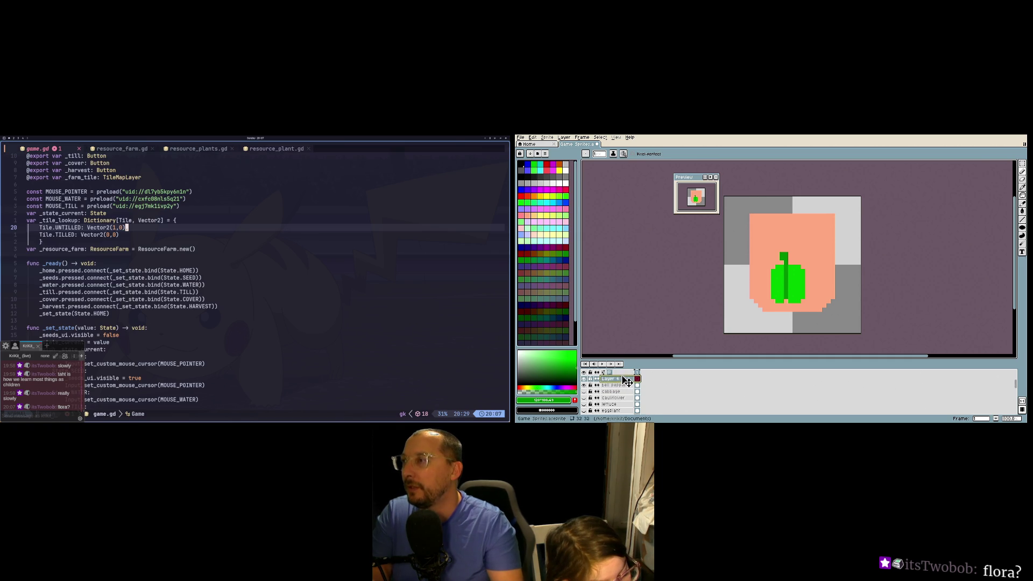
double_click(625, 381)
key(shift+l)
key(shift+l)
key(shift+l)
key(shift+h)
key(shift+h)
key(shift+h)
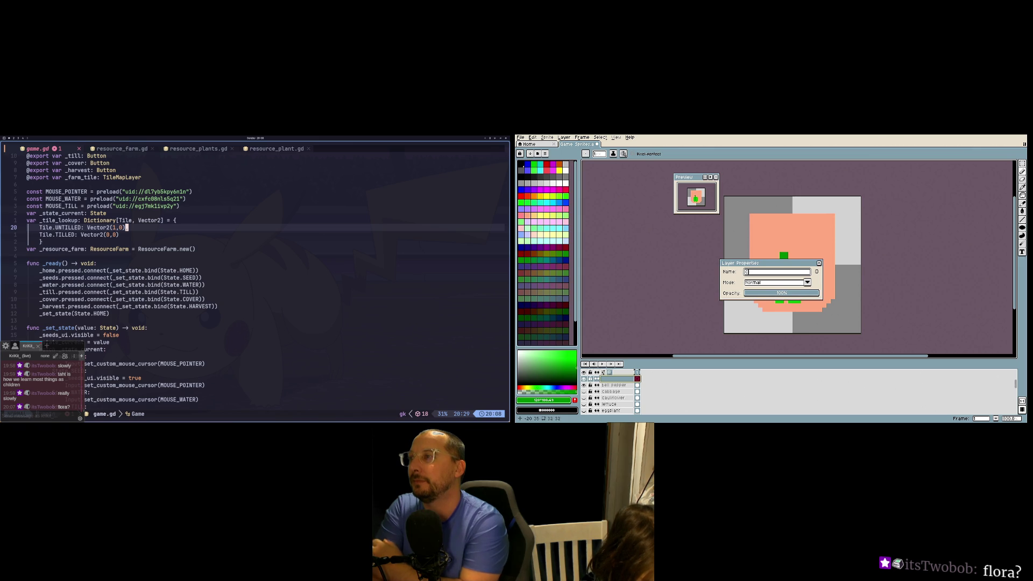
text(hil)
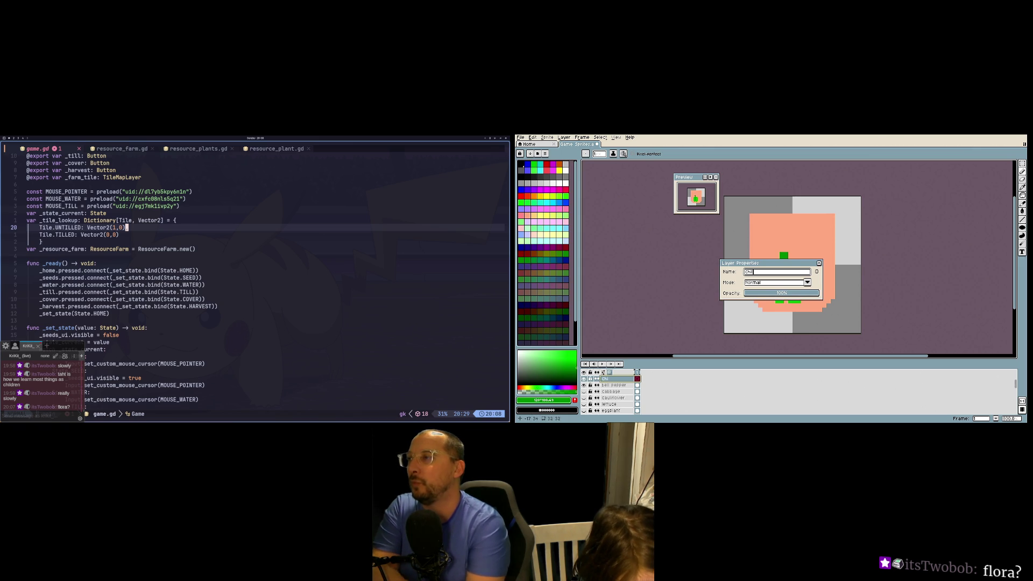
text(i)
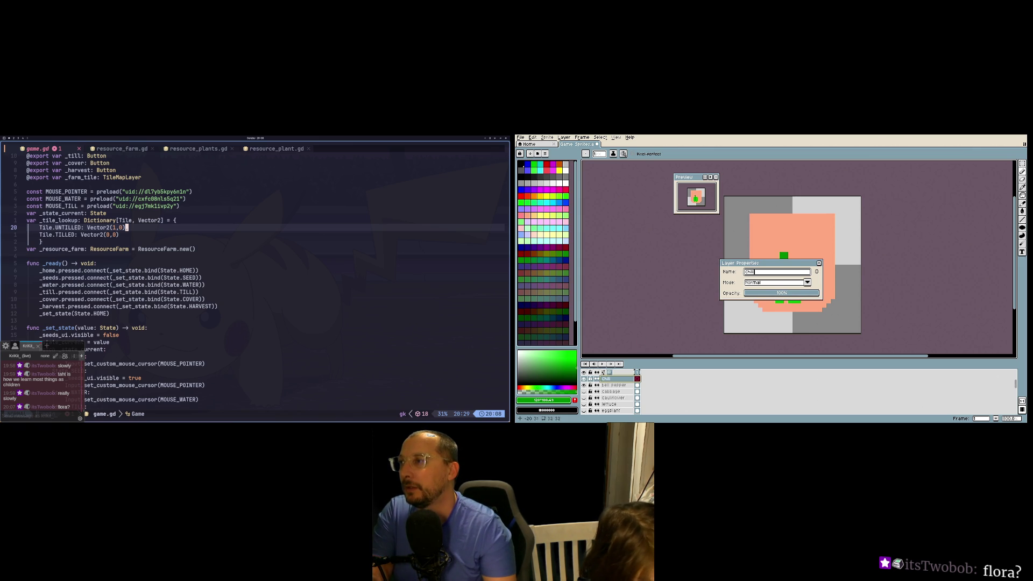
text(gn)
text(L)
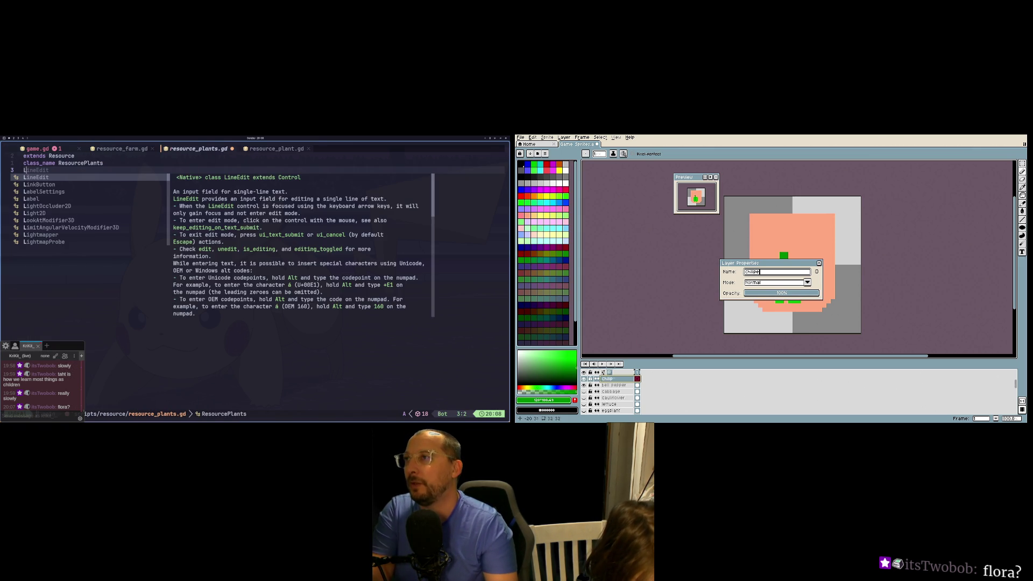
key(Escape)
Delete stray line 3, save resource_plants.gd, and add a comma after game.gd's UNTILLED entry
key(d)
key(d)
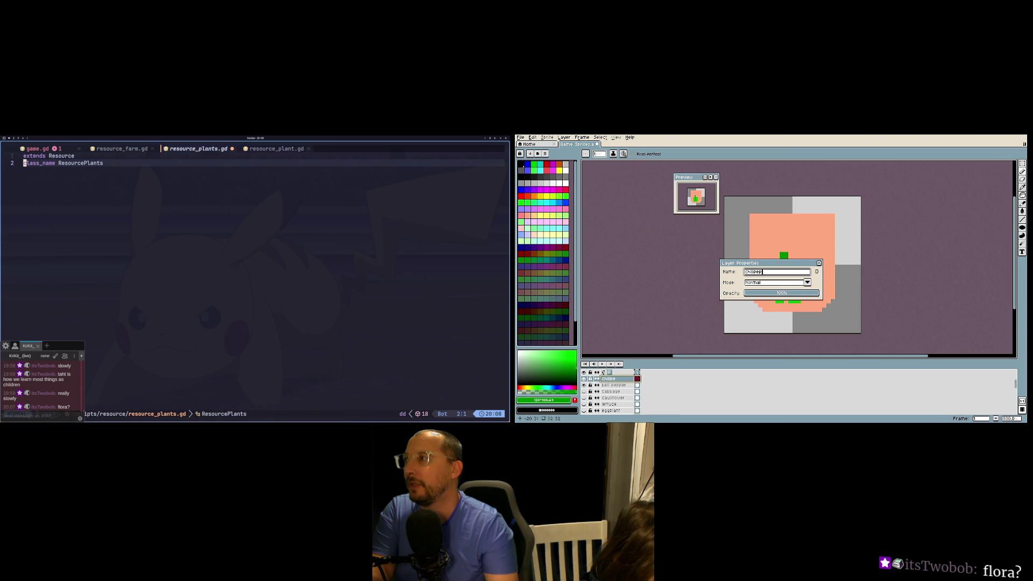
text(:w)
key(Return)
text(gper)
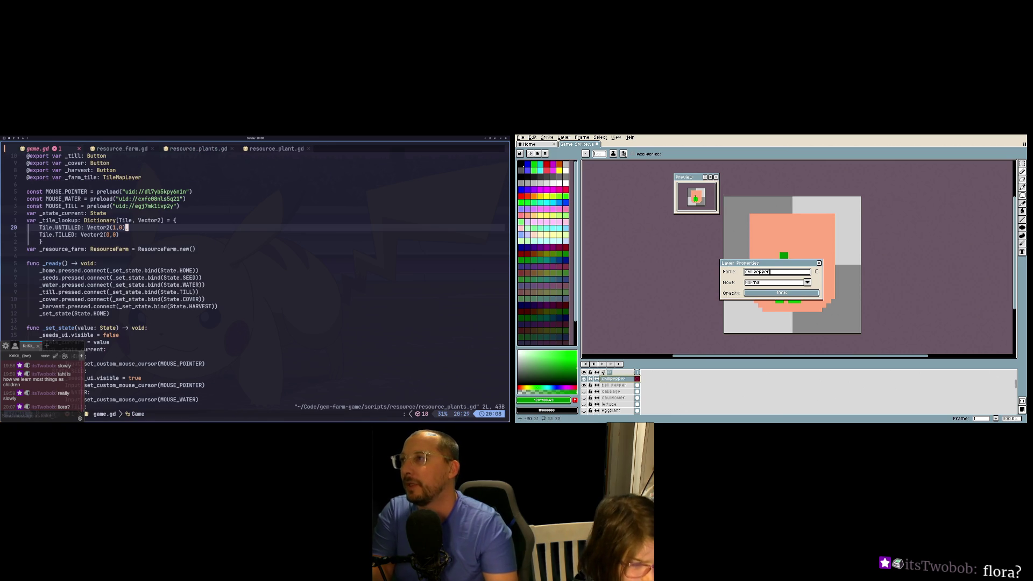
text(,)
key(Escape)
key(j)
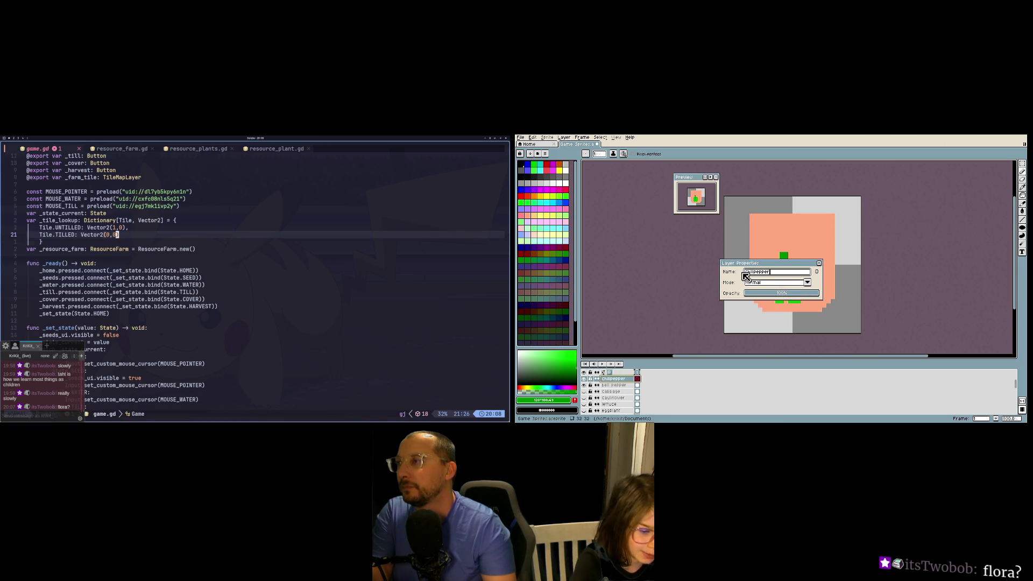
key(k)
key(k)
key(k)
key(k)
key(k)
key(k)
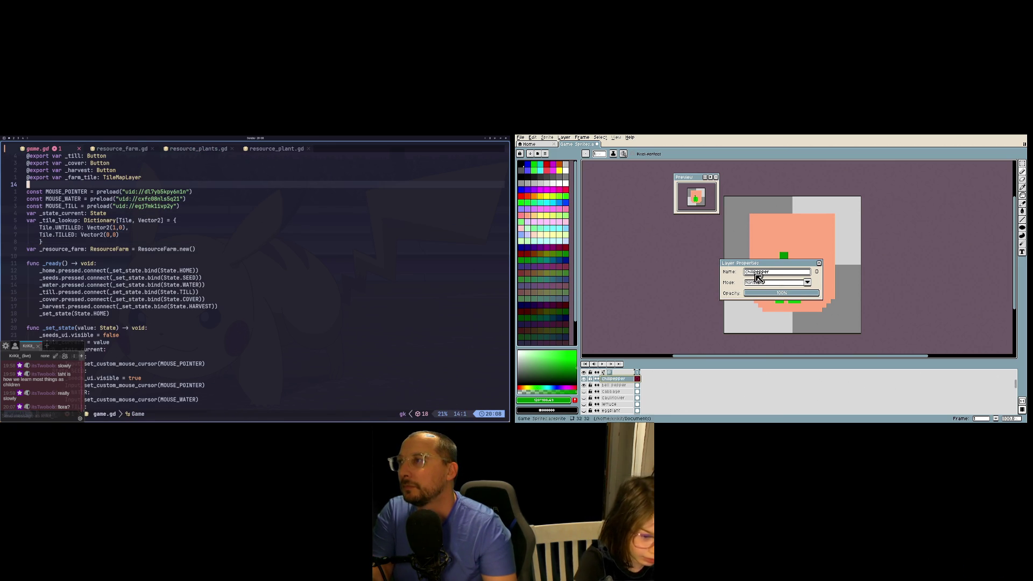
Confirm the chili pepper layer name and declare an empty enum Type in resource_plant.gd
key(j)
key(j)
key(j)
key(Return)
key(L)
key(L)
key(L)
key(H)
key(o)
key(Escape)
key(u)
key(L)
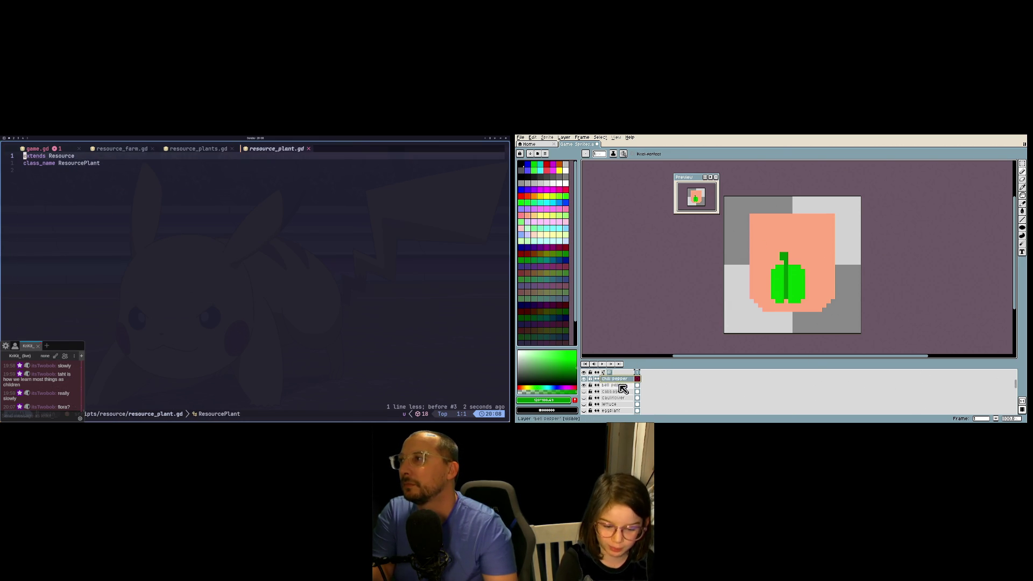
text(Go)
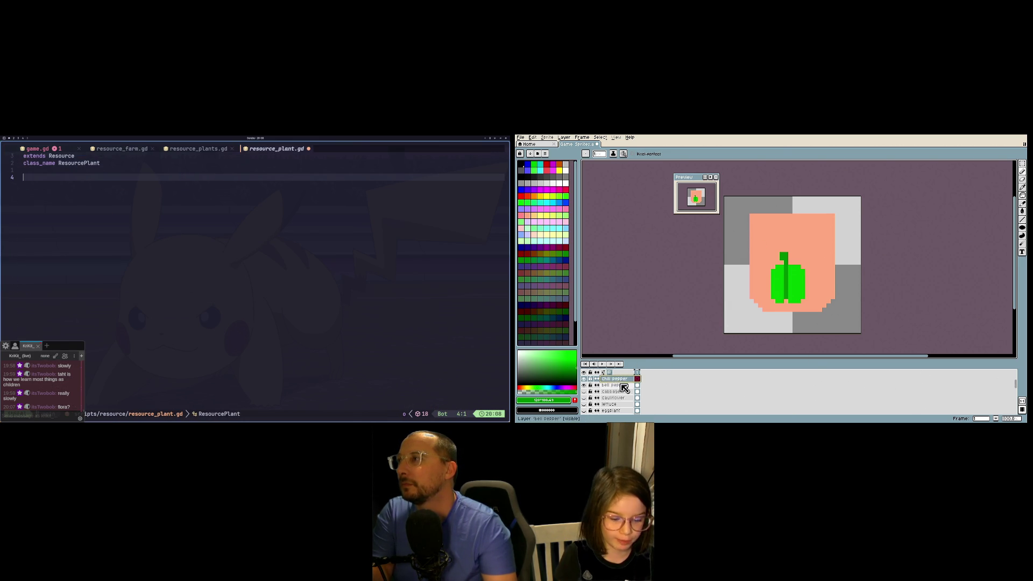
text(enum Type)
Add a green pixel, hide the bell pepper layer, and cycle buffers back to resource_plant.gd
click(756, 237)
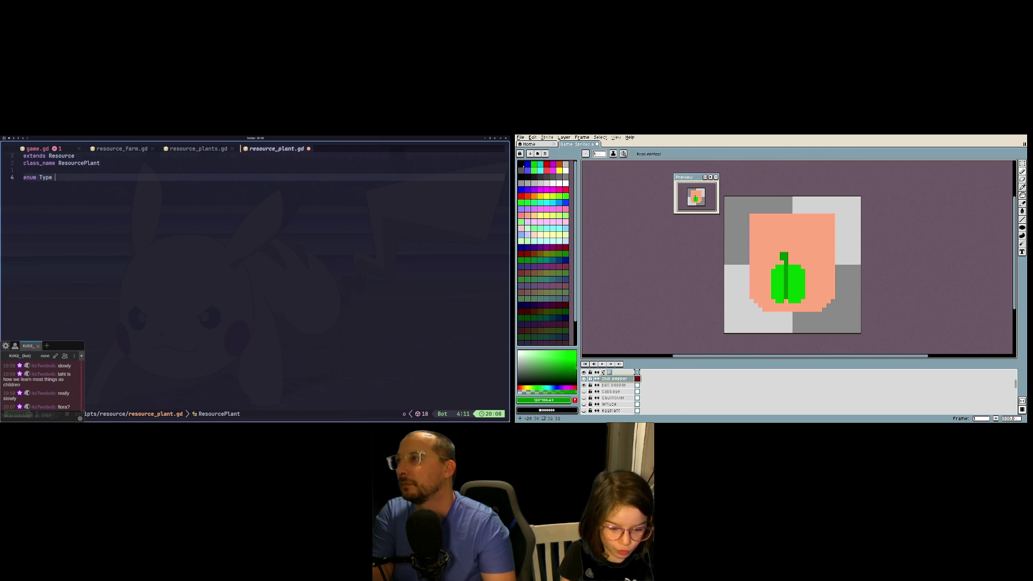
click(584, 385)
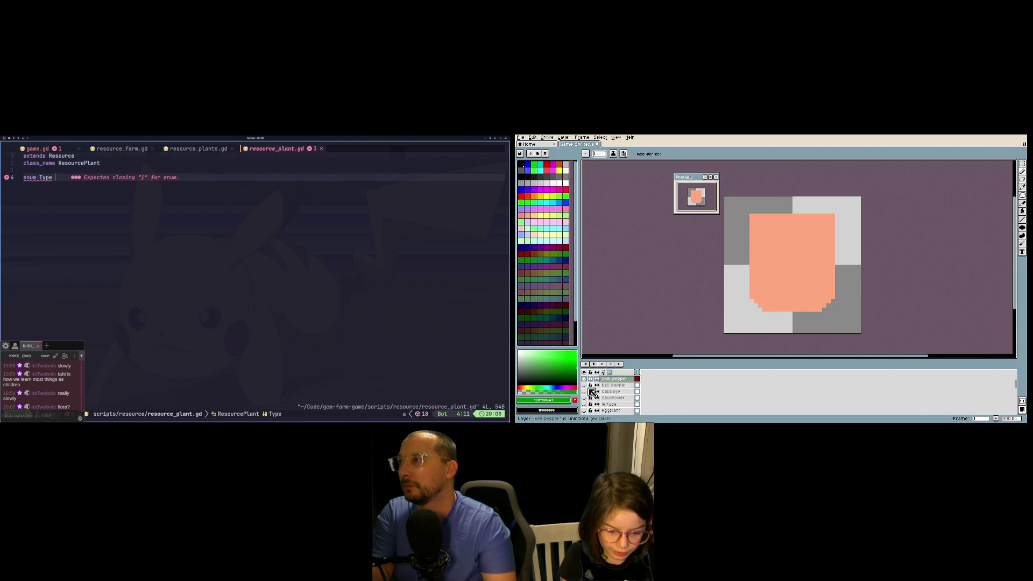
key(Escape)
key(space)
key(space)
key(Return)
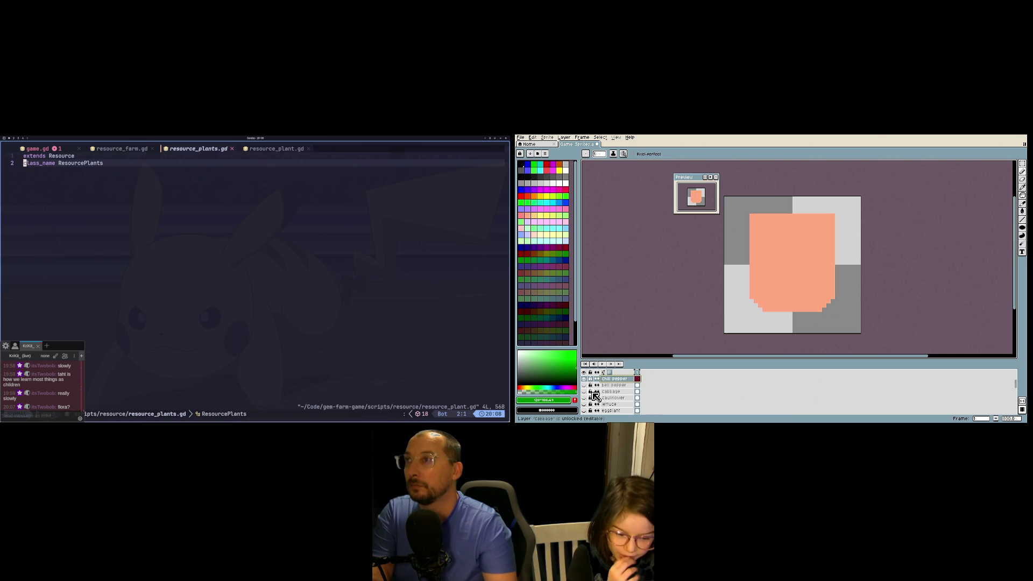
key(space)
key(space)
key(Return)
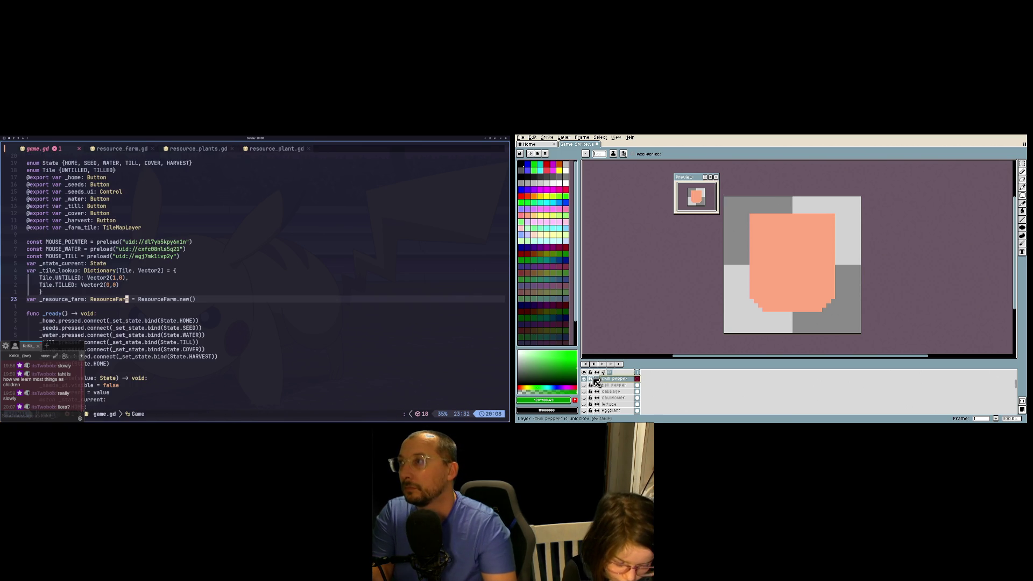
key(space)
key(space)
key(Return)
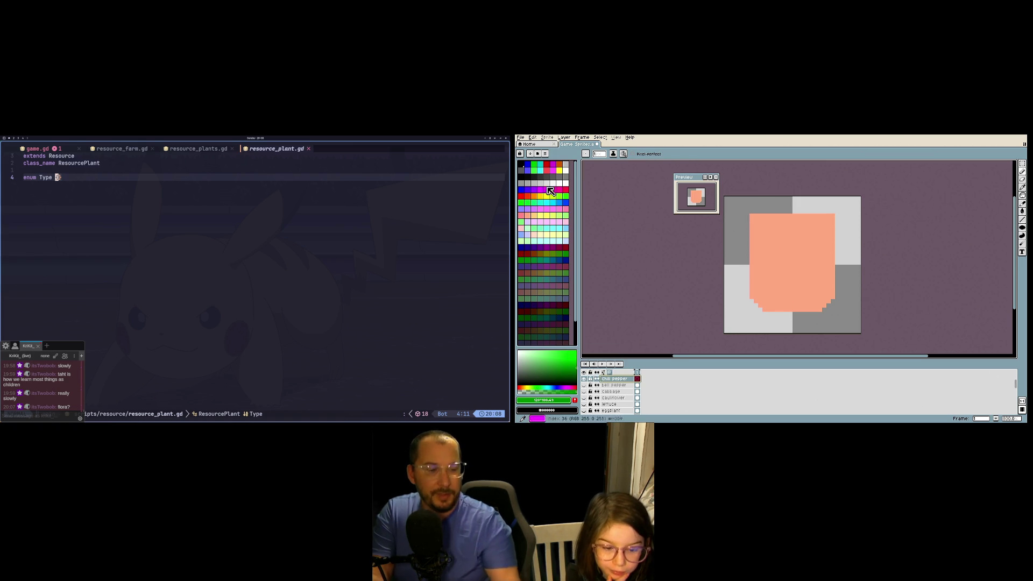
Choose pure red and place a first red pixel on the peach tile
click(566, 189)
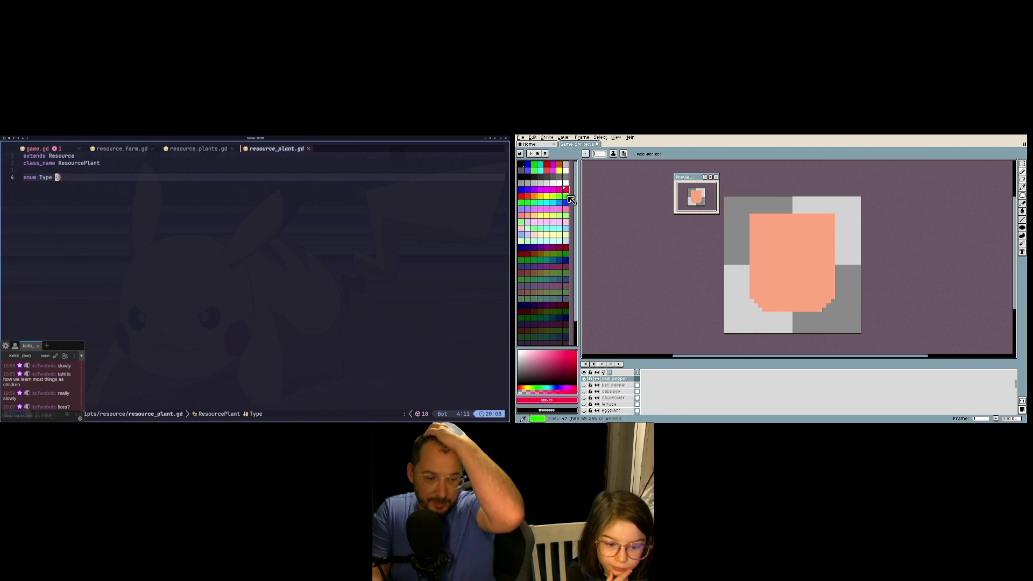
click(521, 195)
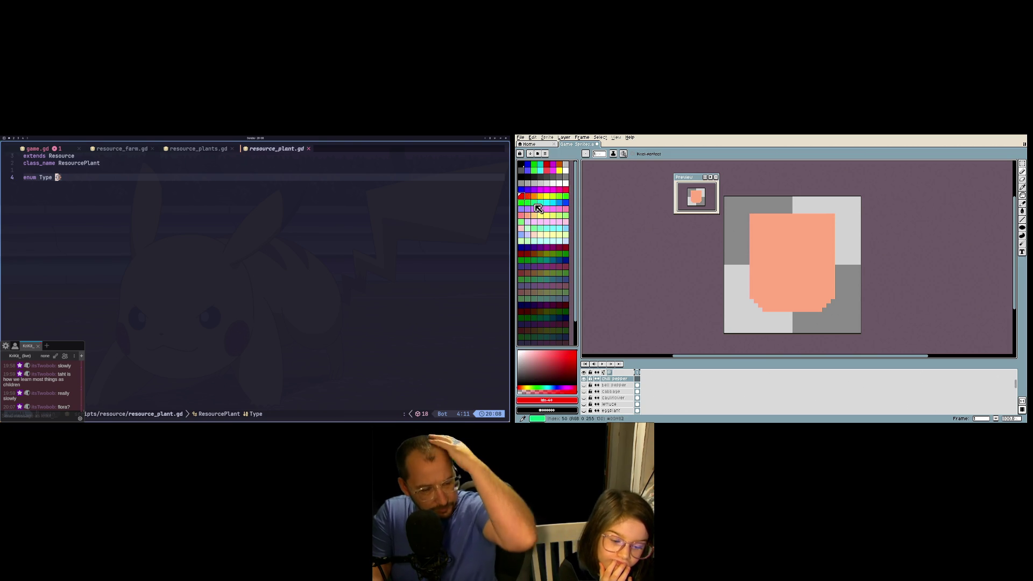
key(shift+h)
click(810, 296)
Start the Type enum in resource_plant.gd with CHILI_PEPPER, BELL_PEPPER, CABBAGE and CAULIFLOWER
key(shift+h)
key(shift+h)
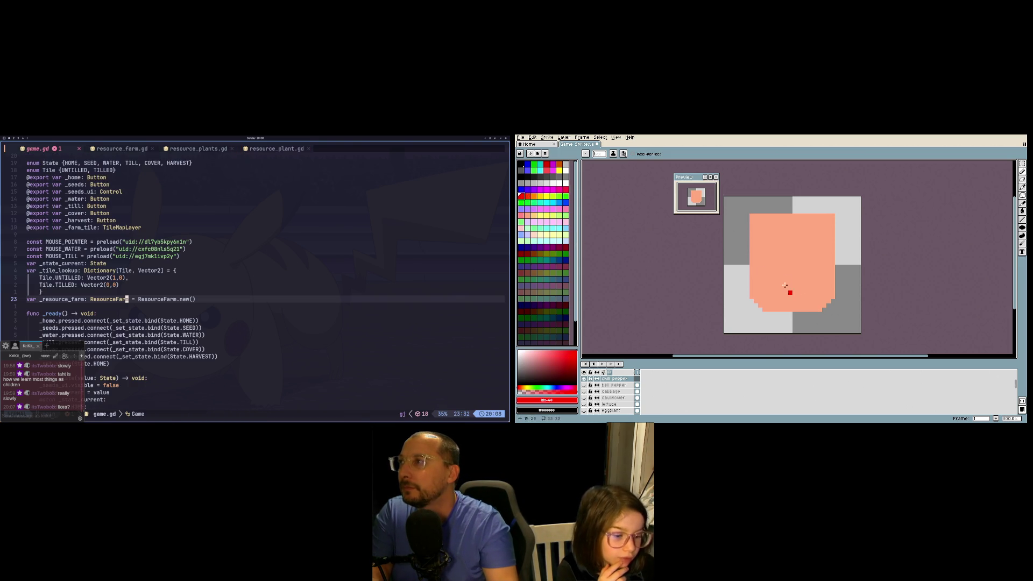
key(shift+l)
key(shift+l)
key(shift+l)
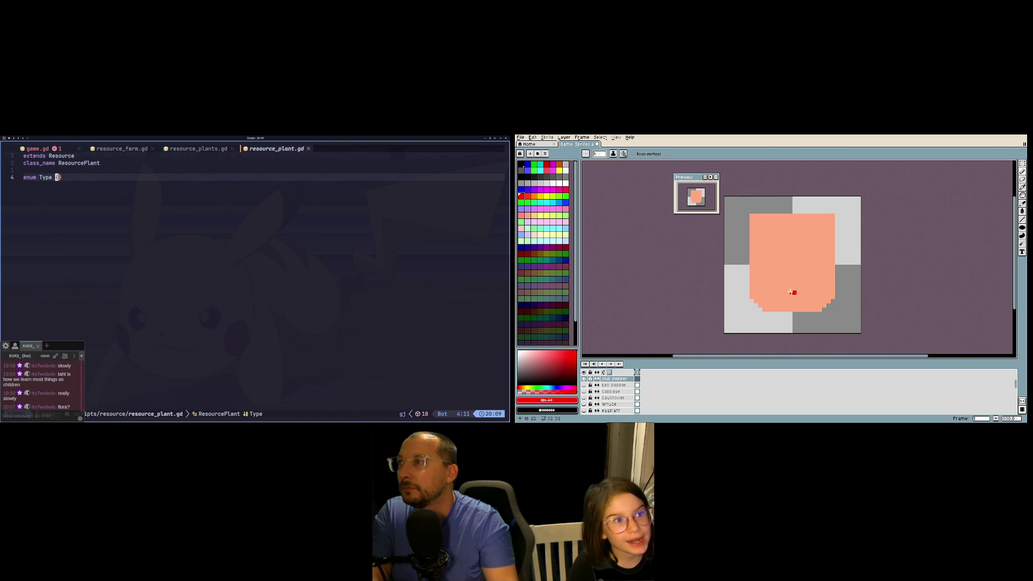
text(U)
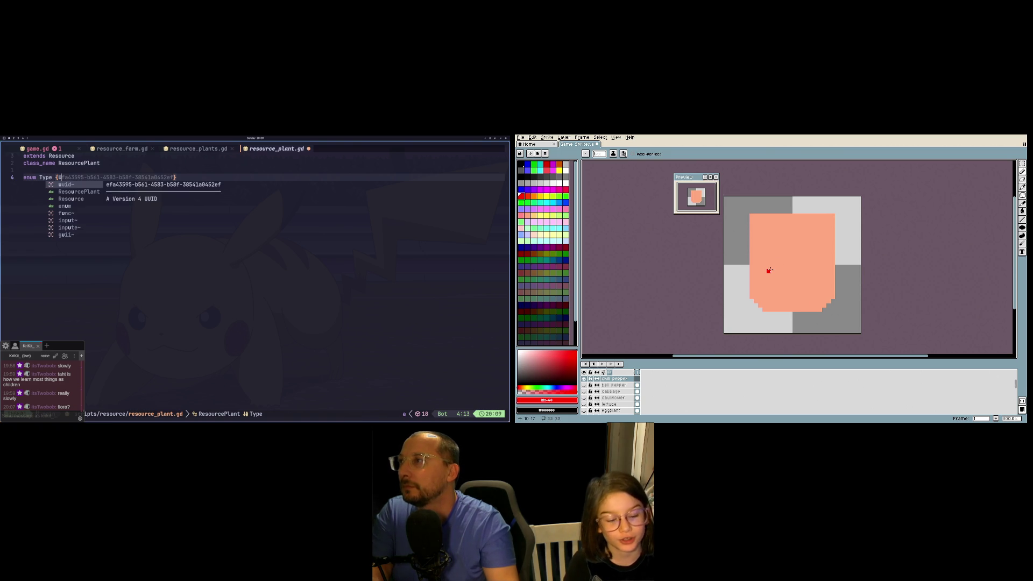
key(BackSpace)
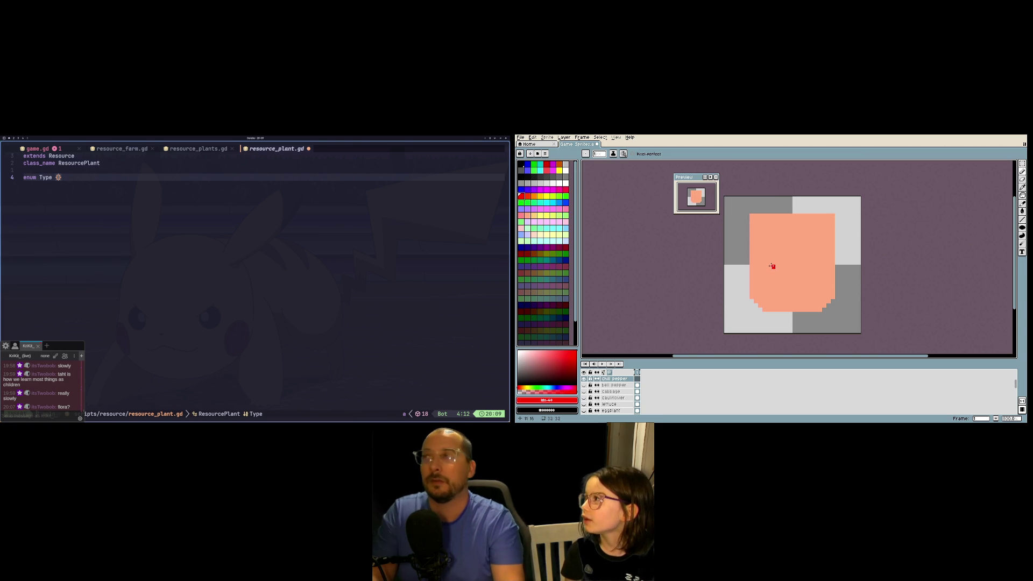
text(CHI)
text(LI_PEPPER, )
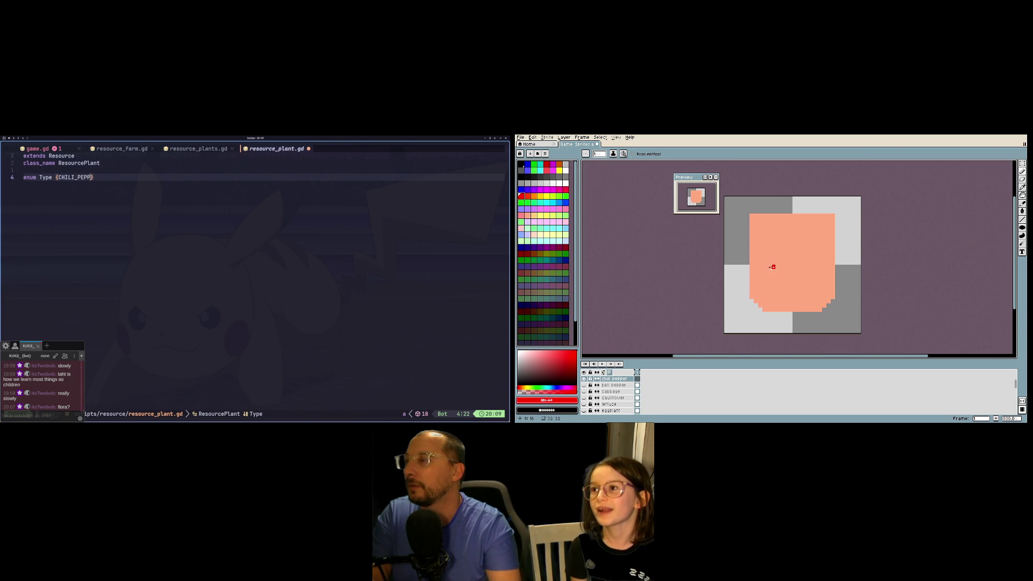
text(BELL_)
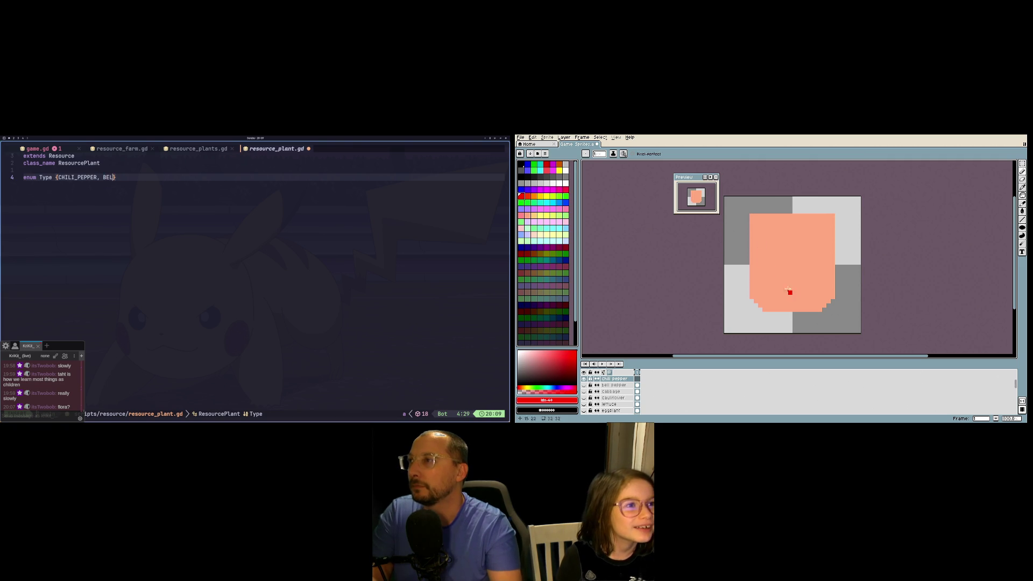
text(PEPPER, )
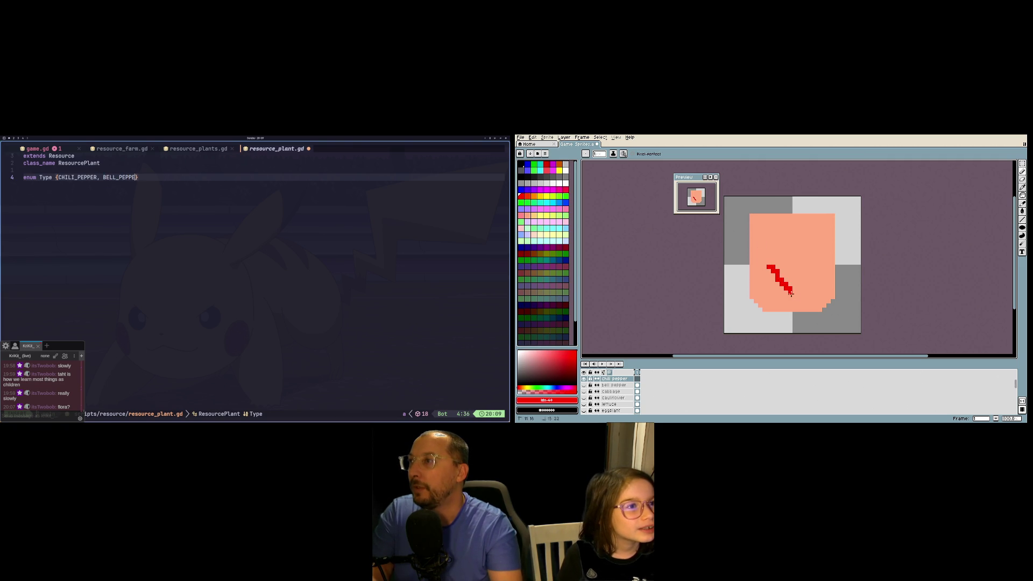
text(CABBAGE)
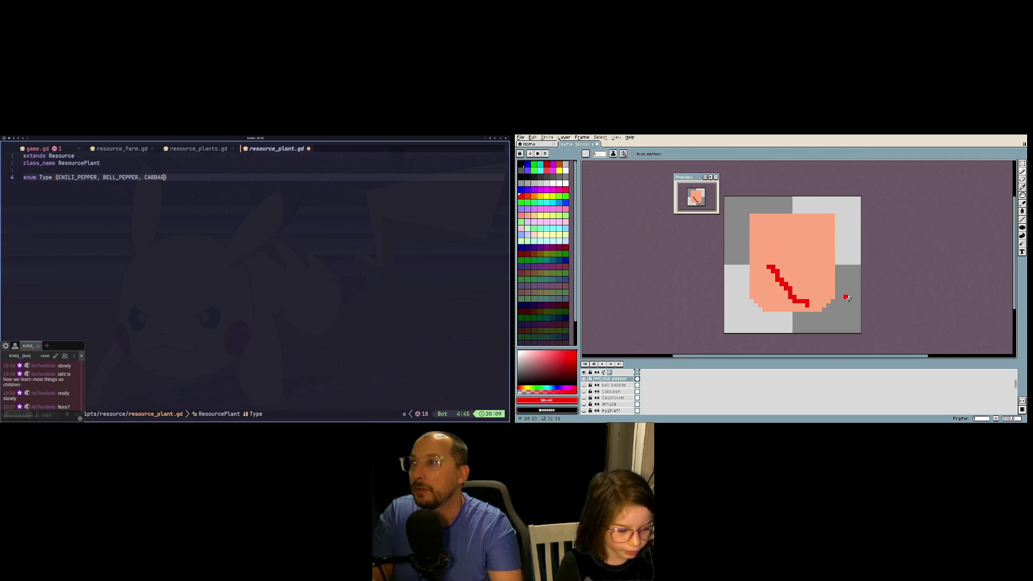
text(, CA)
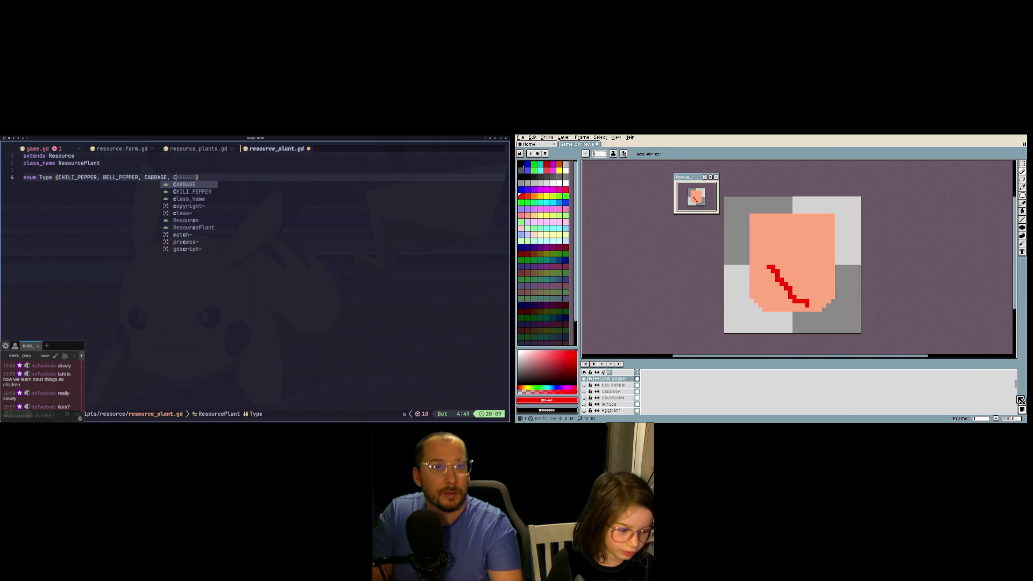
text(ULIFLOWE)
Add TOMATO, GRAPES, PUMPKIN and ORANGE entries to the Type enum, fixing typos
scroll(1015, 388, down, 3)
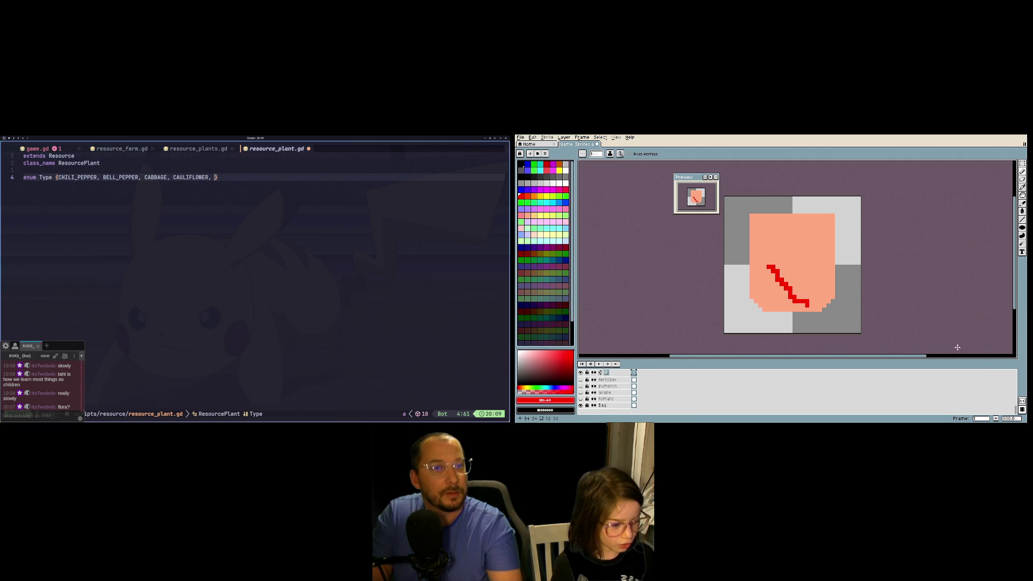
text(TOMATO)
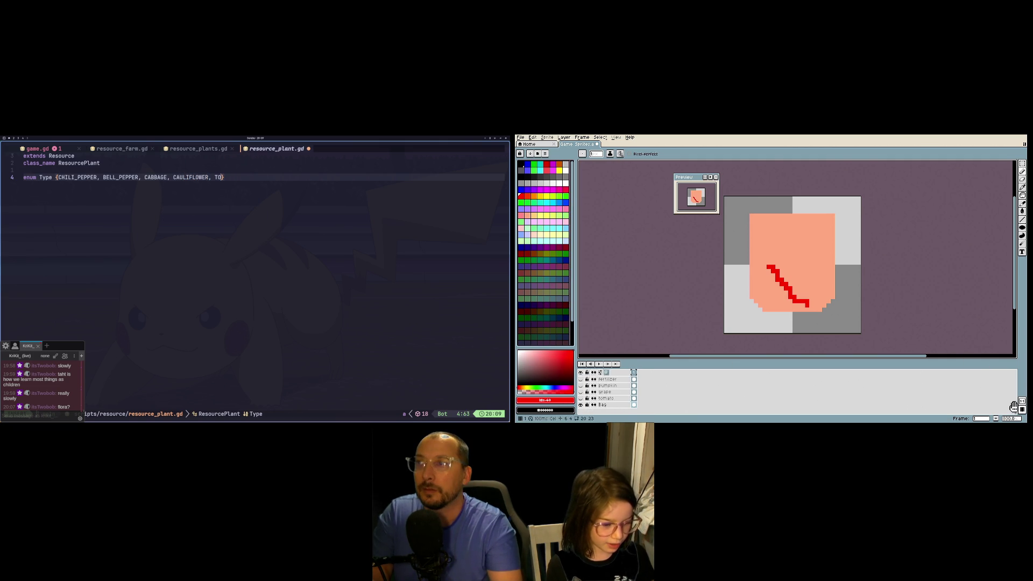
text(, GRAPES)
scroll(1008, 407, up, 2)
scroll(1018, 410, up, 2)
text(, PU)
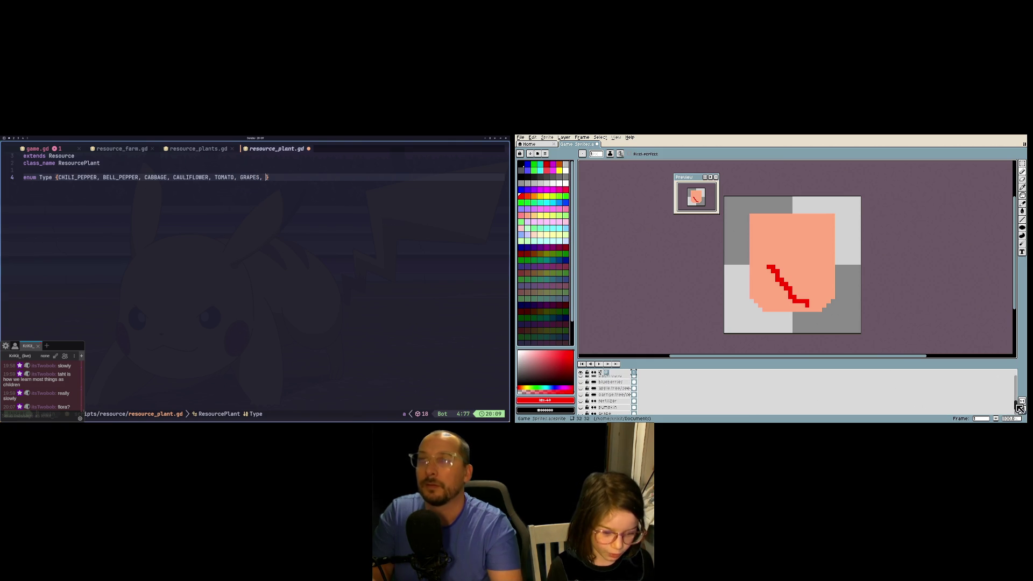
text(MPKIN)
scroll(1019, 409, up, 3)
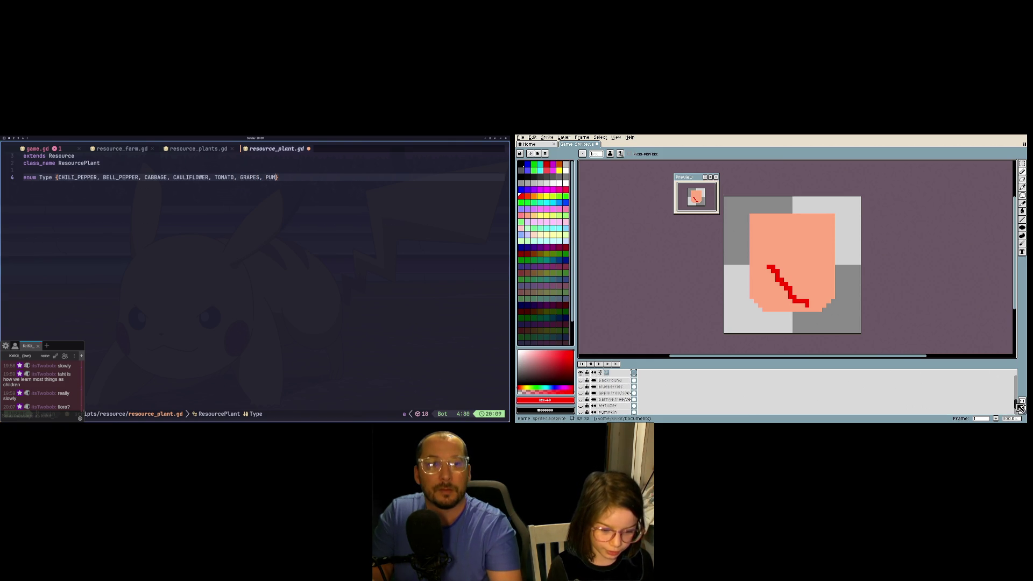
text(,)
scroll(1021, 407, up, 1)
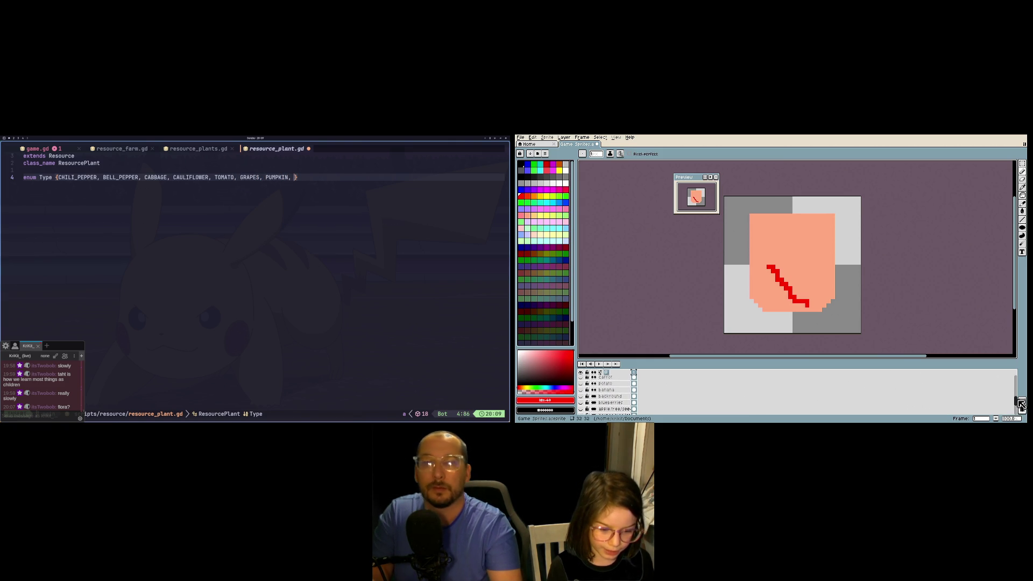
scroll(1021, 406, up, 2)
text(ORG)
scroll(1020, 401, up, 4)
key(BackSpace)
text(ANGE T)
scroll(1021, 397, up, 1)
key(BackSpace)
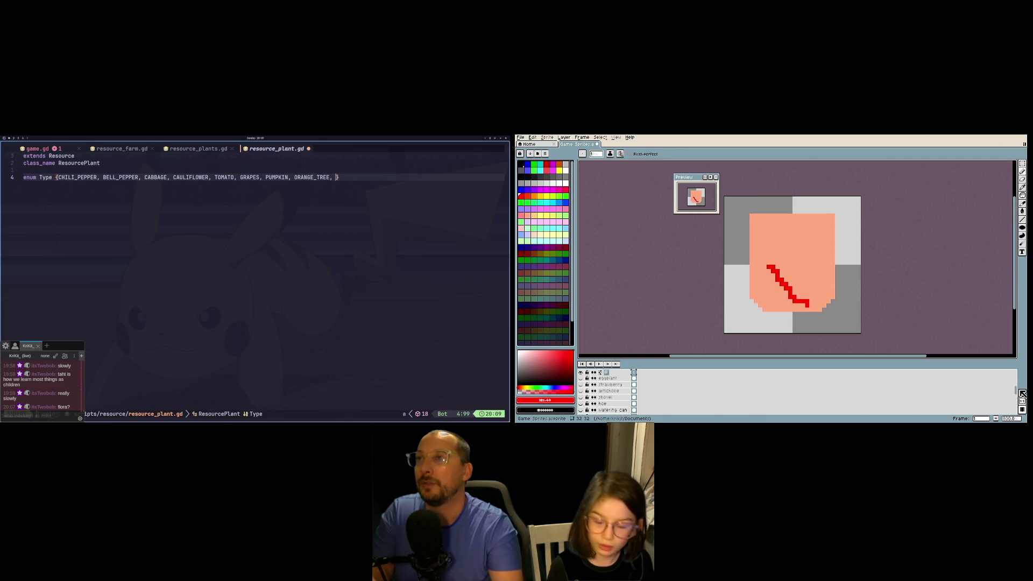
Append APPLE_TREE, BLUE_BERRIES and BANANA to the enum, then begin POTATO
text(APPLE)
scroll(1022, 394, up, 1)
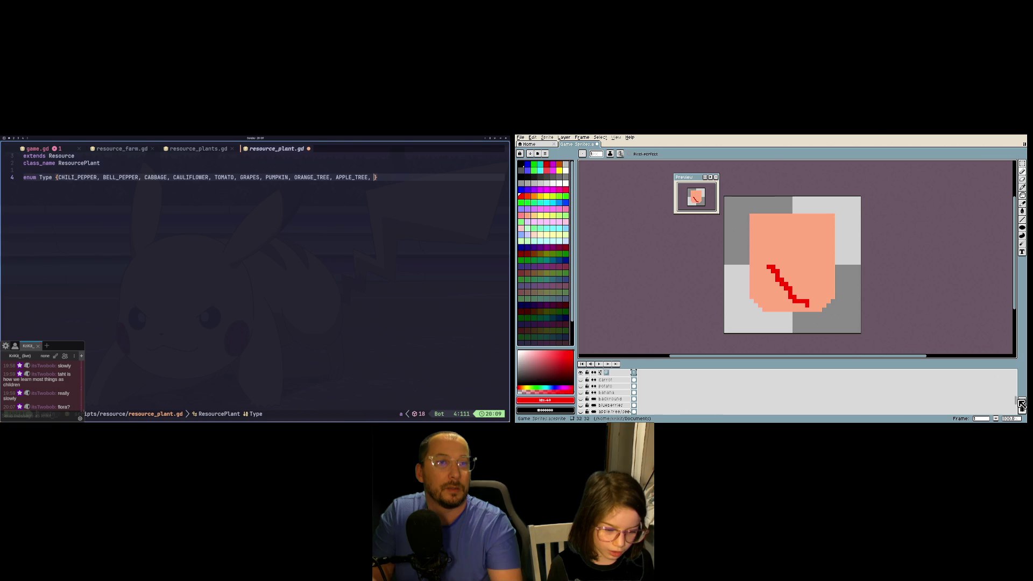
scroll(1021, 403, up, 1)
text(BLUE_B)
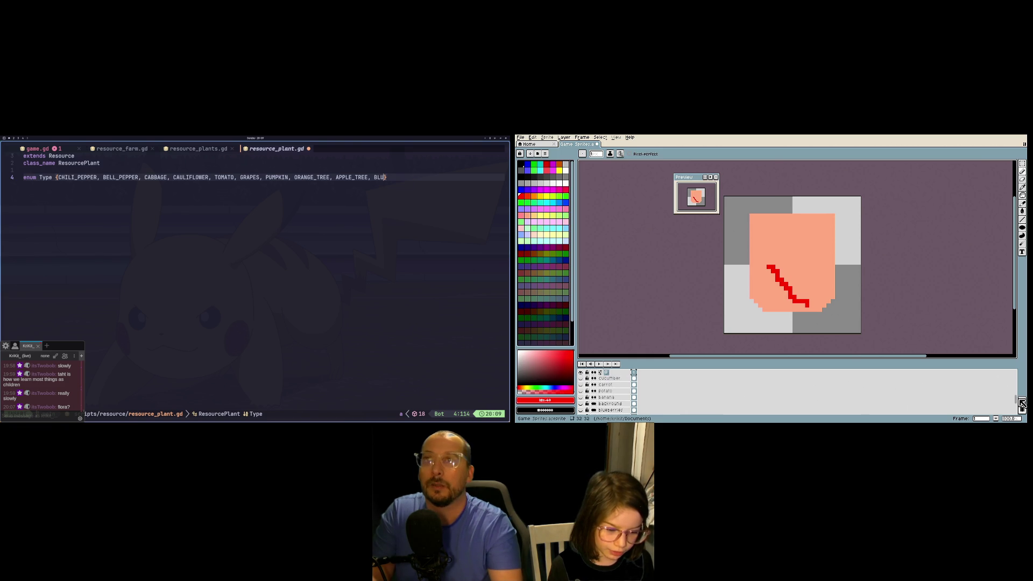
text(ERR)
scroll(1021, 403, up, 1)
scroll(1022, 403, down, 3)
text(S,)
scroll(1022, 407, up, 4)
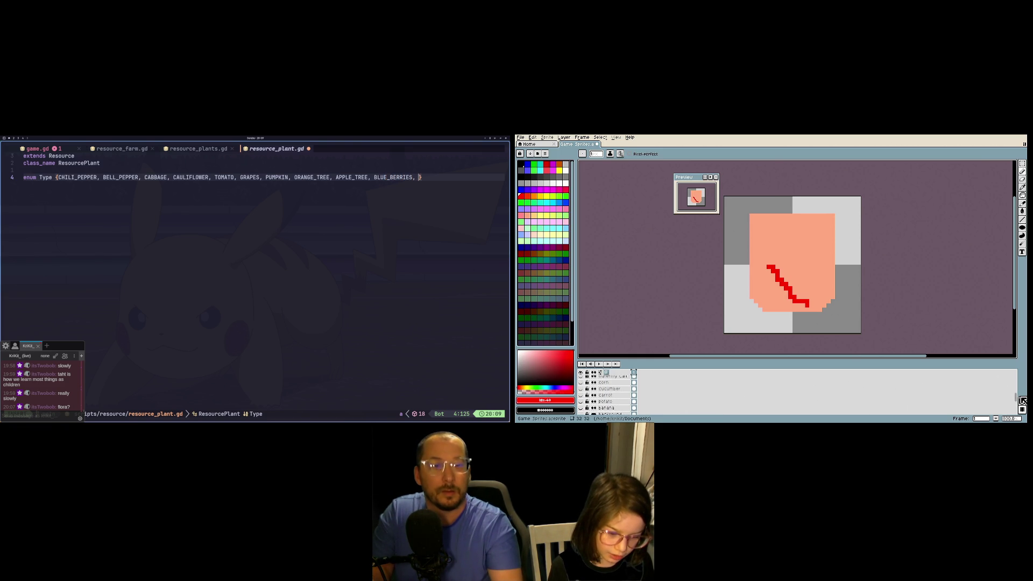
text(BANANA)
scroll(1021, 400, up, 1)
scroll(1023, 399, down, 1)
text(,)
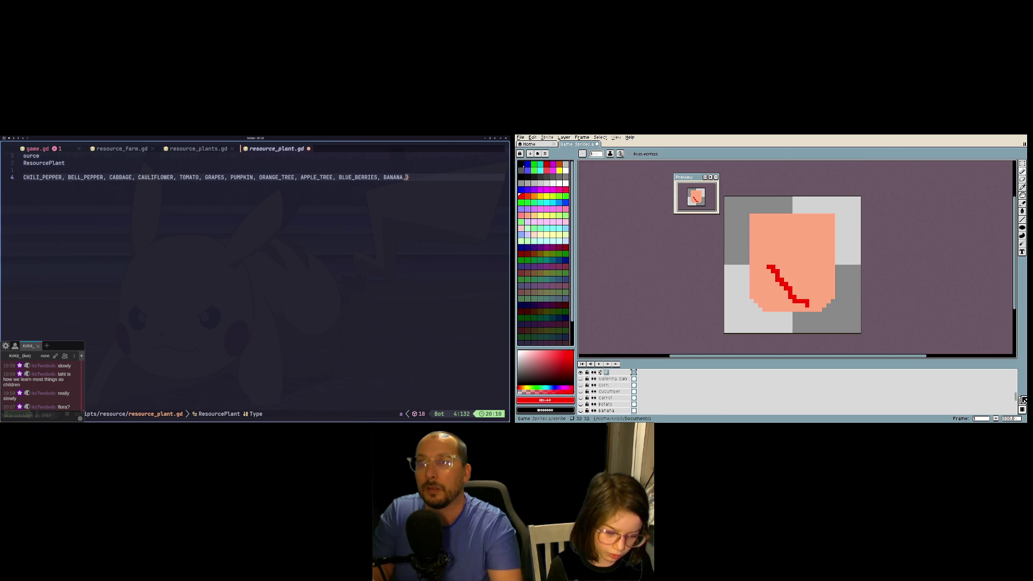
text( POTATOE)
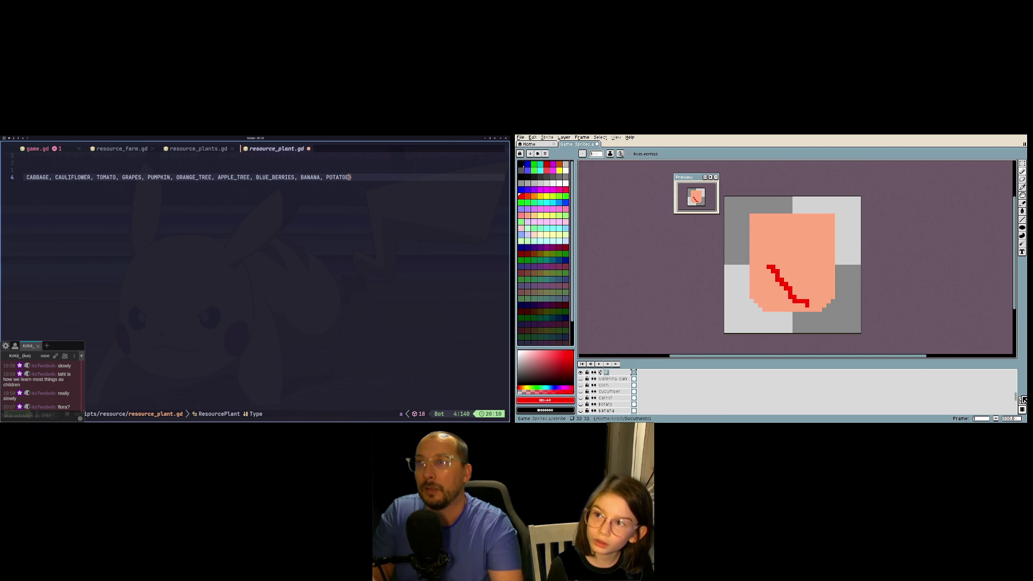
Finish POTATO and add CUCUMBER, CARROT, CORN and ARTICHOKE to the enum
key(BackSpace)
scroll(1023, 400, down, 1)
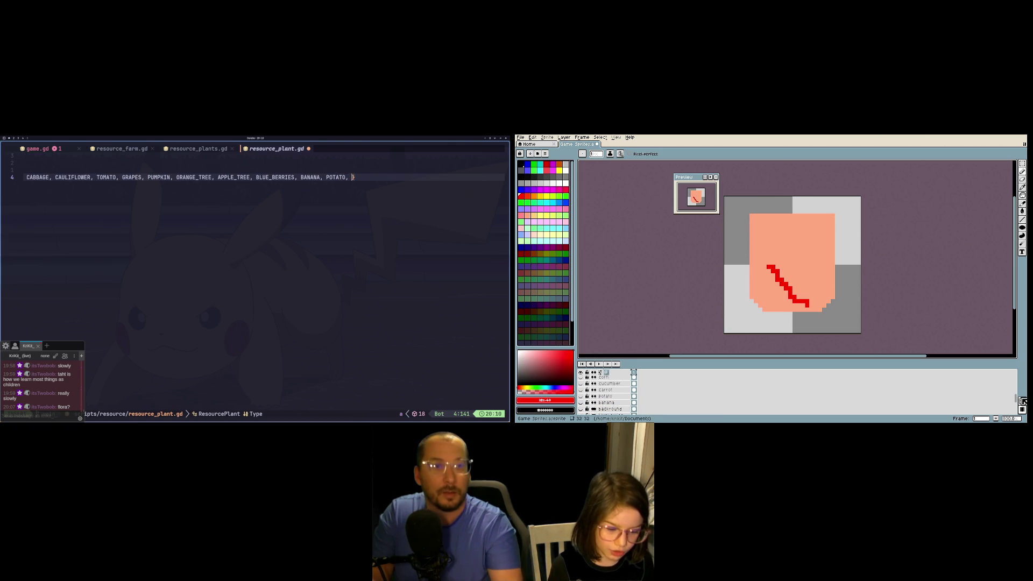
text(, C)
scroll(1024, 401, down, 1)
text(UCUM)
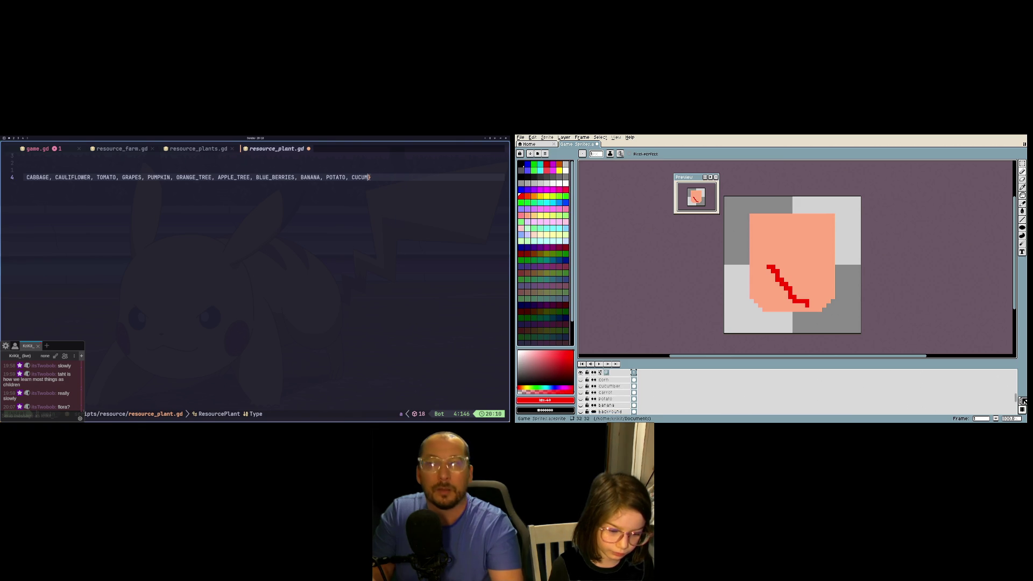
scroll(1023, 401, up, 1)
key(BackSpace)
key(BackSpace)
text(CARROT,)
scroll(1023, 401, up, 1)
scroll(1024, 399, up, 5)
text(CORN, A)
scroll(1024, 394, up, 3)
text(R)
scroll(1024, 391, down, 1)
text(TICHOKE)
Add STRAWBERRY and EGGPLANT, removing the space before the closing brace
scroll(1024, 391, down, 2)
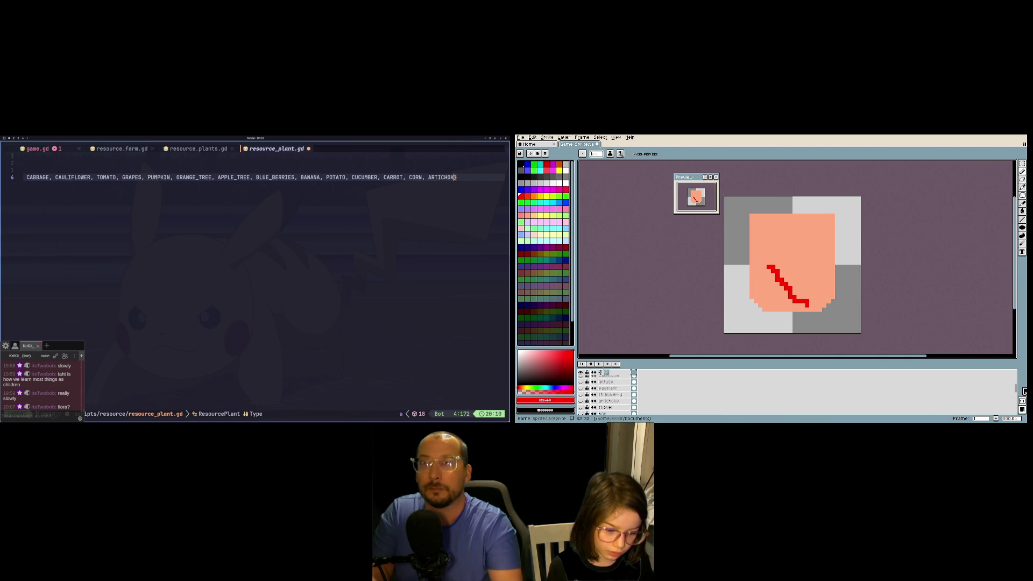
text(STRAW)
scroll(1025, 391, up, 1)
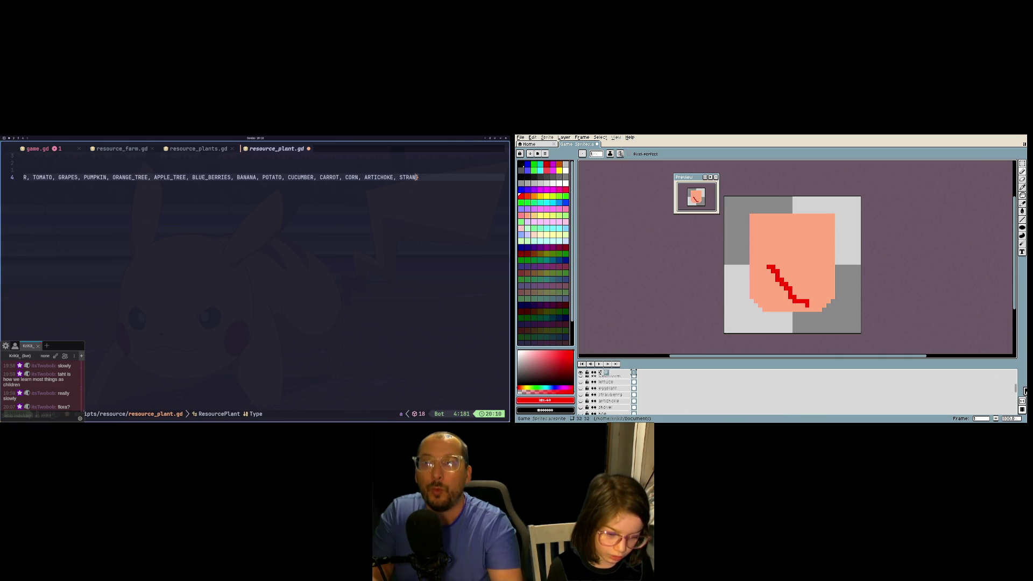
text(BERRY,)
scroll(1024, 390, up, 3)
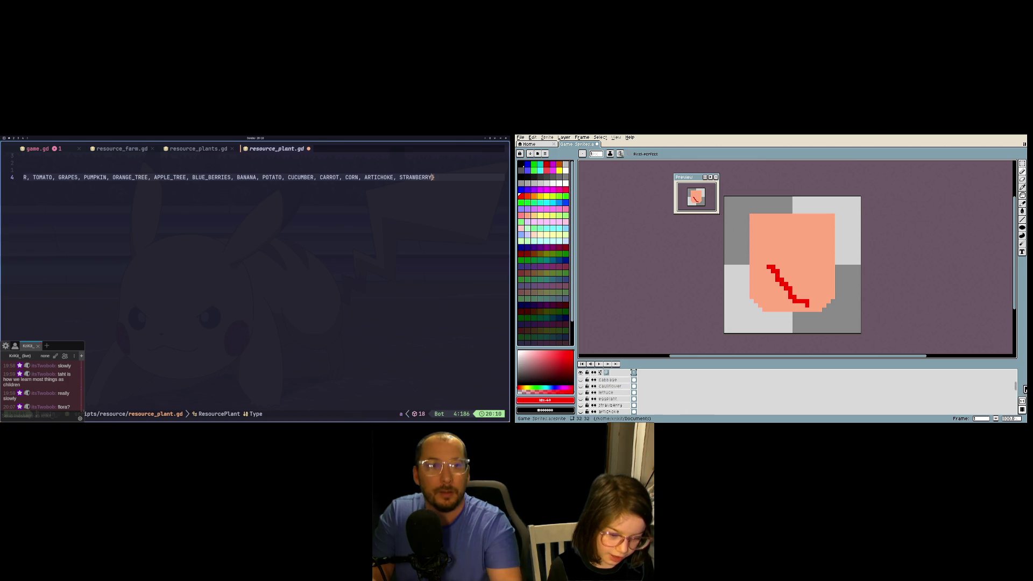
text(EGGPLANT)
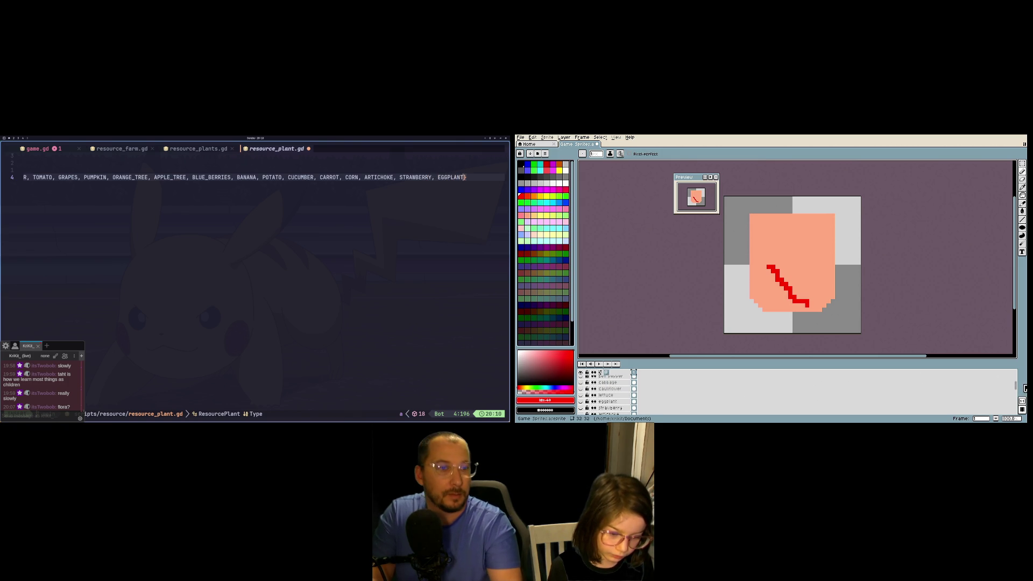
scroll(1024, 389, up, 1)
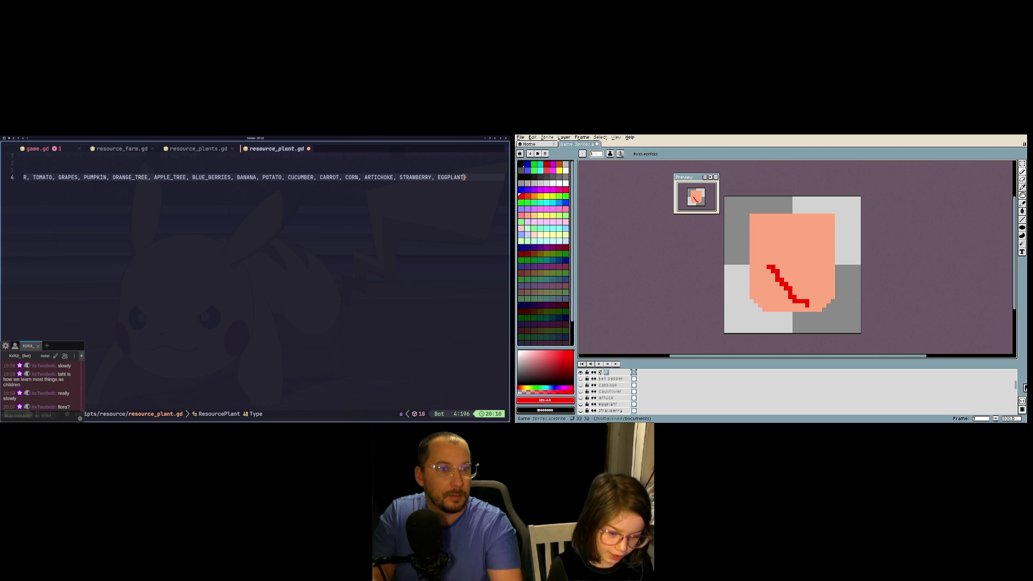
scroll(1025, 387, down, 1)
key(BackSpace)
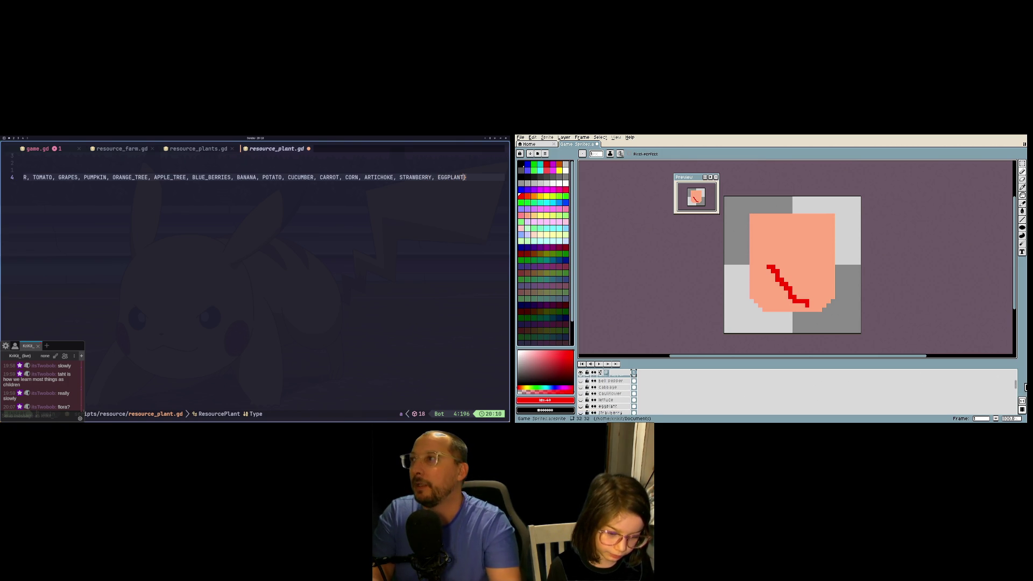
Move to the end of the enum and append LETUCE after EGGPLANT
key(h)
key(h)
key(h)
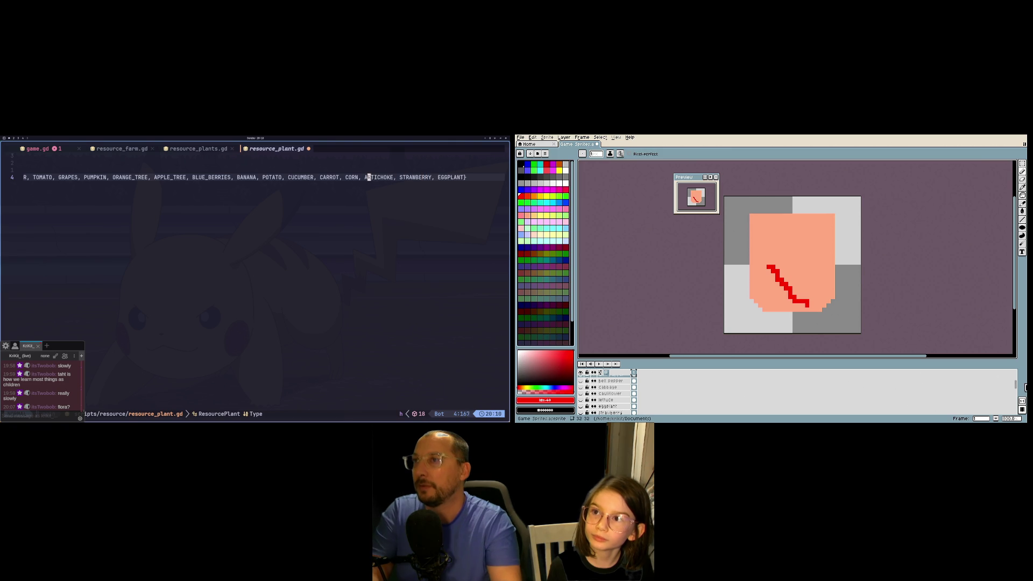
key(h)
key(h)
key(h)
key(h)
key(h)
key(h)
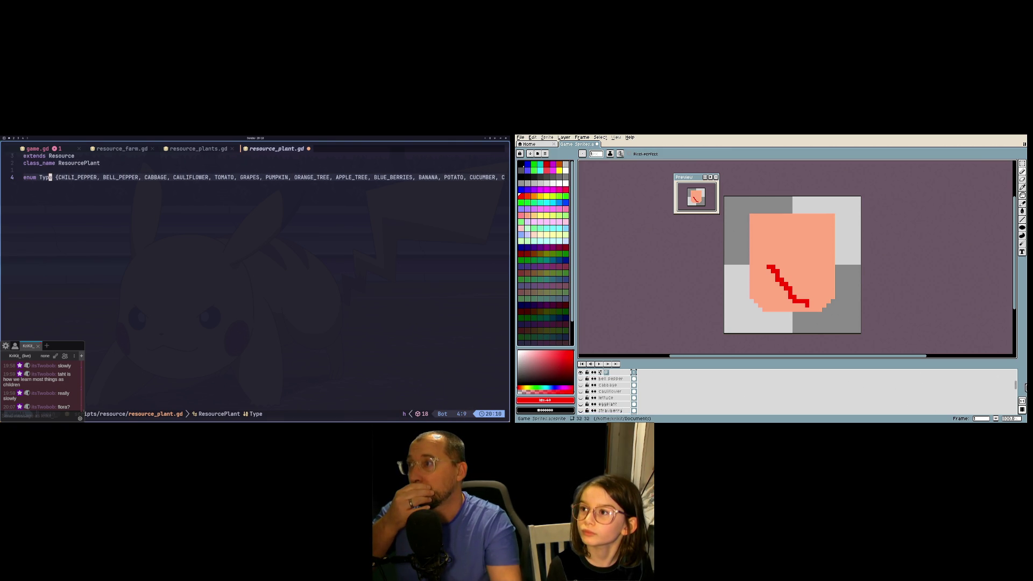
key(l)
key(l)
key(l)
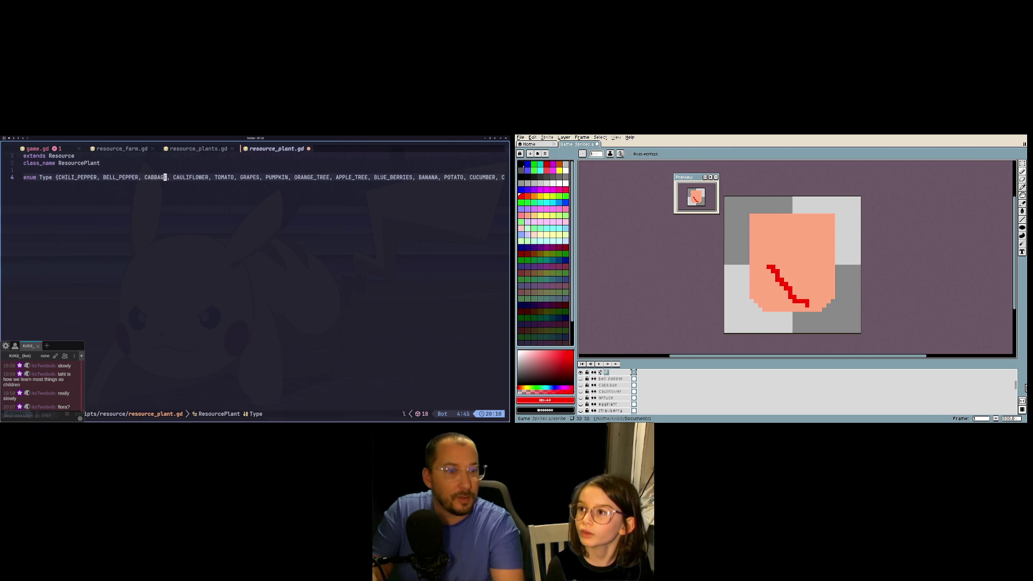
key(l)
key(l)
key(l)
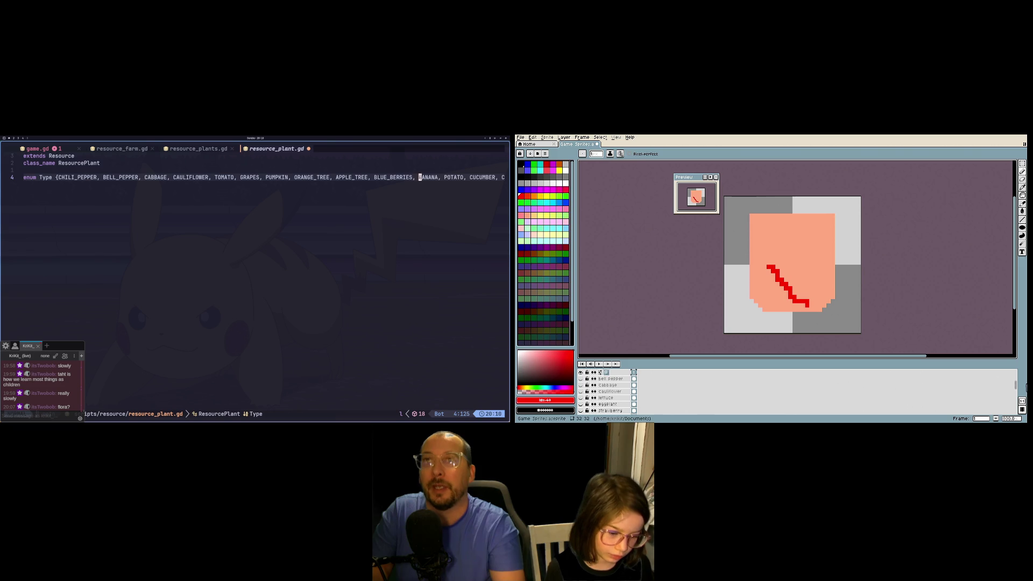
key(l)
key(l)
key(l)
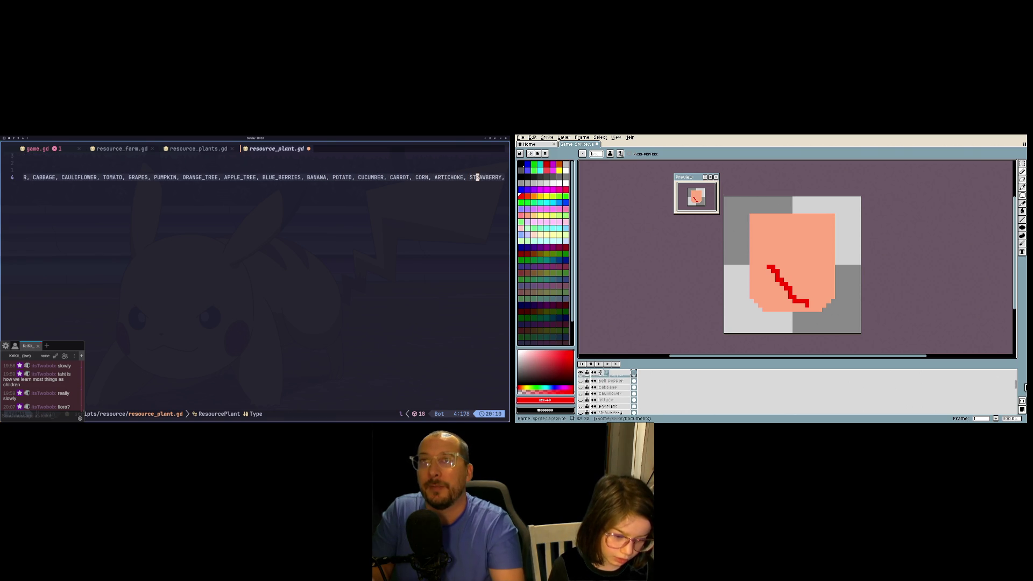
key(l)
key(l)
key(l)
text(h, LET)
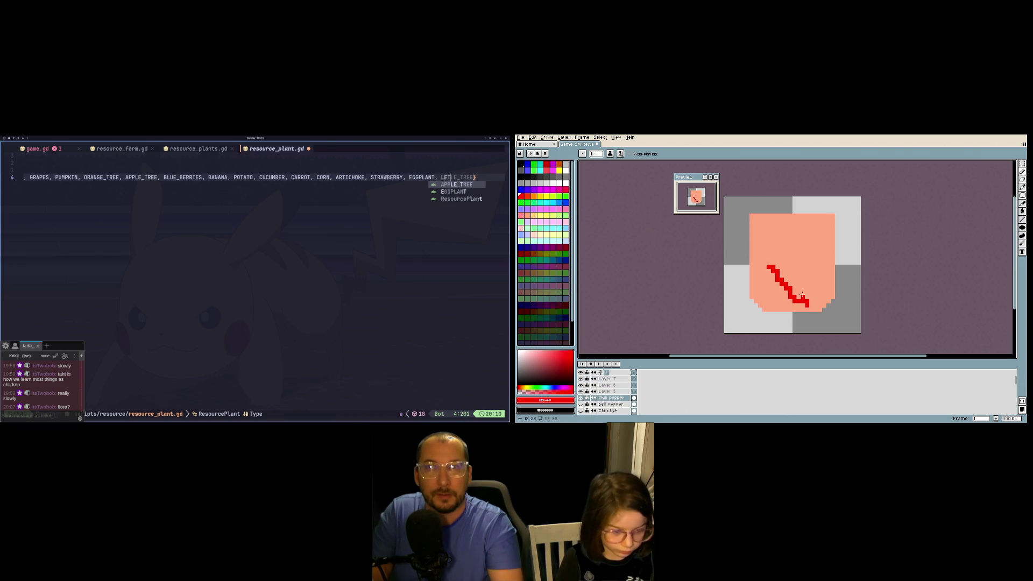
text(UCE)
Extend the red stroke up-left on the tile and add a red pixel beside it
drag(807, 297, 793, 276)
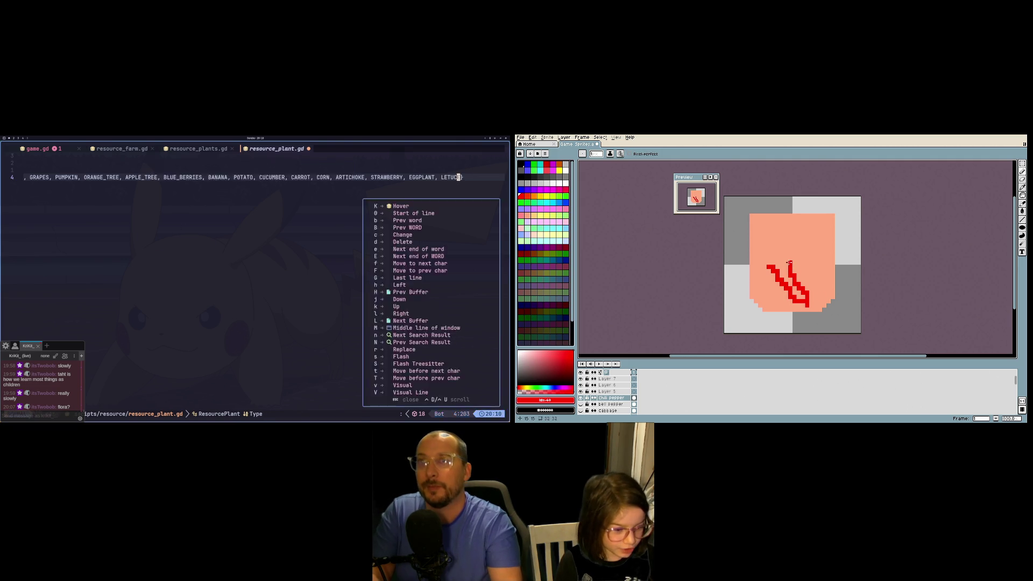
key(alt+Tab)
click(778, 292)
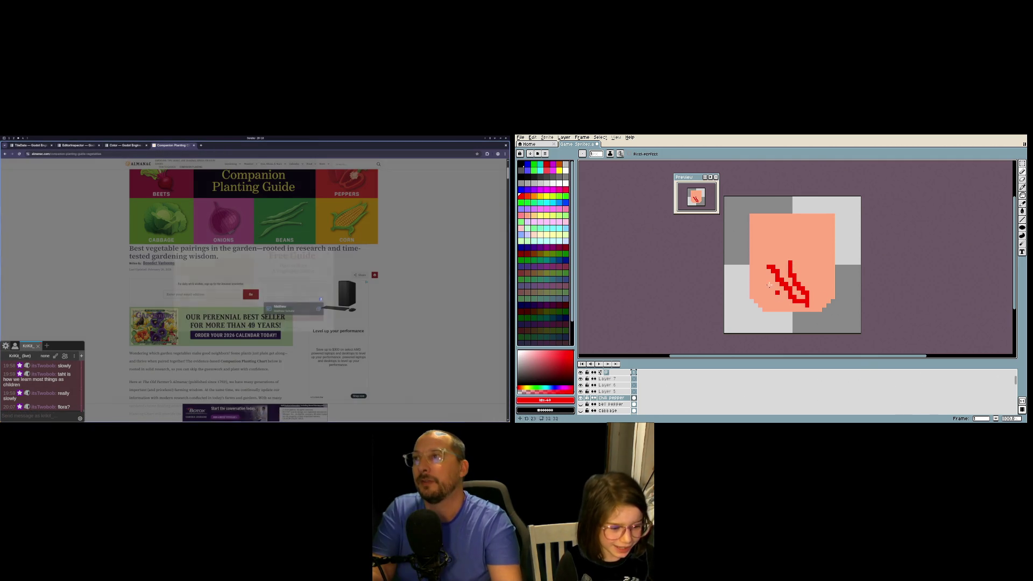
Search 'lettuce' in a new browser tab and erase the top-left part of the red stroke
click(201, 145)
click(1020, 187)
text(f)
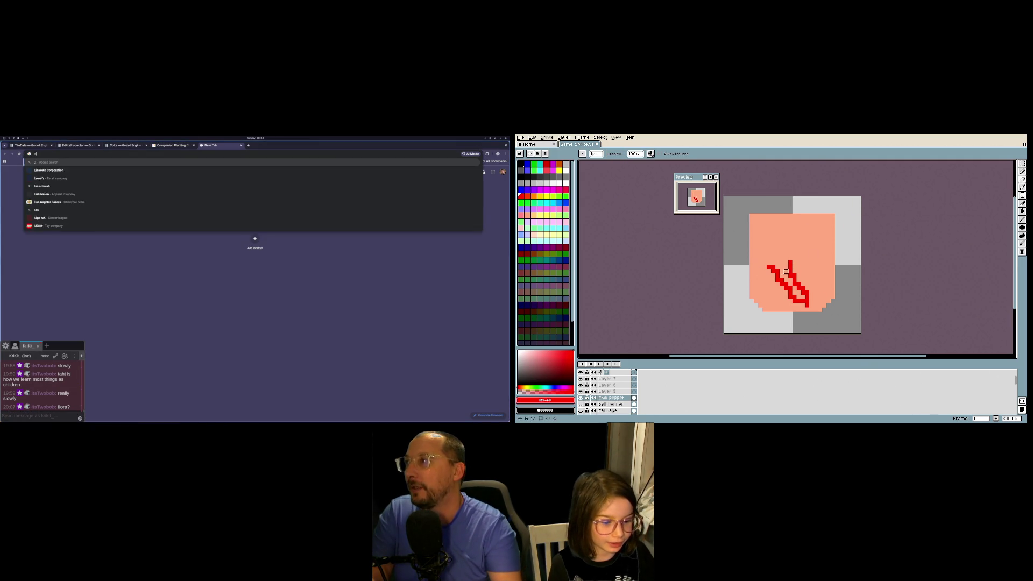
key(BackSpace)
mouse_move(782, 275)
mouse_down()
mouse_move(773, 271)
mouse_move(790, 264)
mouse_move(786, 293)
mouse_move(811, 293)
mouse_up()
text(lettuce)
Correct the entry to LETTUCE, save resource_plant.gd, and go back to the pencil
key(alt+Tab)
text(iT)
key(ctrl+s)
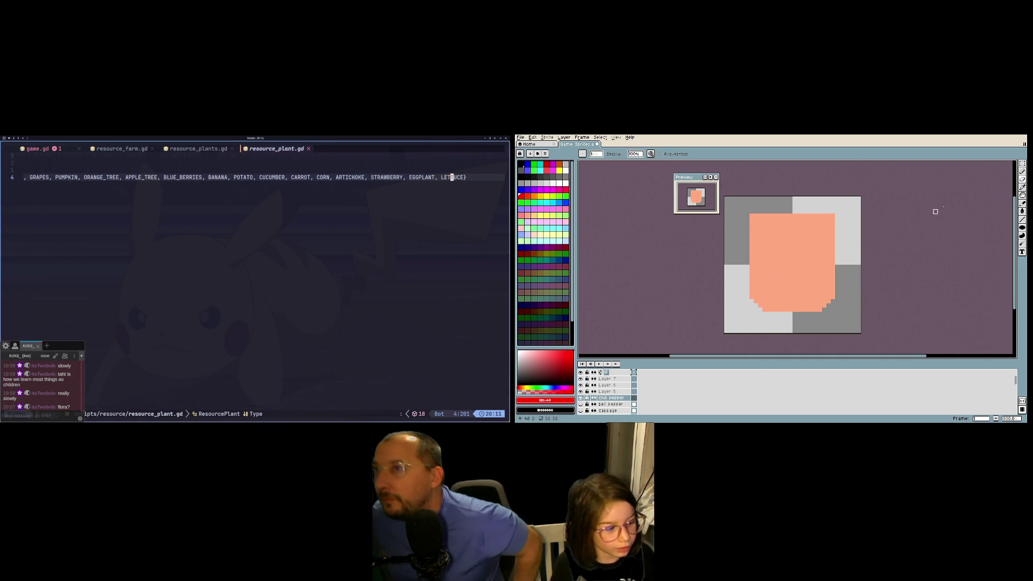
click(1022, 171)
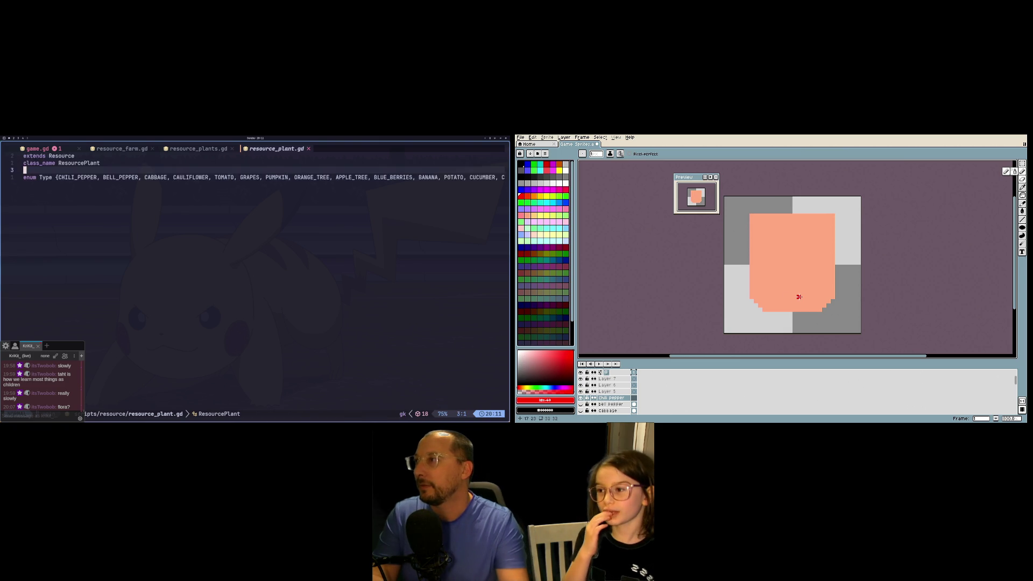
key(o)
key(Return)
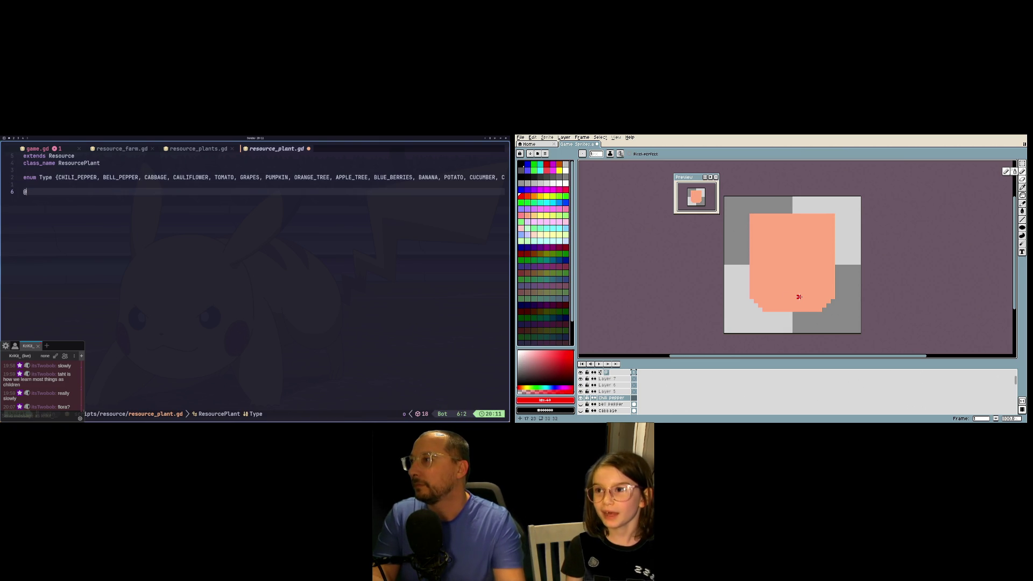
text(export var type )
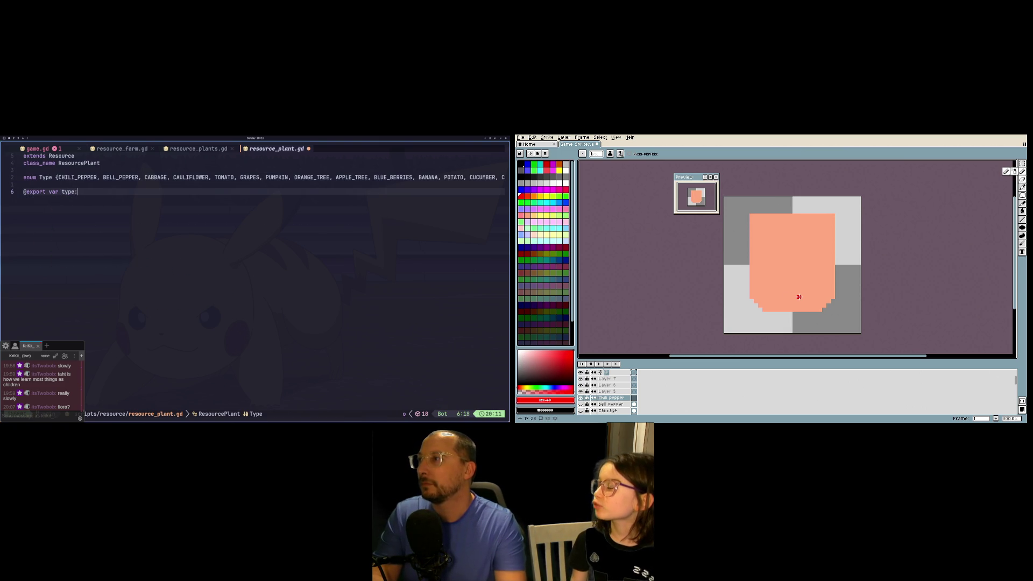
text( Type)
key(Escape)
text(:w)
key(Return)
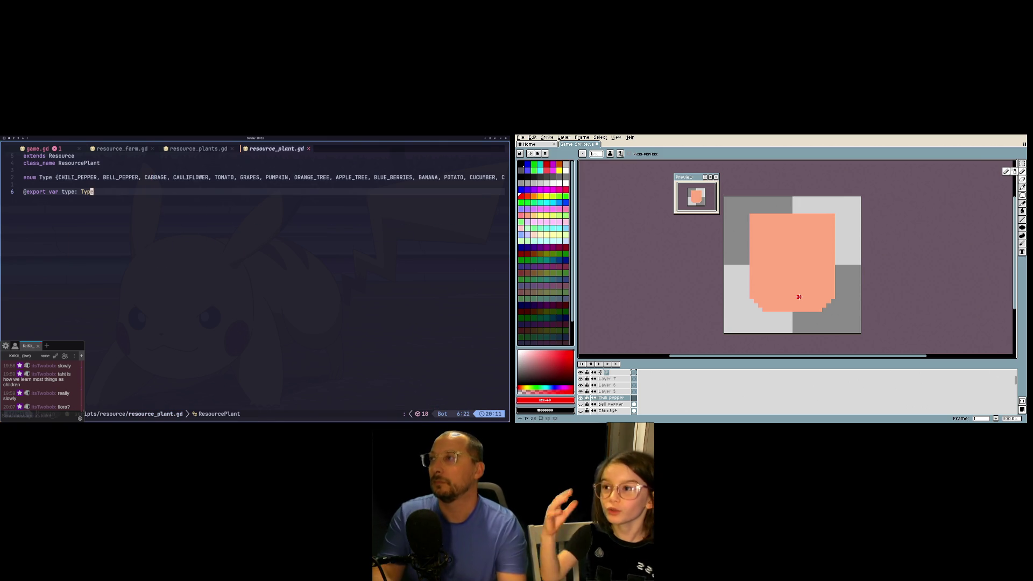
In resource_plants.gd, start a new plants variable declaration below the class name
key(shift+h)
key(o)
key(Return)
text(var )
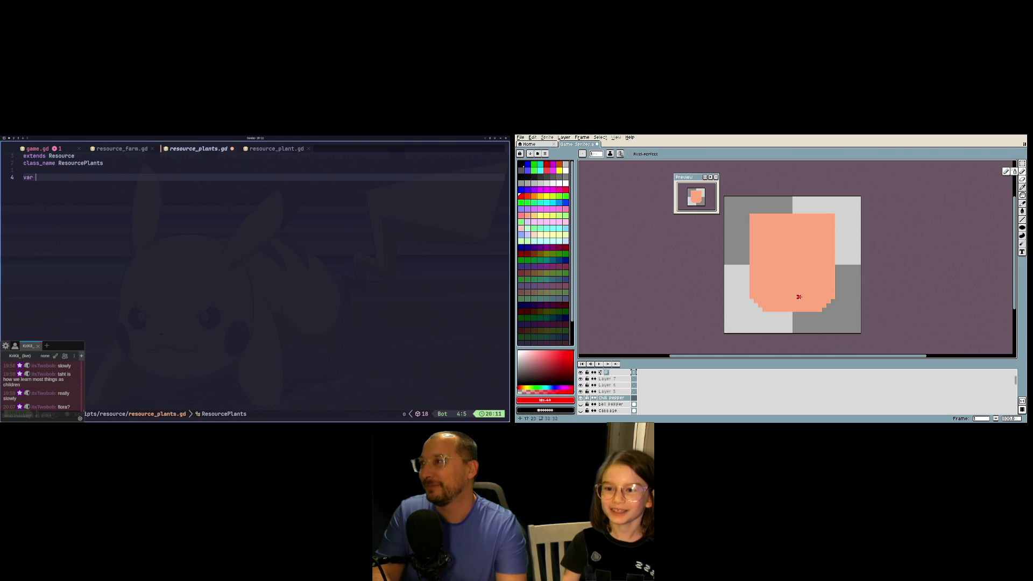
text(plant)
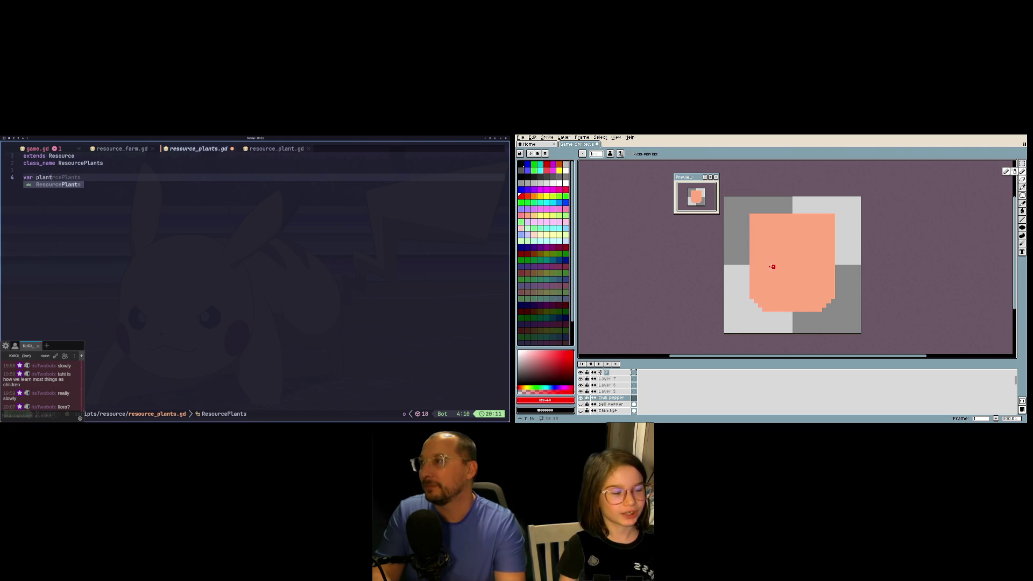
text(s[)
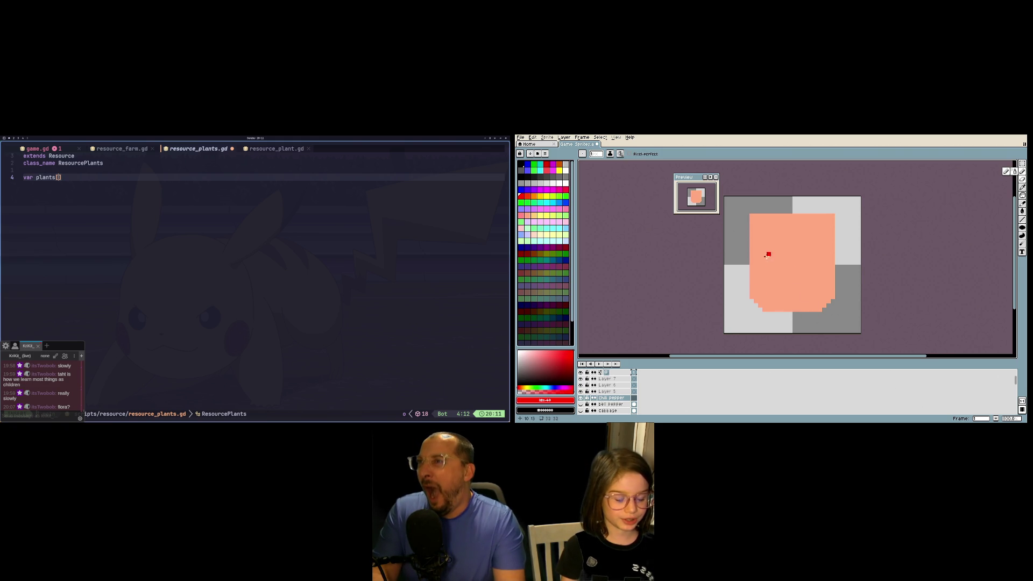
text(Re)
Paint the red chili body with strokes and pixels while declaring plants as a Dictionary
key(BackSpace)
key(BackSpace)
drag(778, 296, 804, 261)
text(v)
click(778, 297)
text(dic)
mouse_move(783, 299)
mouse_down()
mouse_move(810, 264)
mouse_move(785, 296)
mouse_up()
text(tionar)
key(BackSpace)
key(BackSpace)
key(BackSpace)
text(s: )
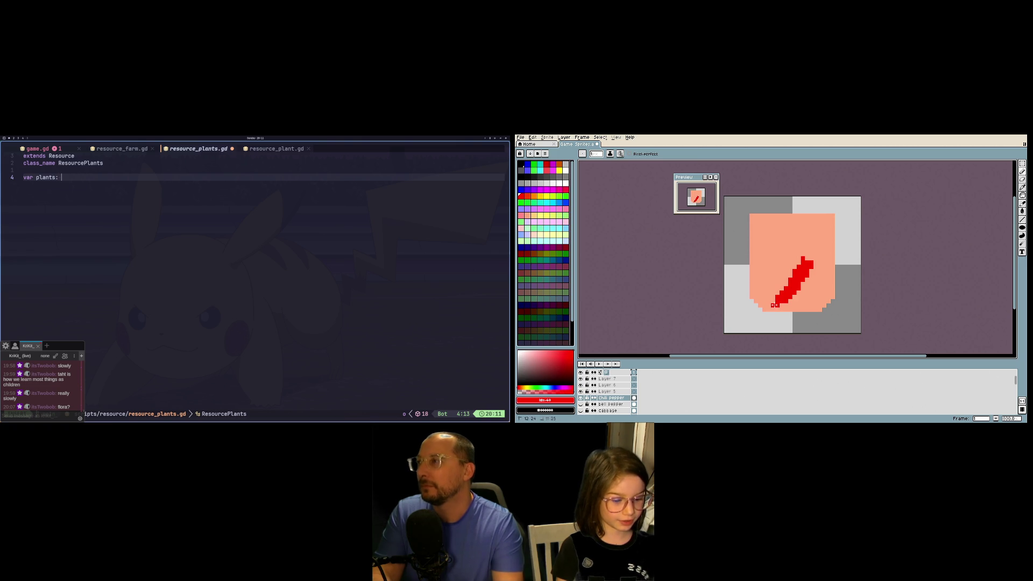
text(Dictionary)
drag(806, 257, 809, 263)
key(Escape)
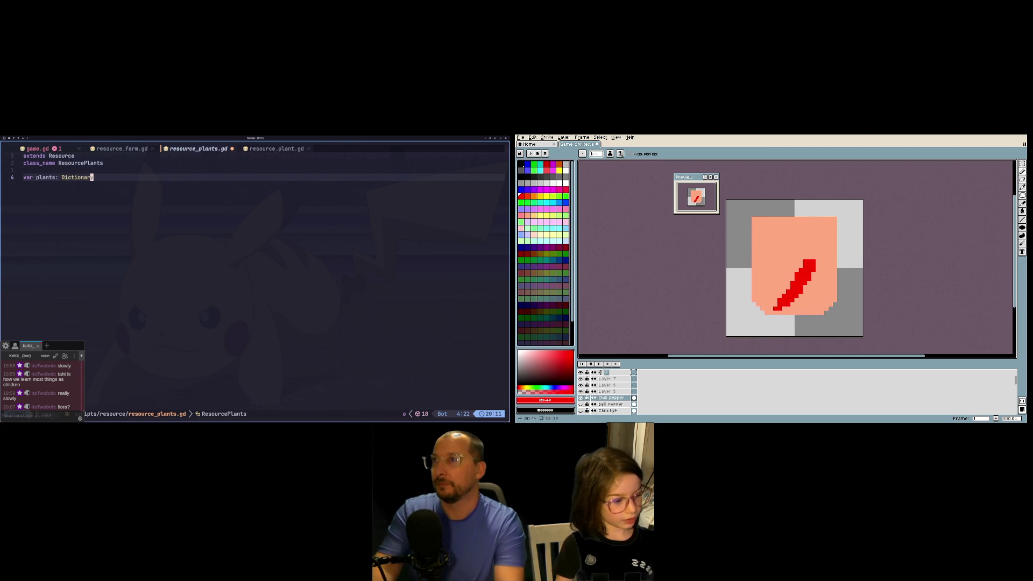
Paint a green stem atop the chili and retype plants as Array[ResourcePlant], saving
key(BackSpace)
key(BackSpace)
key(BackSpace)
click(537, 170)
key(BackSpace)
key(BackSpace)
text(Arrau[)
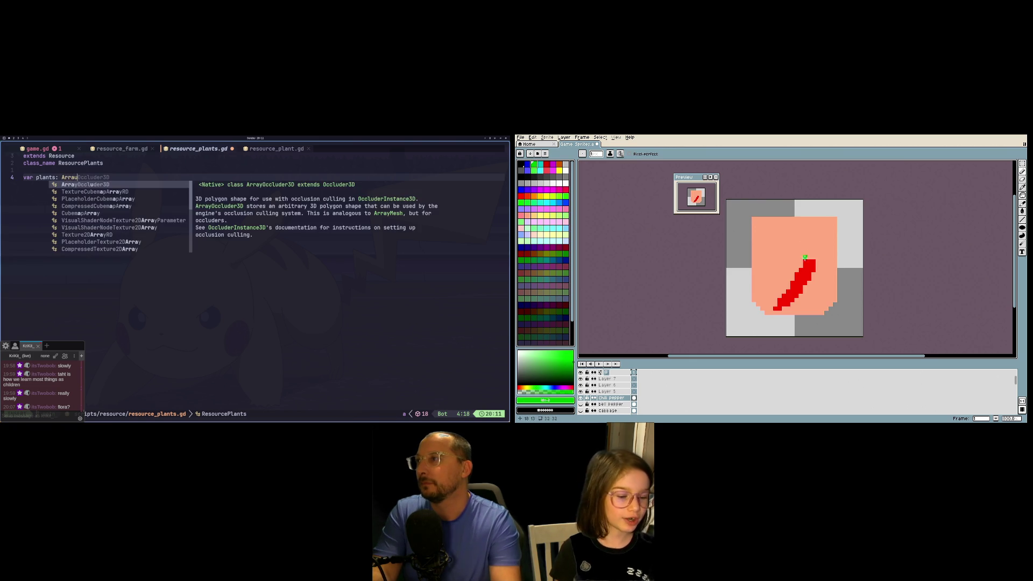
text(Resou)
drag(805, 257, 821, 252)
key(Tab)
key(Escape)
text(:w)
key(Return)
Fix the 'Arrau' typo to Array and save both plant scripts
key(h)
key(h)
key(h)
key(h)
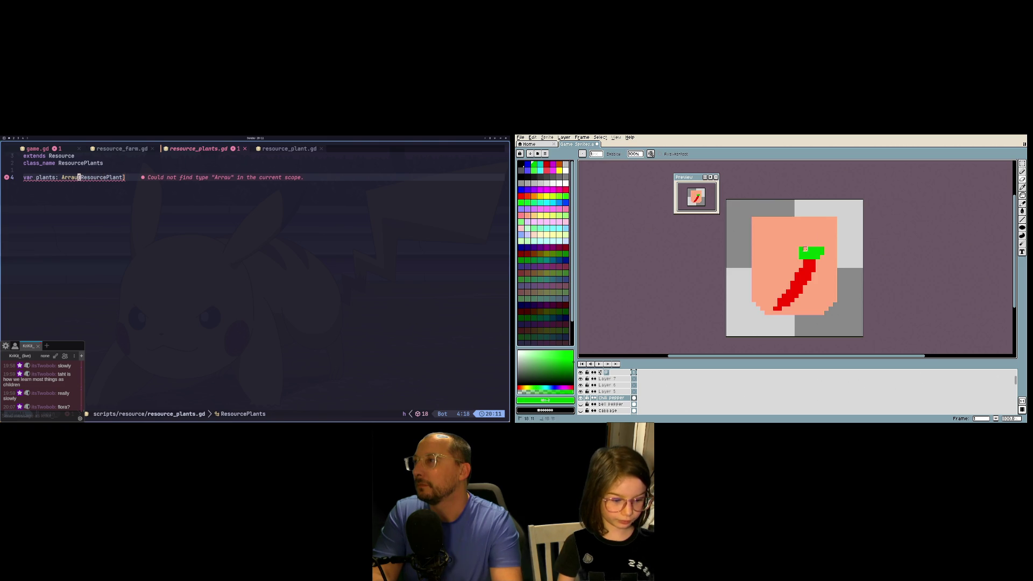
text(iy)
key(Escape)
key(Left)
key(shift+l)
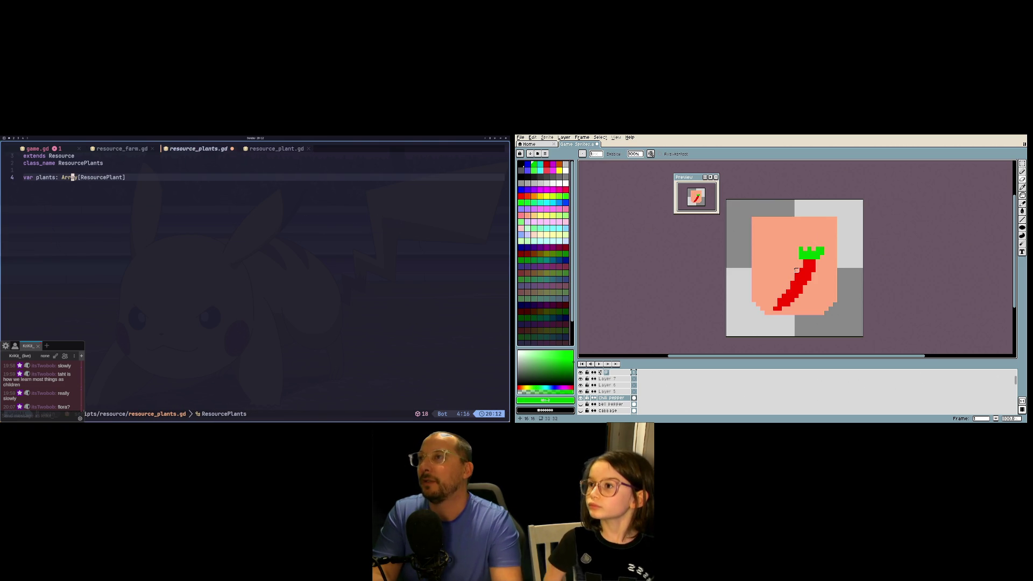
text(:w)
key(Return)
key(alt+Tab)
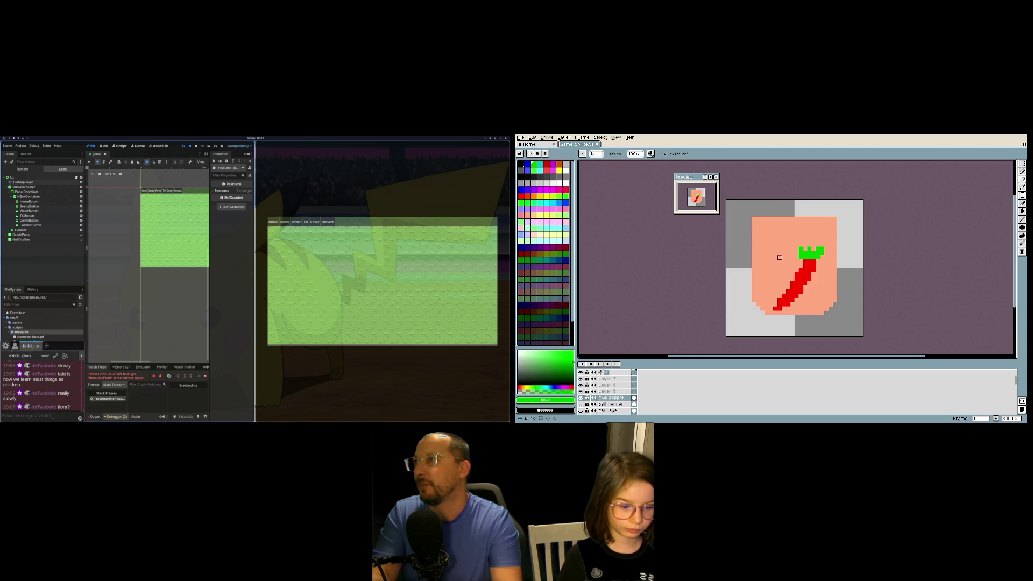
Back in Neovim, jump to the line 64 error in game.gd, then reopen resource_plant.gd
key(alt+Tab)
key(shift+h)
key(j)
key(j)
key(j)
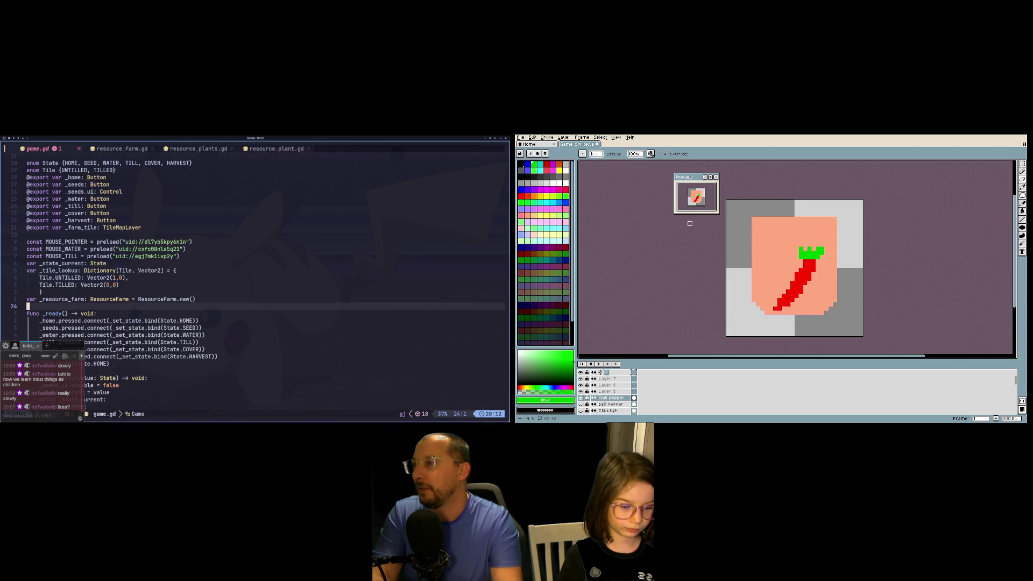
key(])
key(d)
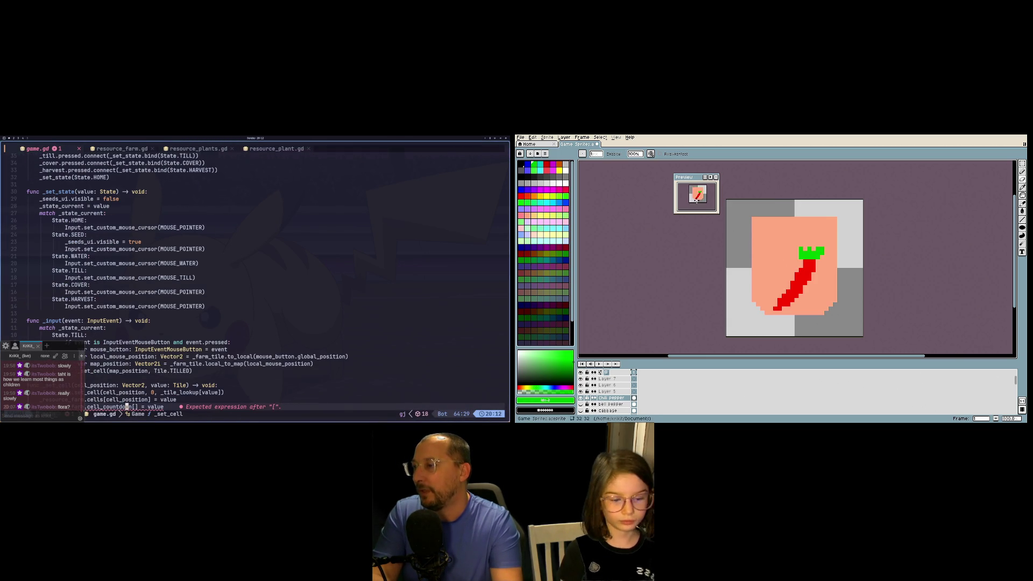
key(dollar)
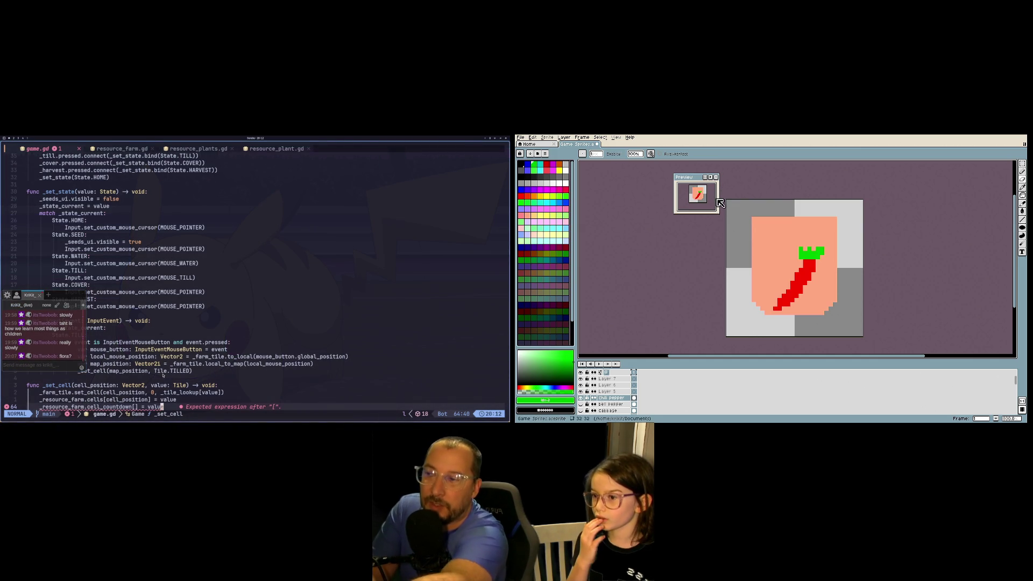
key(h)
key(h)
key(h)
key(h)
key(h)
key(h)
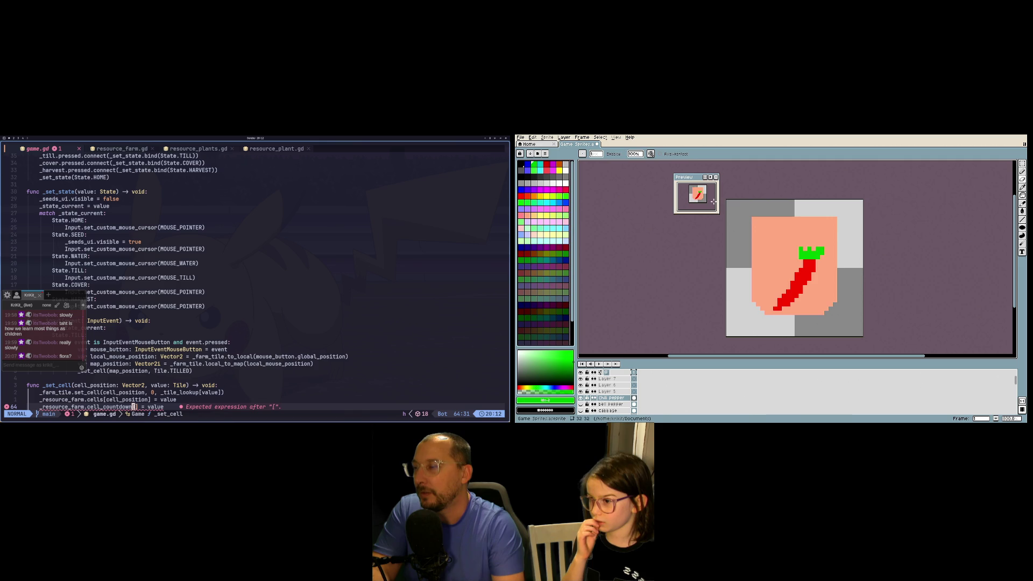
key(k)
key(k)
key(k)
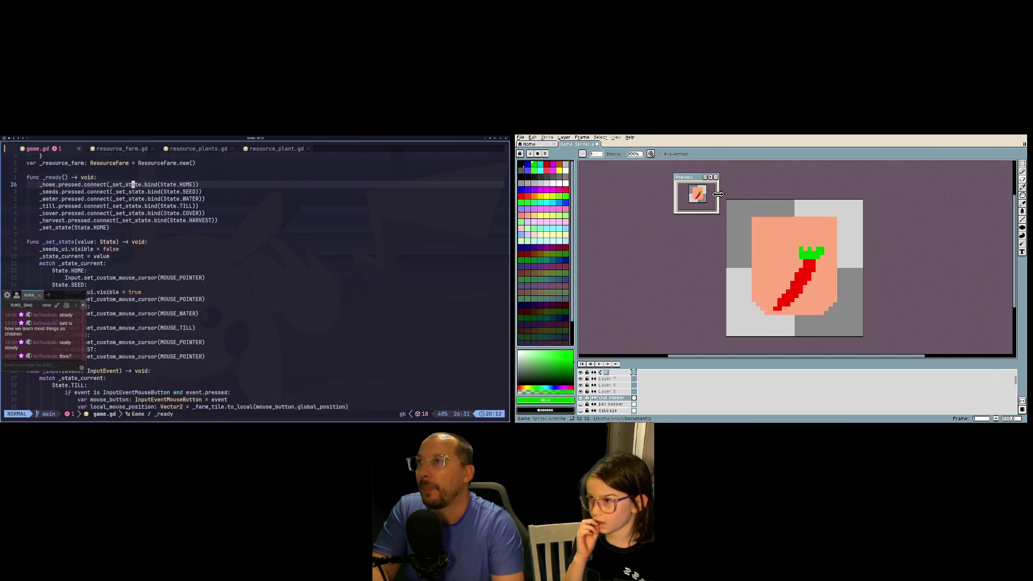
key(shift+l)
key(shift+l)
key(shift+l)
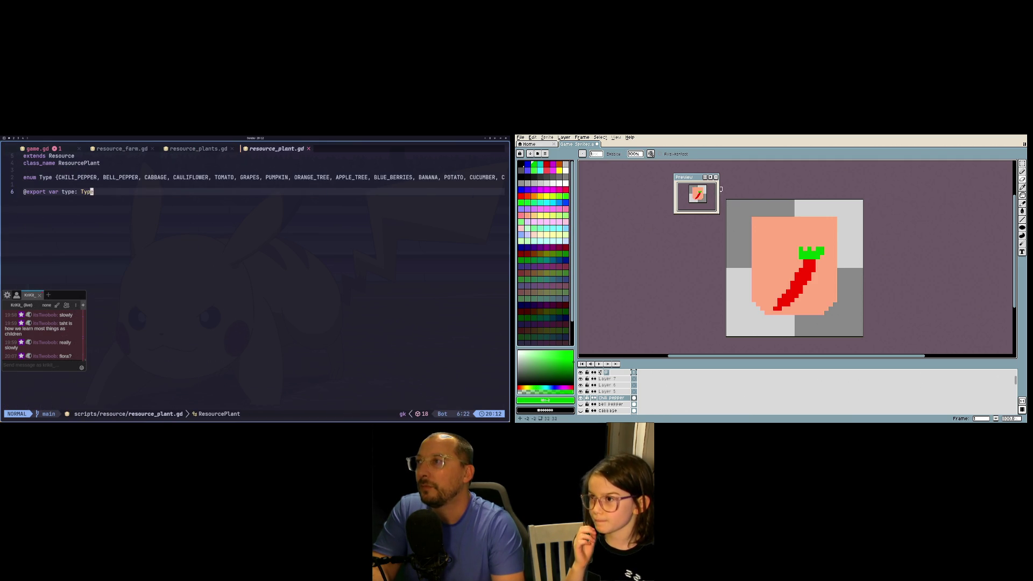
Add 'export var grow_time: int' on a new line in resource_plant.gd and save
text(a\)
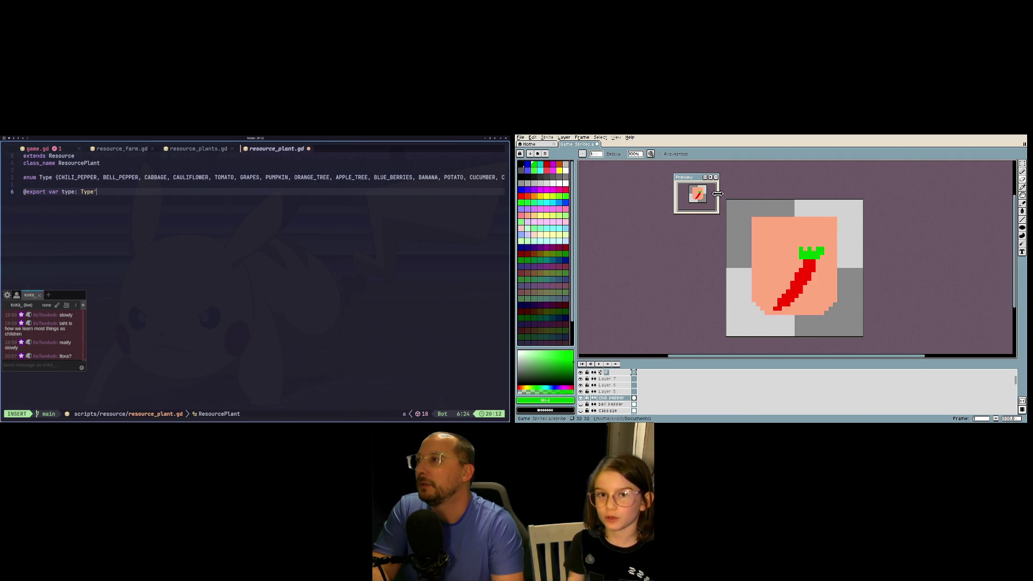
key(BackSpace)
key(Return)
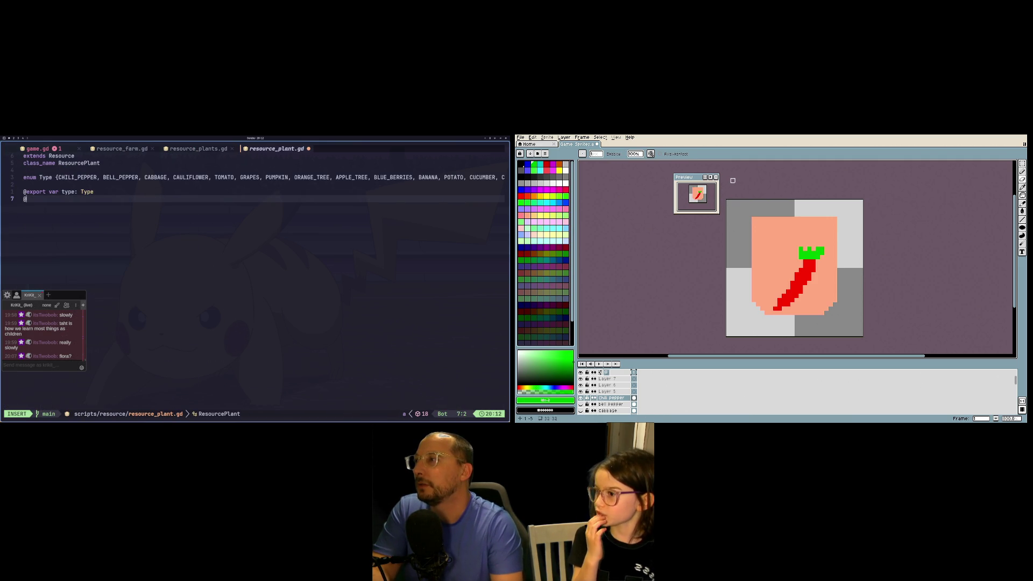
text(expor)
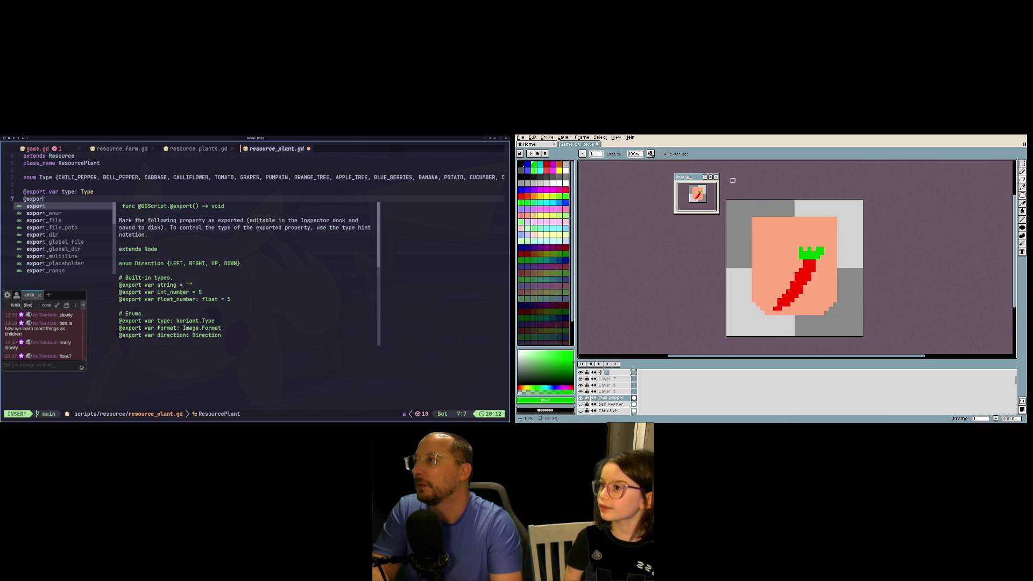
text(t var grow_t)
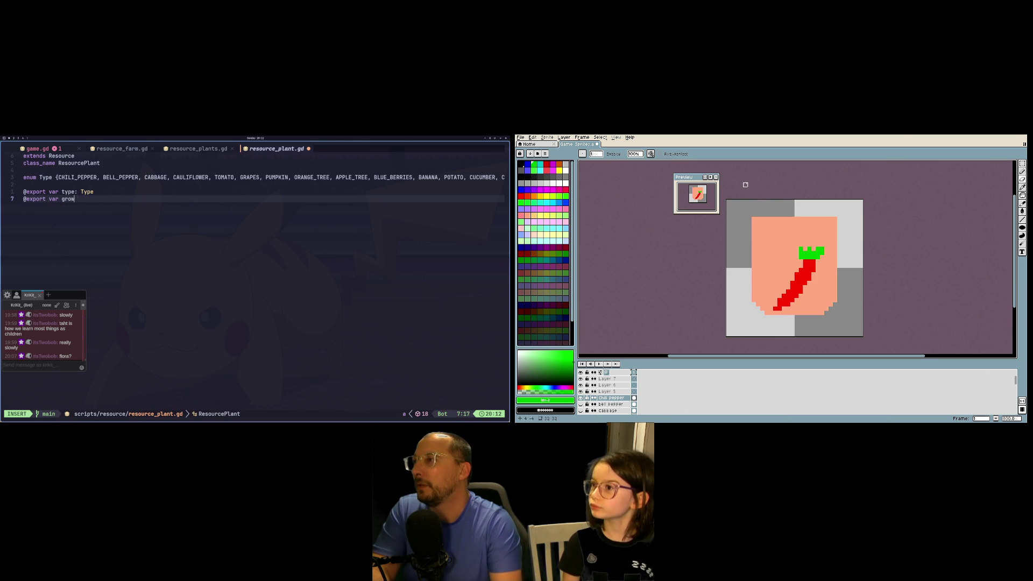
text(ime: int)
key(Escape)
text(:w)
key(Return)
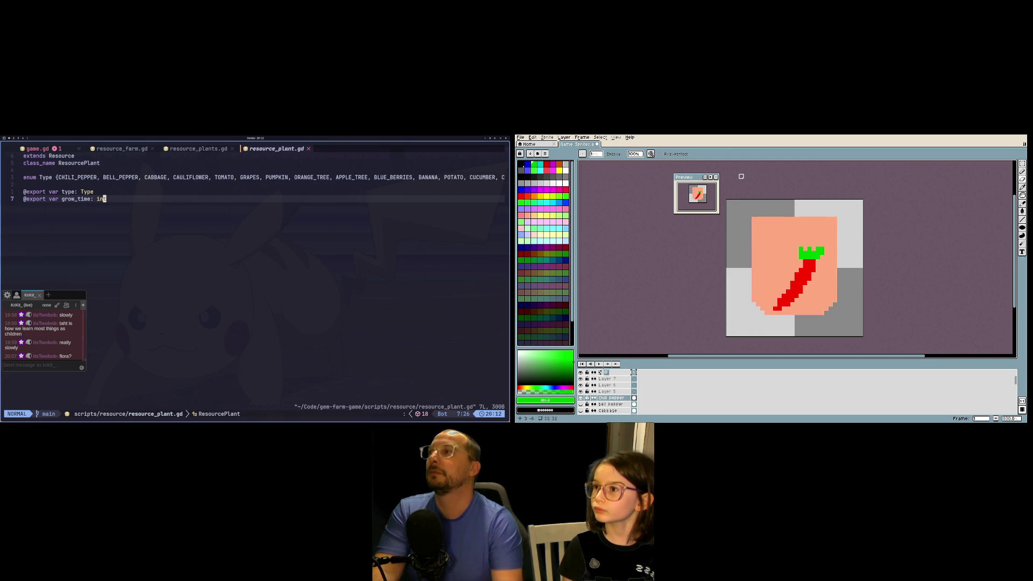
Rename the field to grow_time_seconds and save the file again
key(b)
key(b)
text(i))
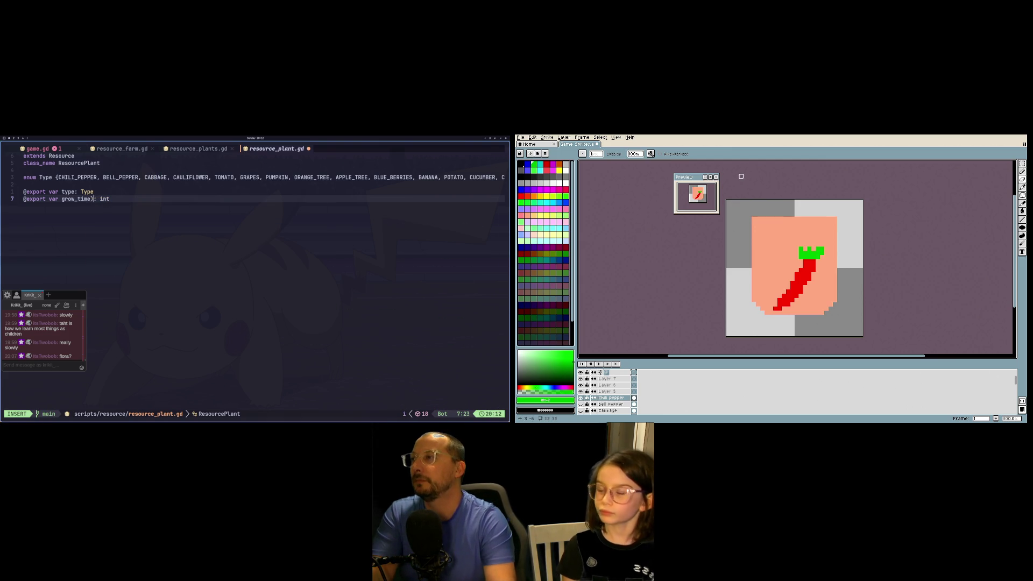
text(seconds)
key(Escape)
text(:w)
key(Return)
Flip between resource_farm.gd and resource_plant.gd buffers, ending on game.gd
key(l)
key(l)
key(ctrl+6)
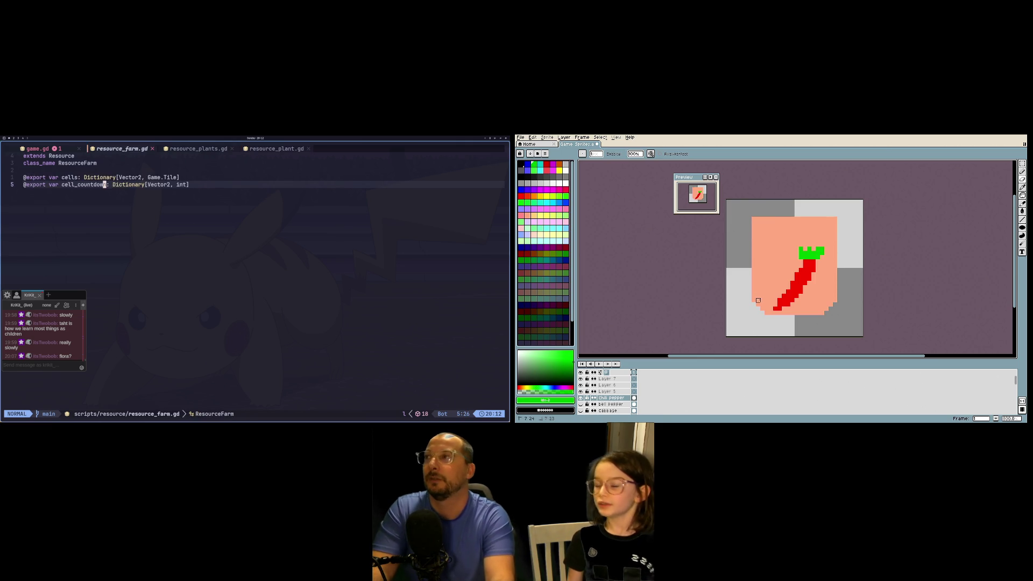
key(ctrl+6)
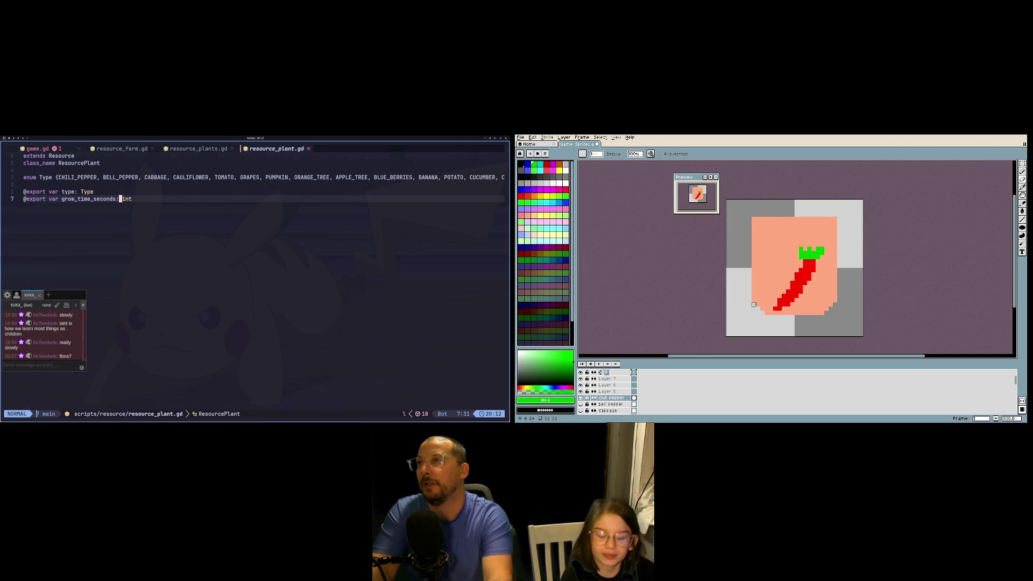
key(ctrl+6)
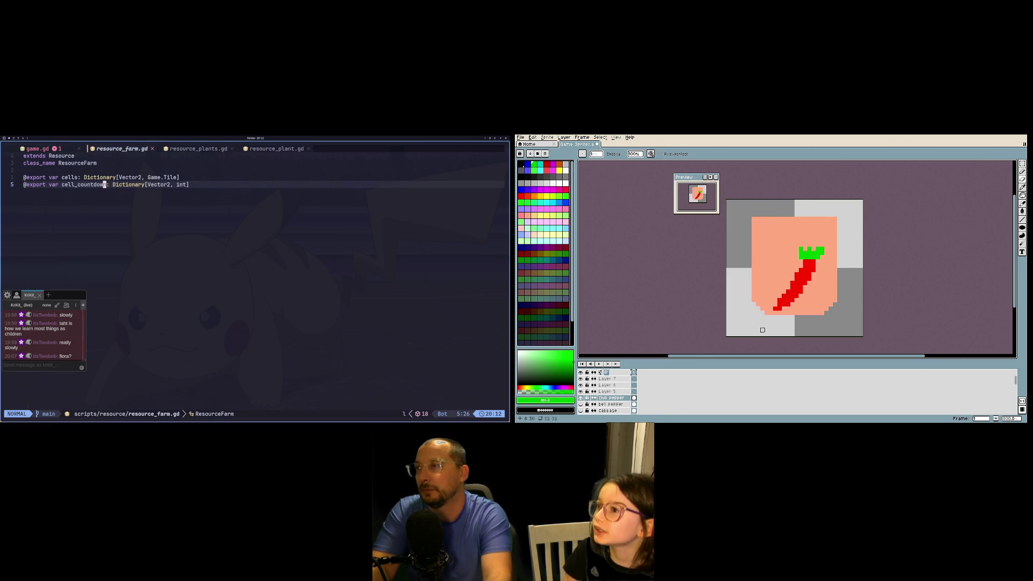
key(ctrl+o)
Finish the cell_countdown line at the end of game.gd and save it
text(G)
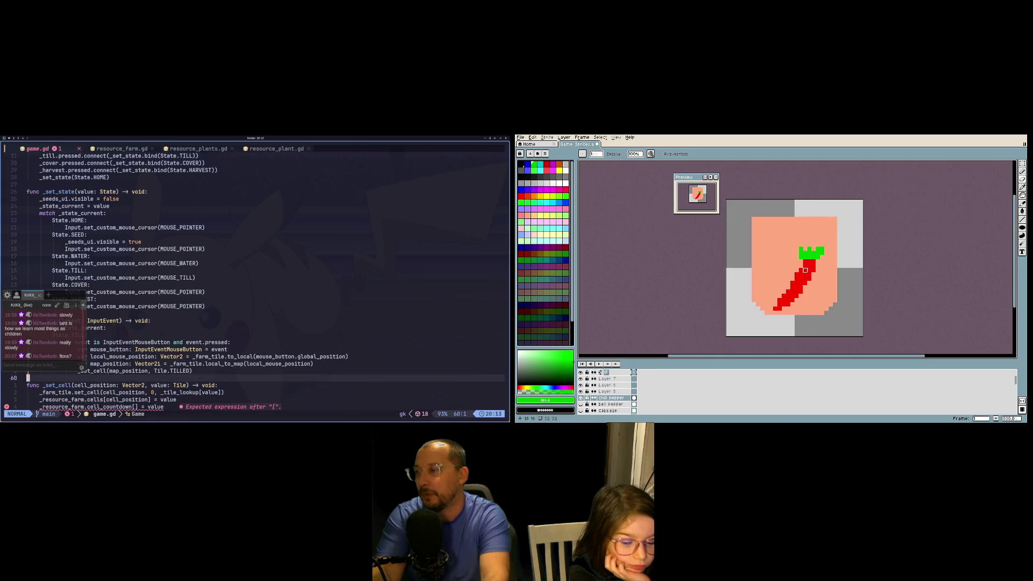
text(pci[)
key(Escape)
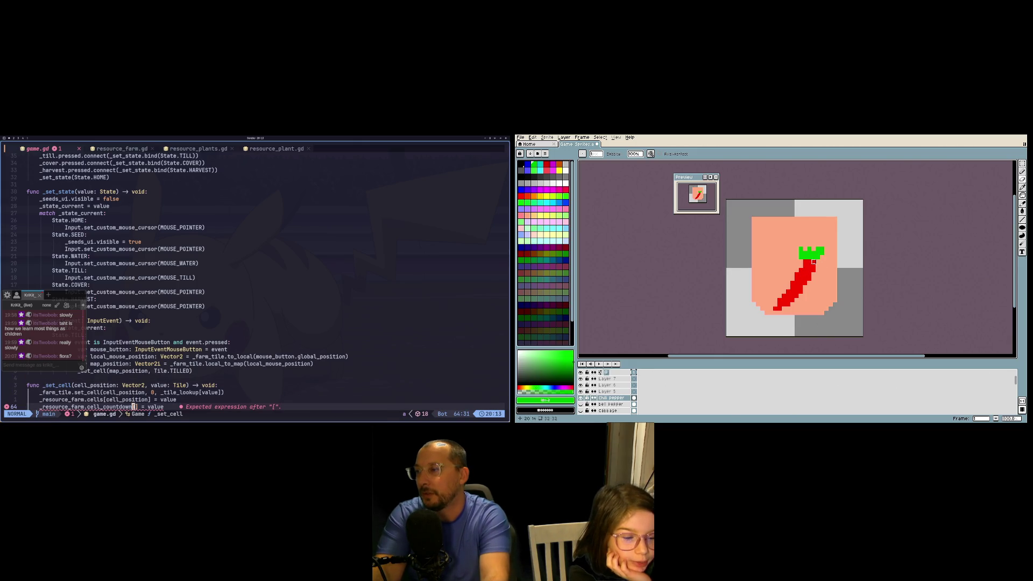
text(:w)
key(Return)
Cycle buffers back to game.gd, review line 64, and save it again
key(ctrl+6)
key(L)
key(L)
key(L)
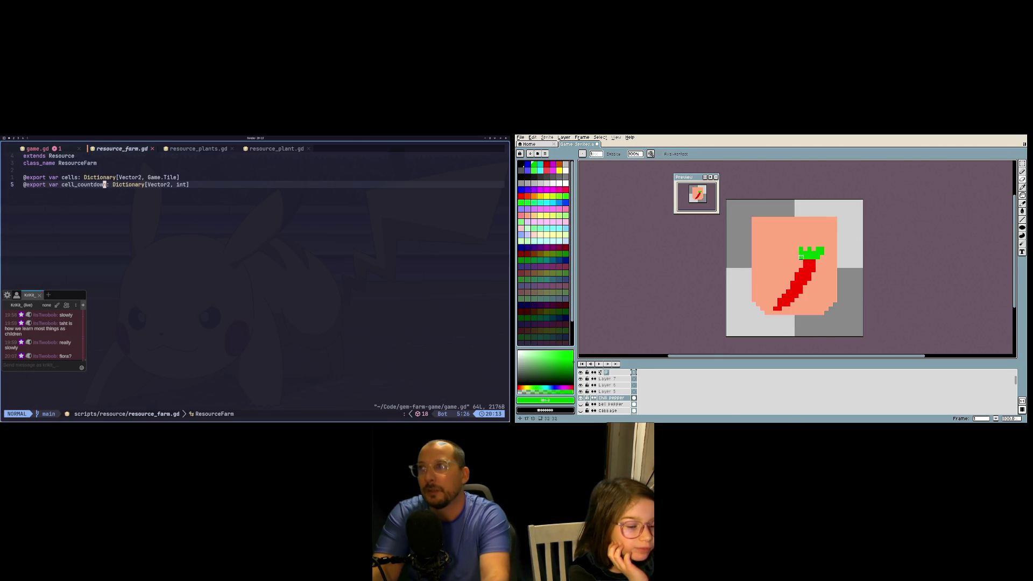
key(L)
key(L)
key(L)
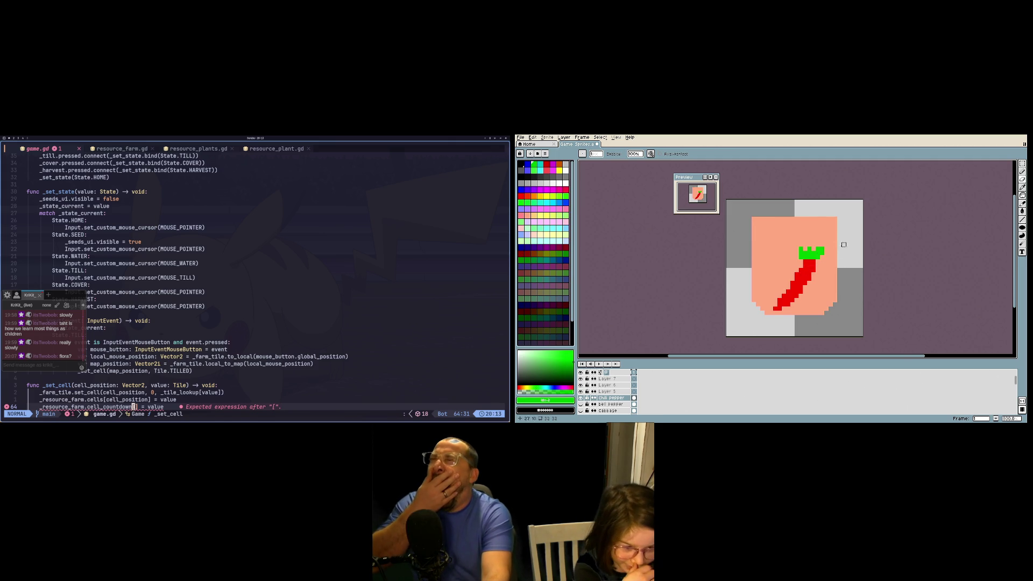
key(k)
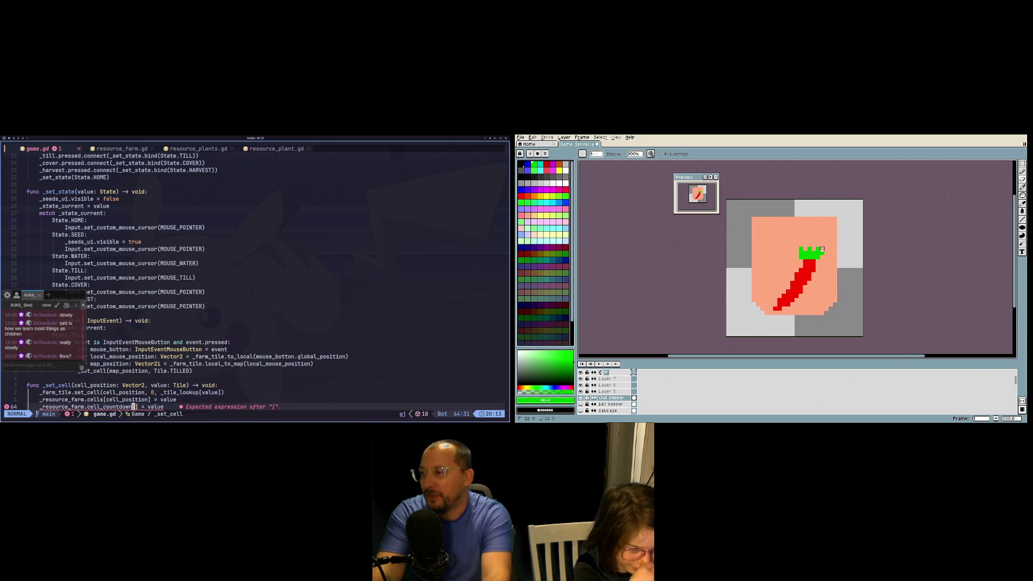
key(k)
key(j)
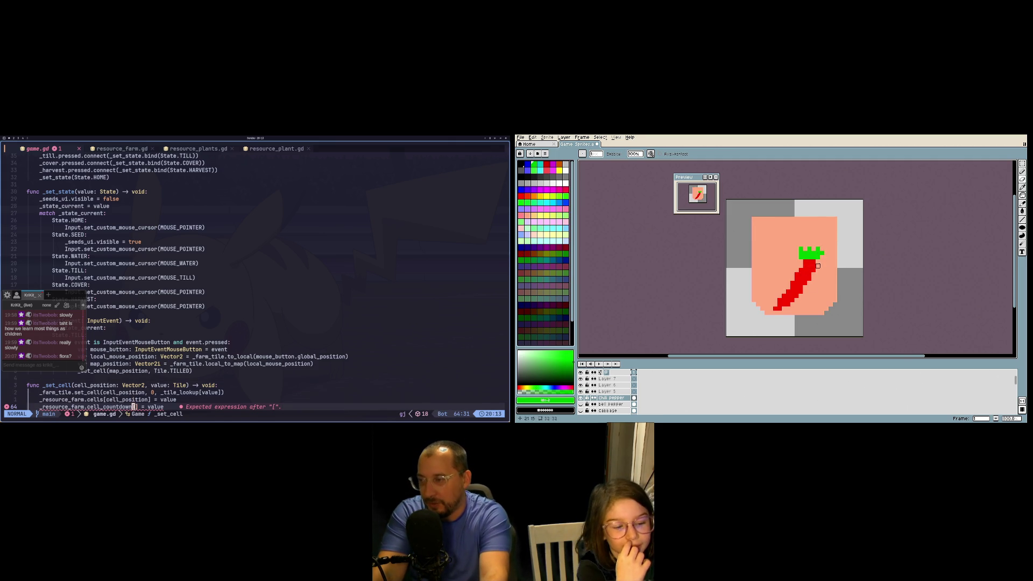
key(k)
key(j)
key(l)
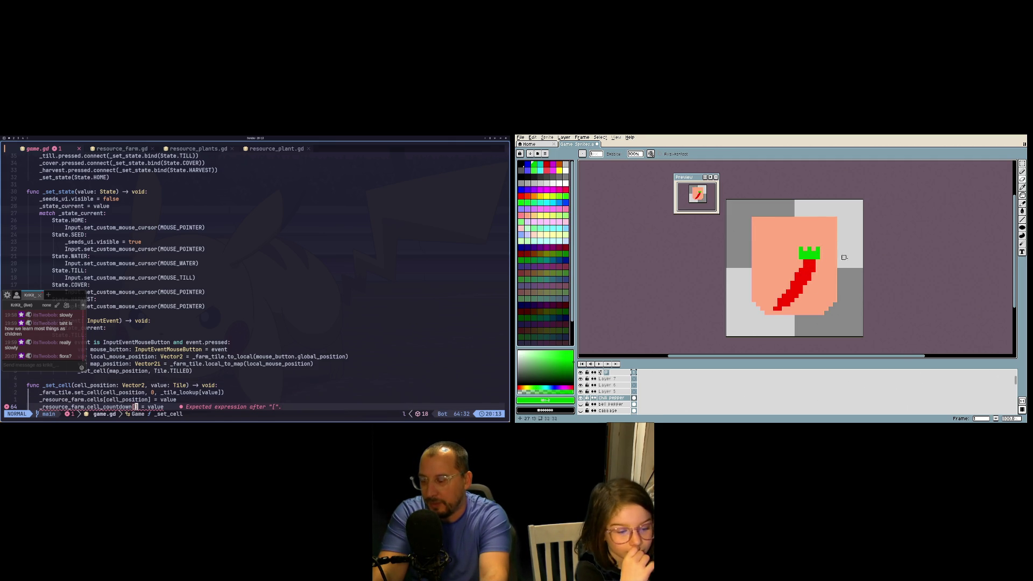
key(h)
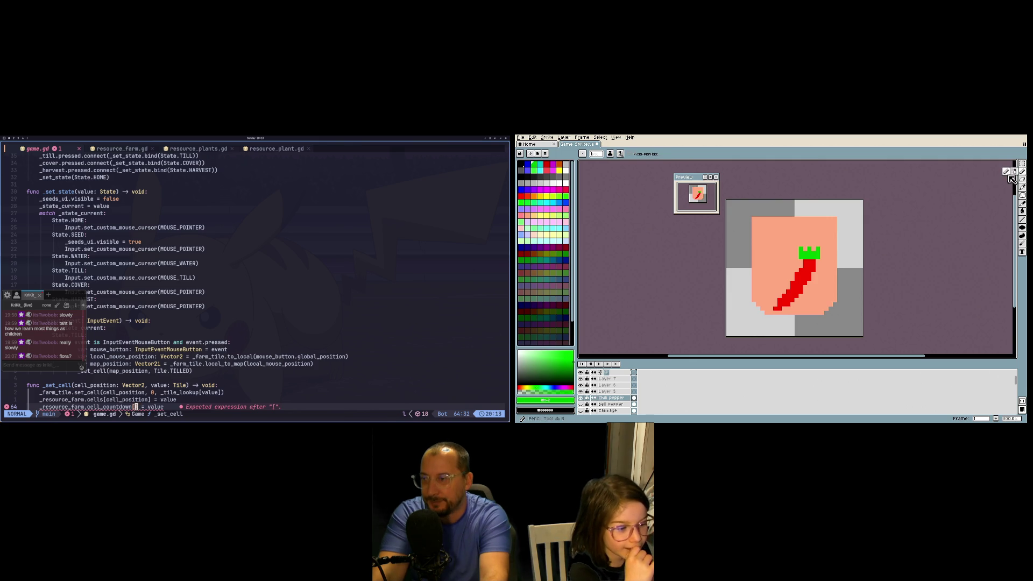
text(h:w)
key(Return)
Switch to the resource_plant.gd buffer, then bring up the browser's new tab page
key(l)
key(h)
key(k)
key(j)
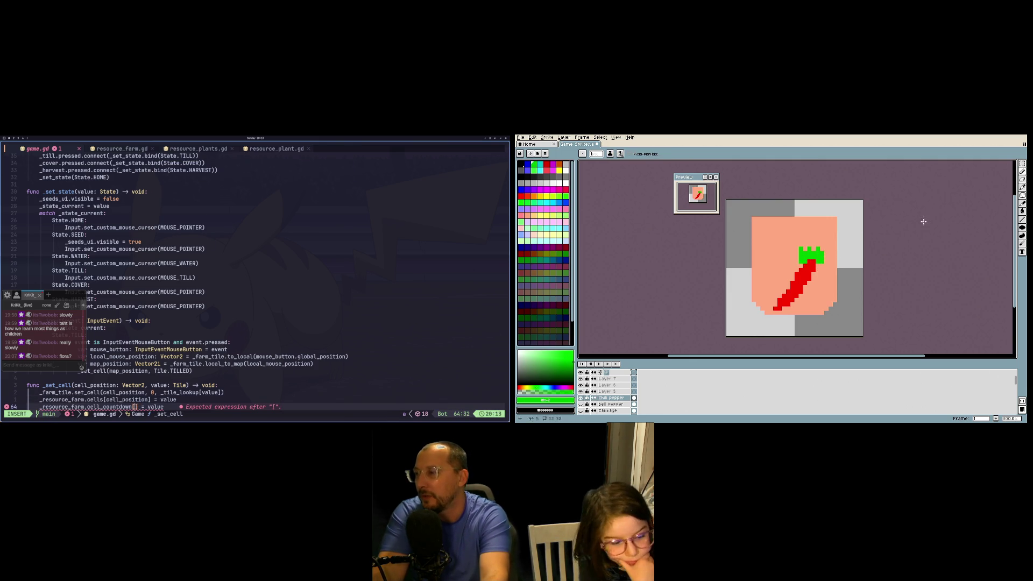
key(ctrl+6)
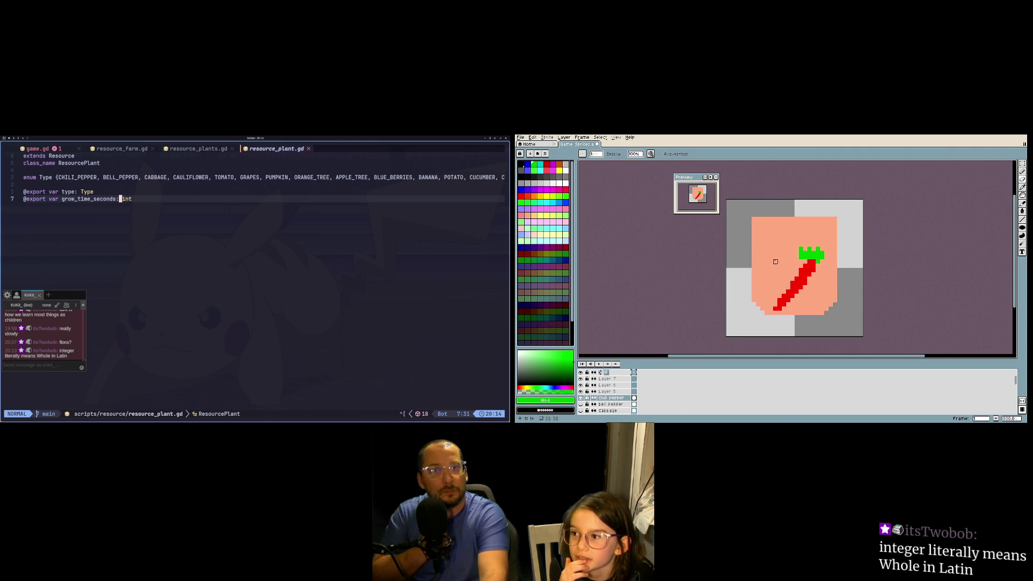
key(super+4)
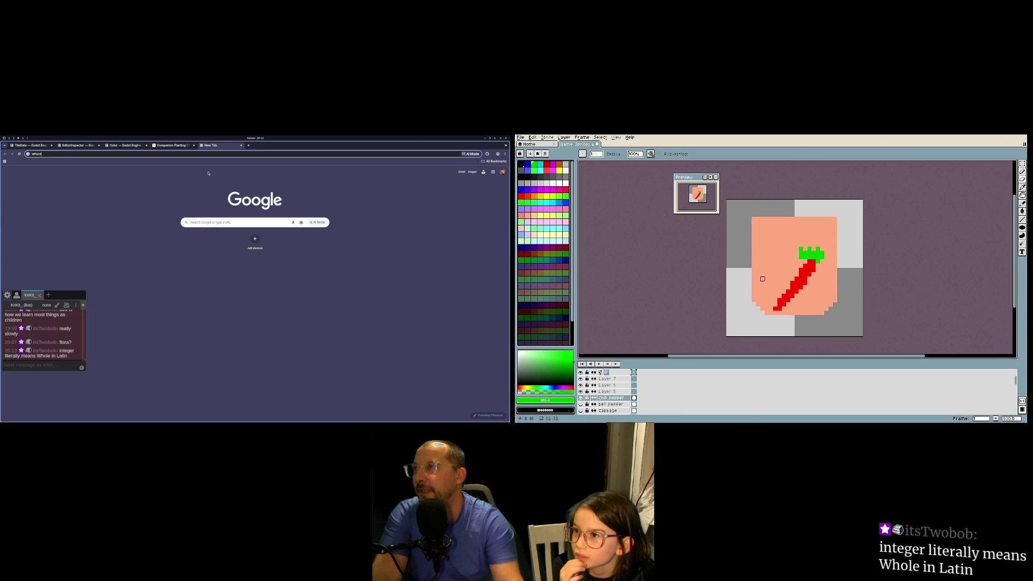
Search Google for 'delta', refine to 'delta math symbol', and expand the AI Overview
text(de)
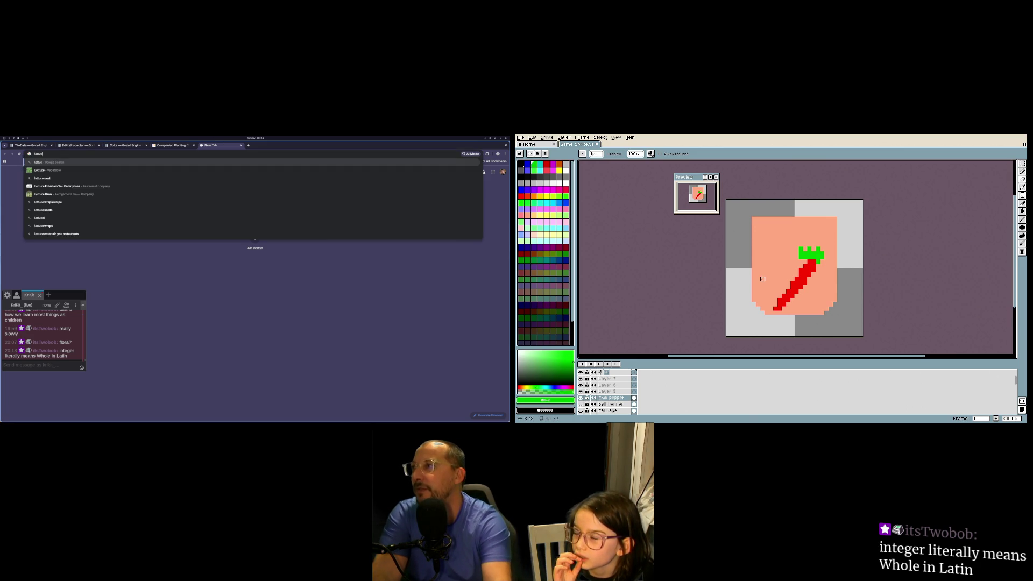
text(lta)
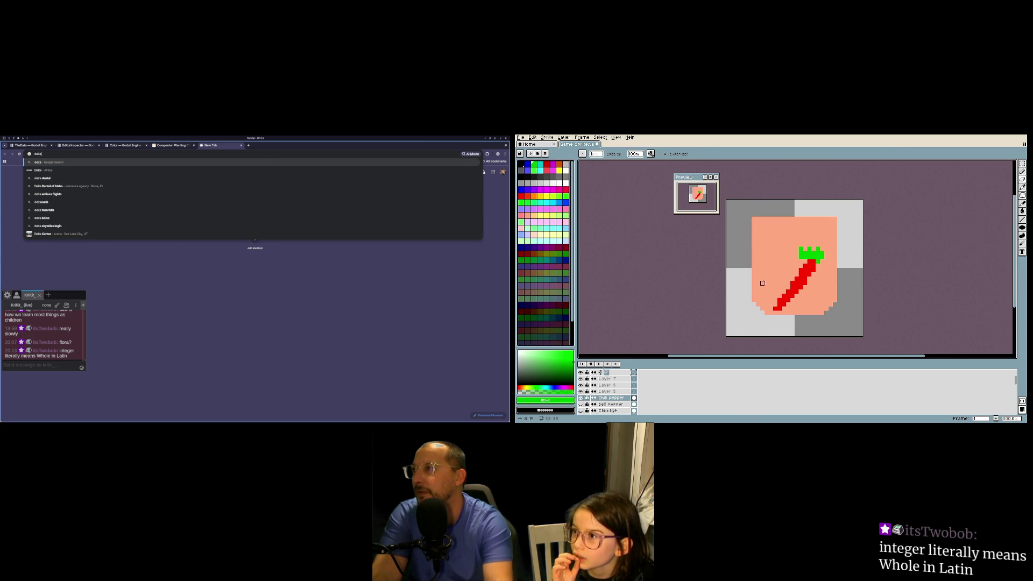
key(Return)
click(152, 169)
text(mai)
key(BackSpace)
text(th sy)
key(Down)
key(Return)
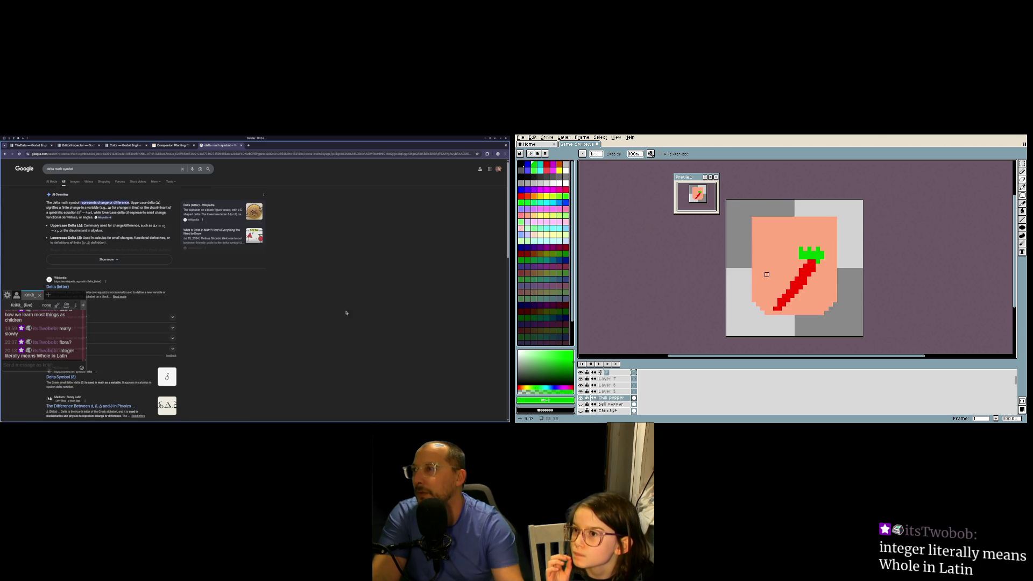
click(91, 256)
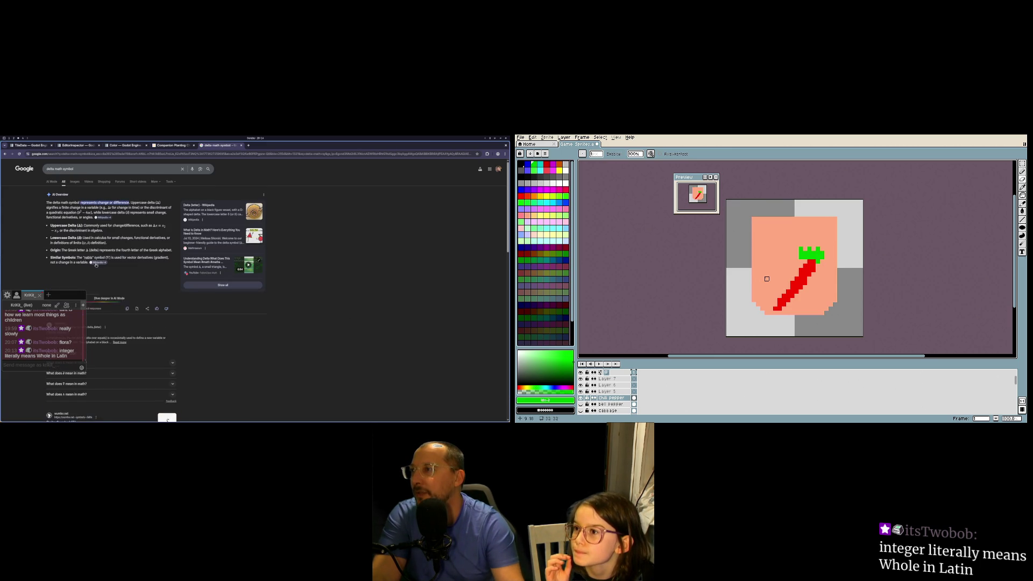
Search 'math symbols' and preview several math symbol chart images
triple_click(80, 169)
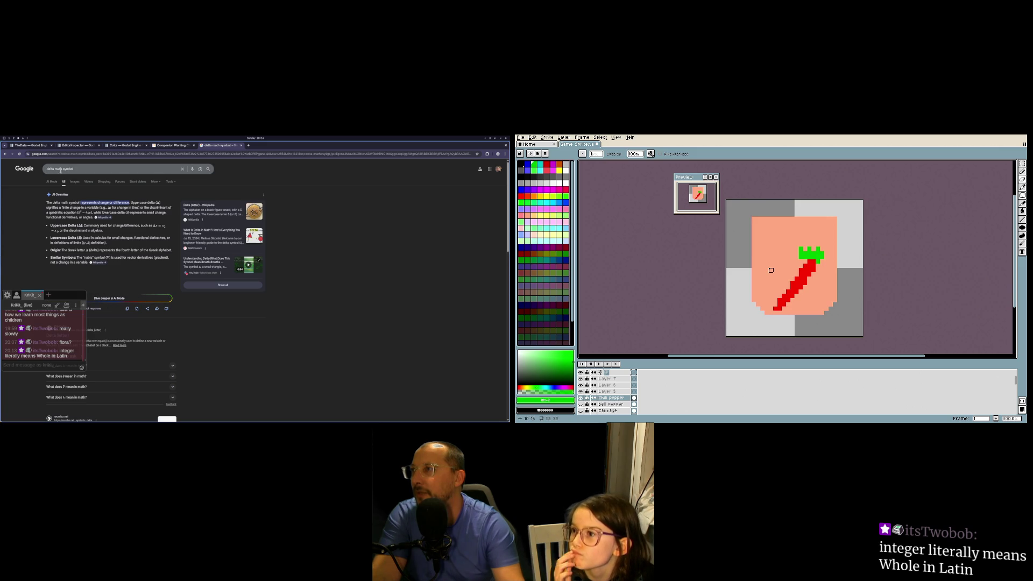
text(math symbols)
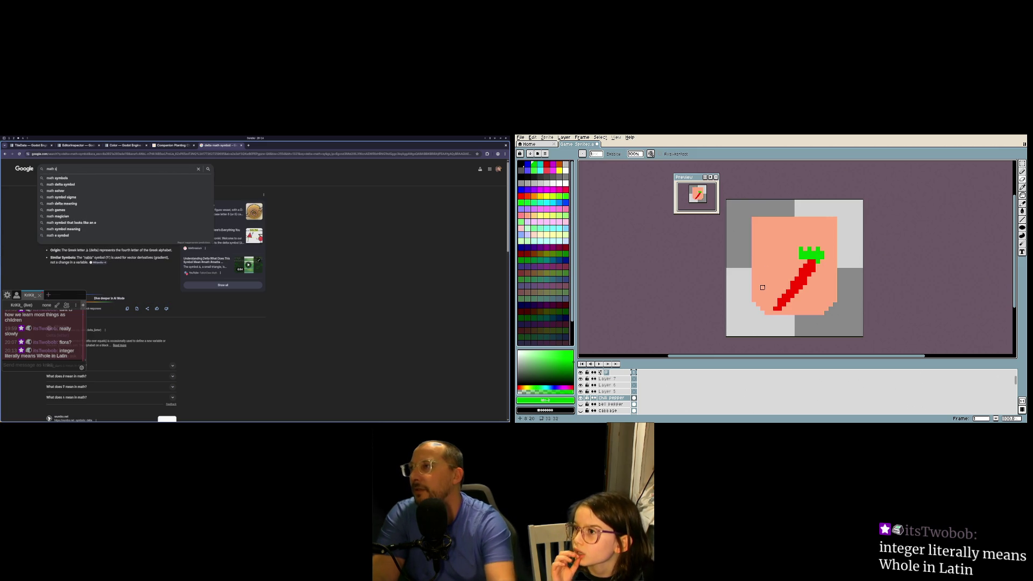
key(Return)
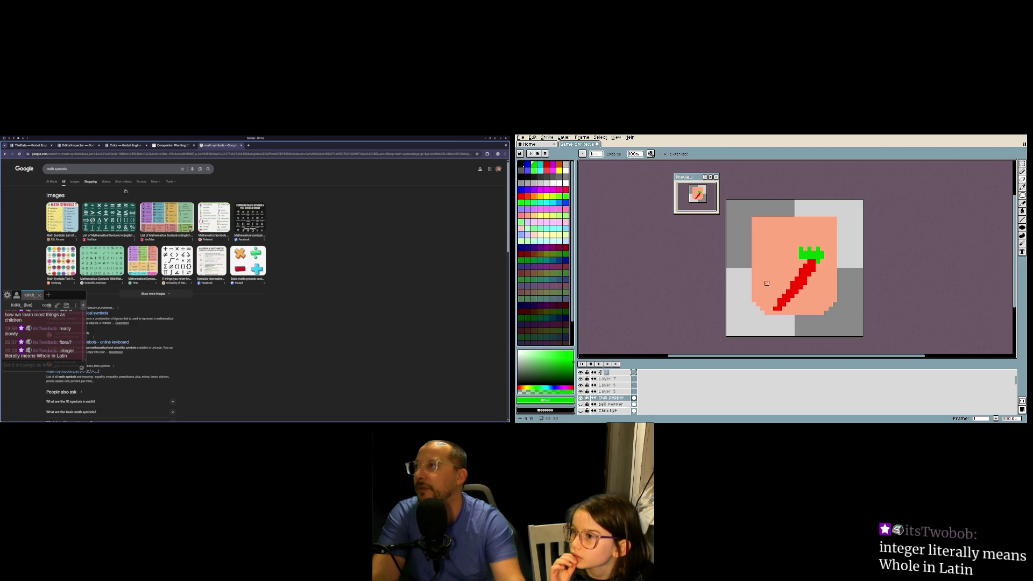
scroll(243, 206, down, 3)
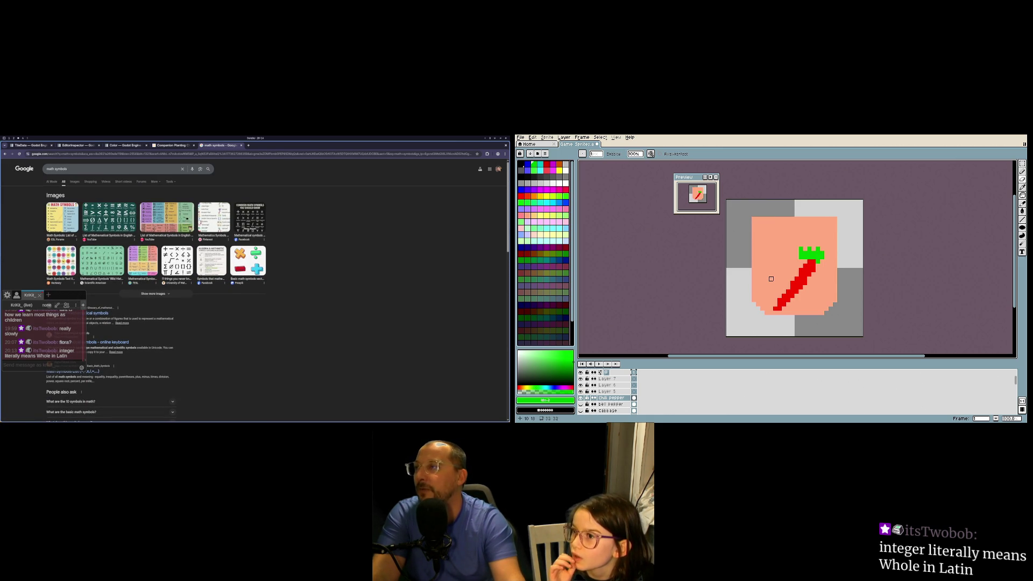
click(179, 217)
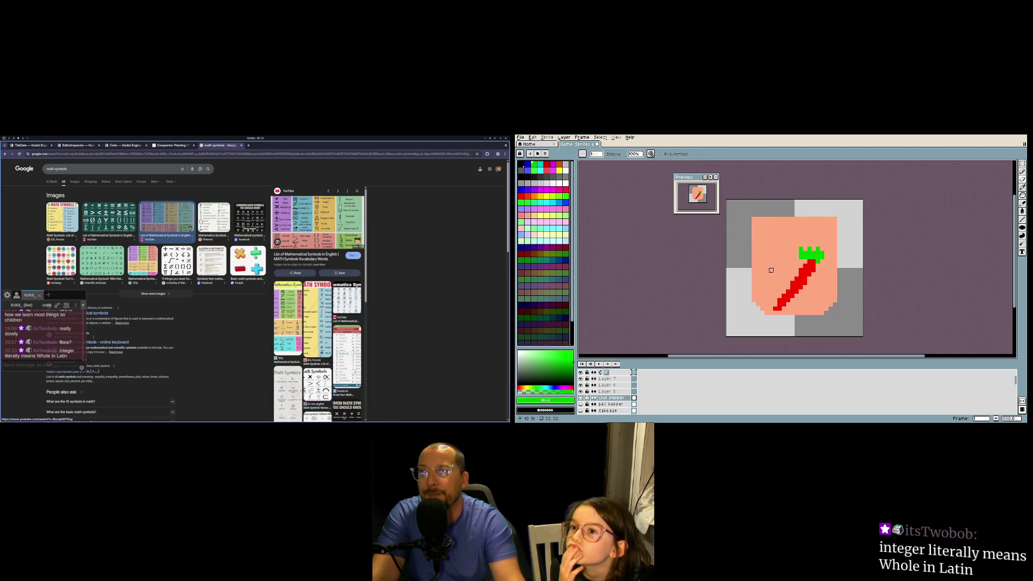
click(213, 218)
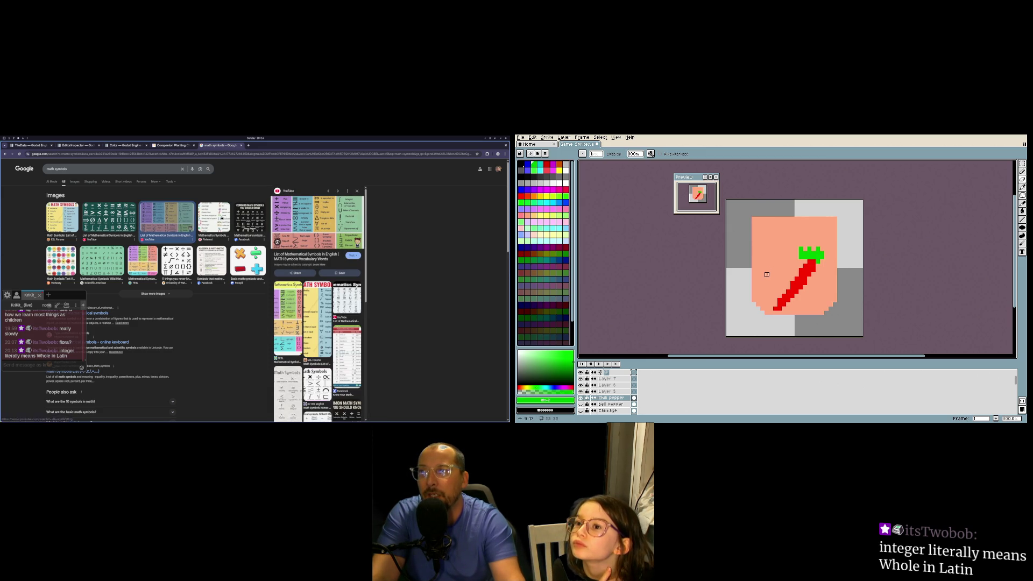
click(244, 222)
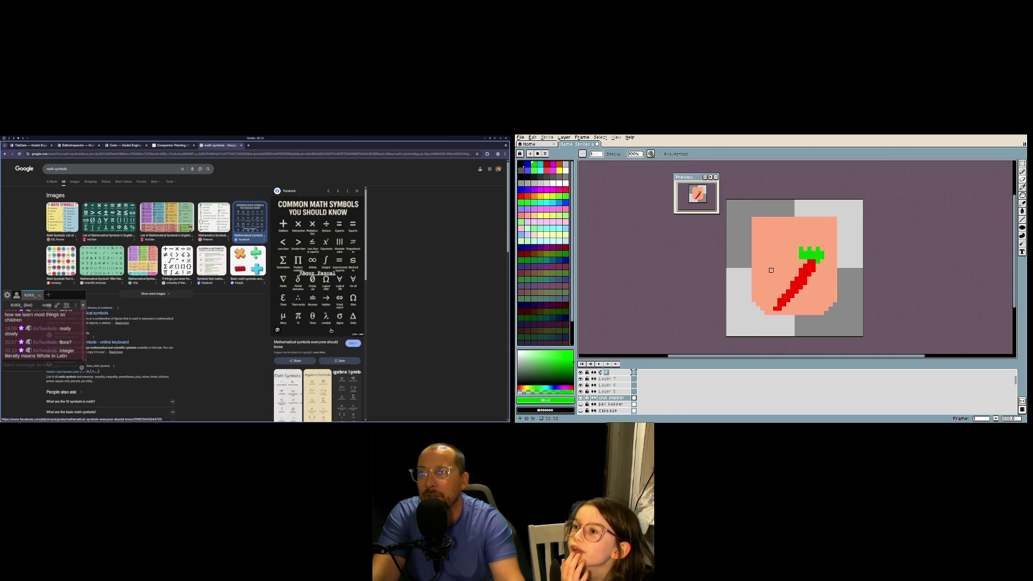
Refine the query to 'math symbols lambda' and run the search
click(76, 169)
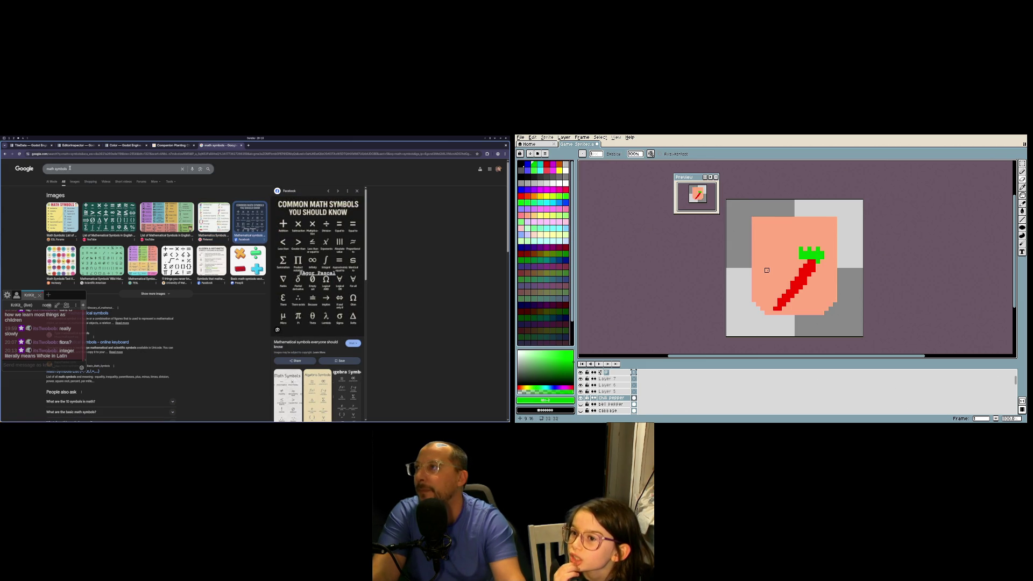
text(lam)
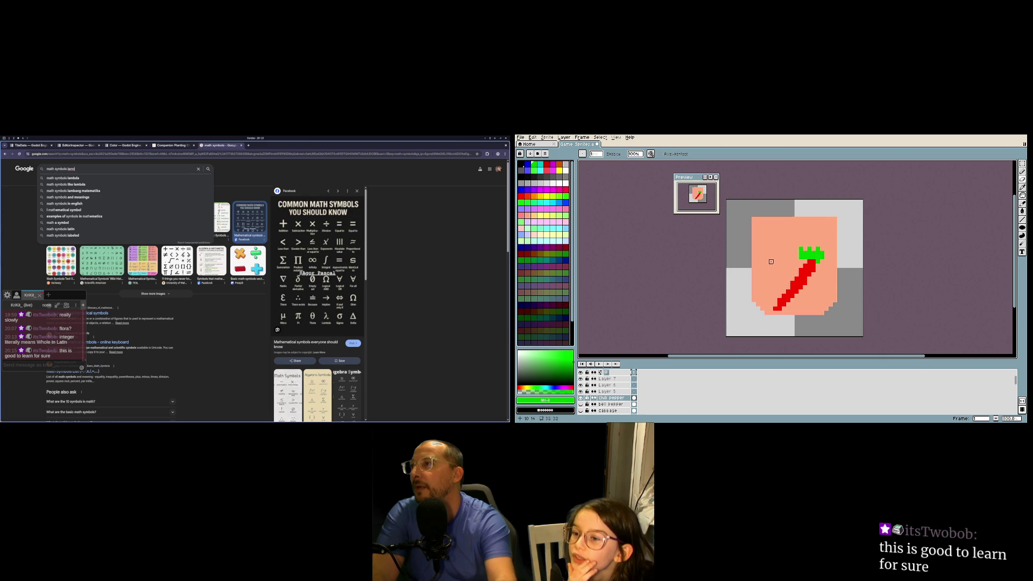
text(bda)
key(Return)
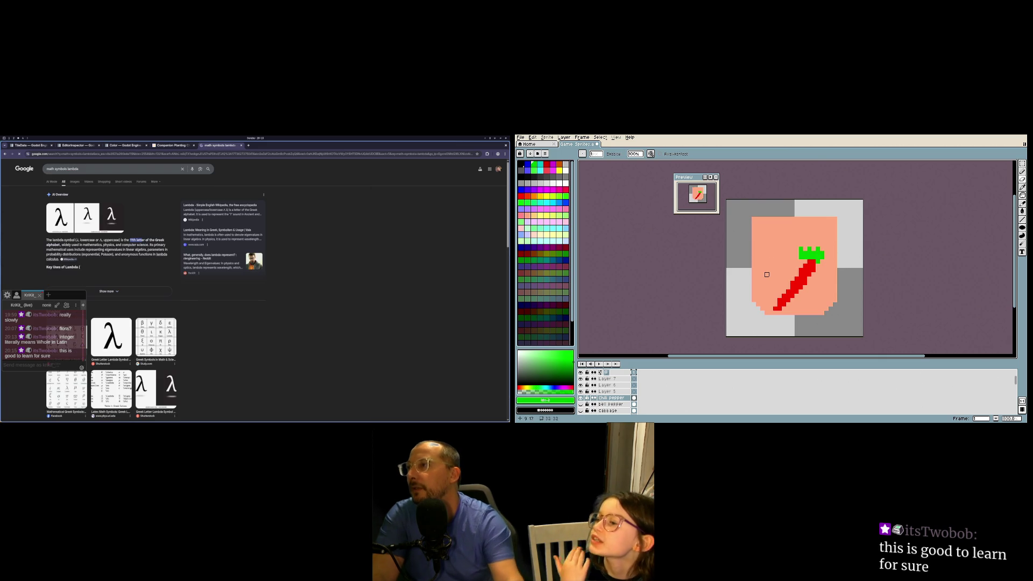
Read through the expanded lambda AI Overview, then switch over to the Godot editor
click(106, 292)
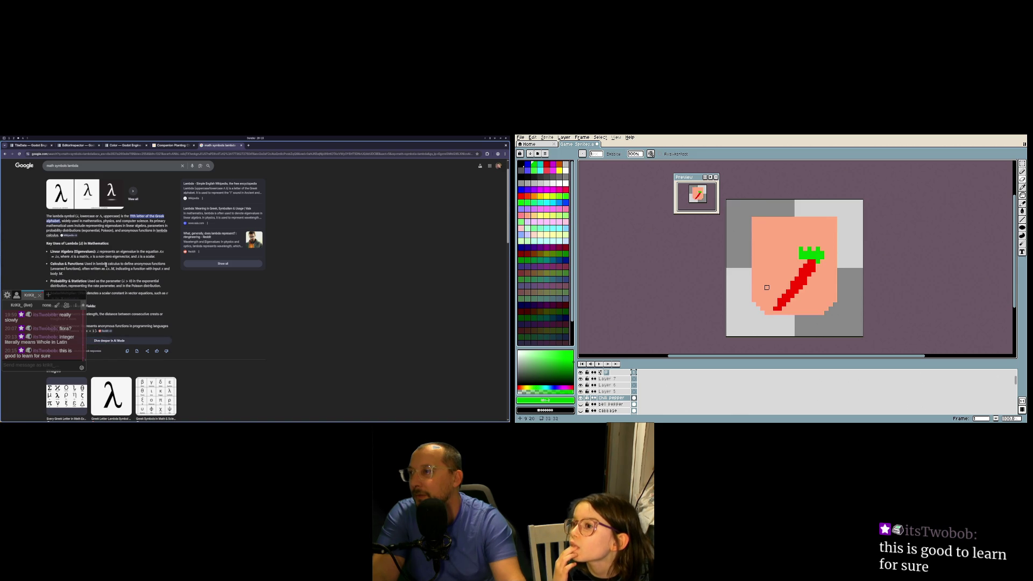
scroll(105, 265, down, 2)
scroll(105, 265, up, 2)
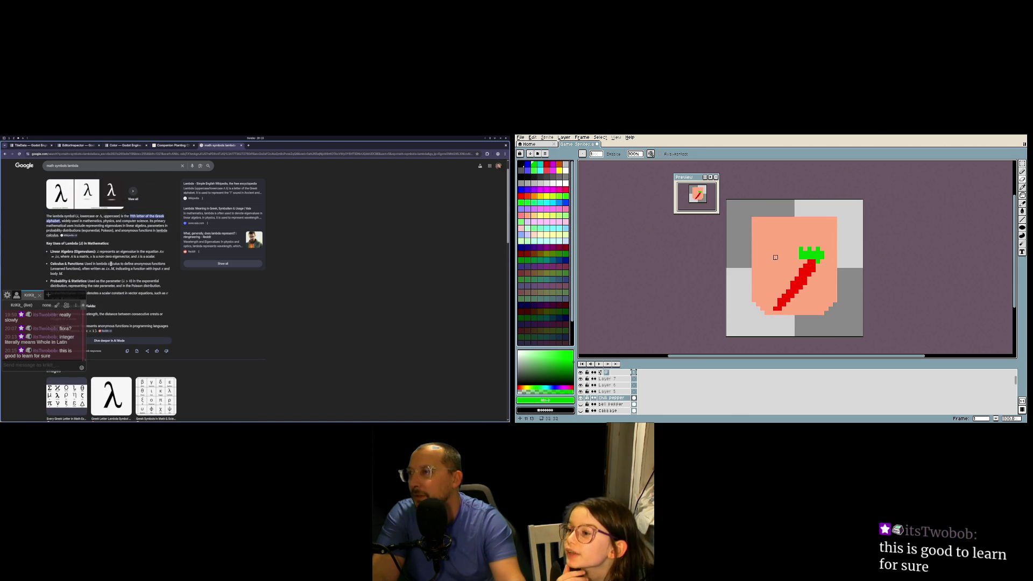
scroll(107, 263, down, 2)
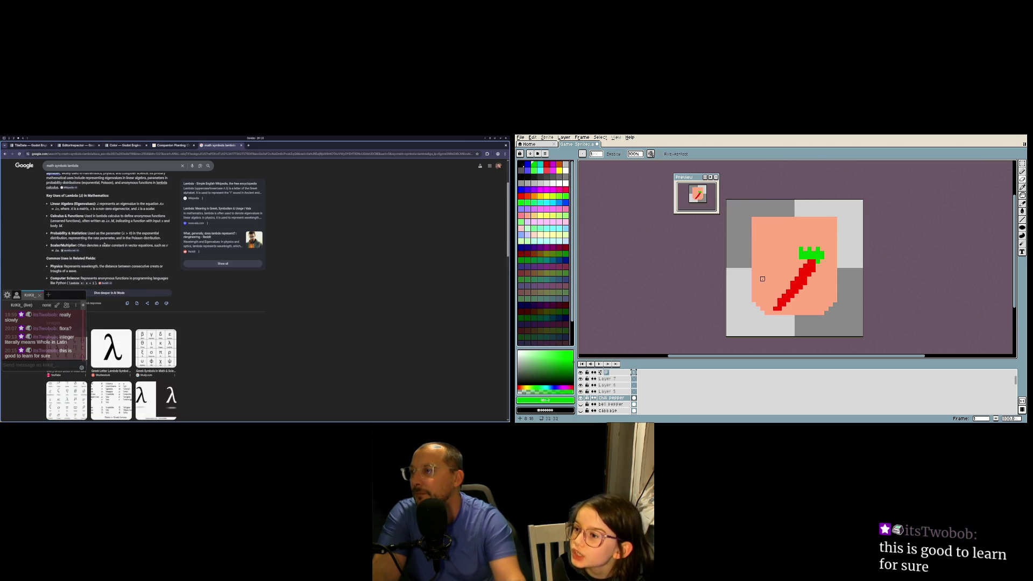
scroll(105, 244, down, 1)
scroll(119, 244, up, 4)
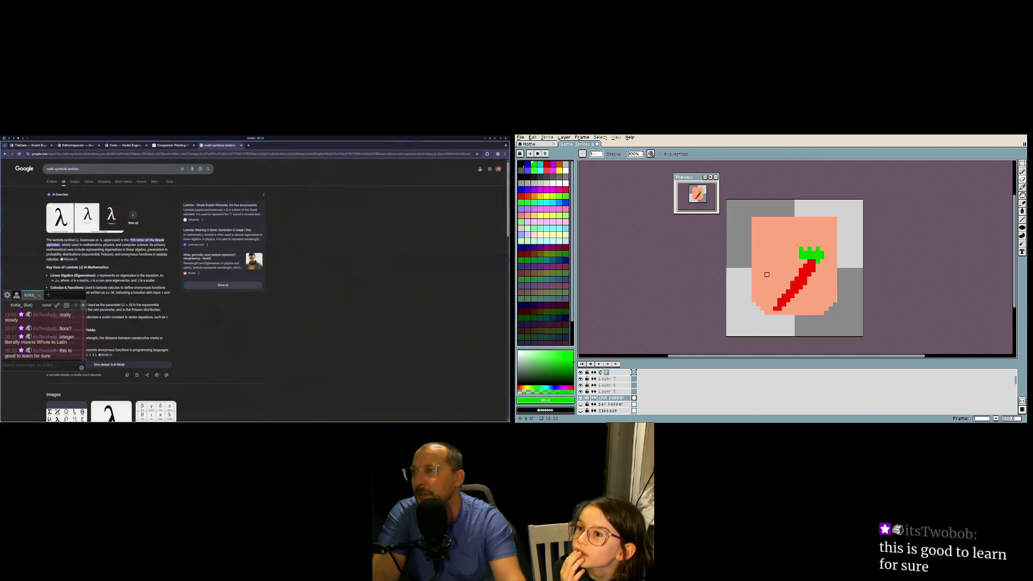
key(super+2)
key(super+3)
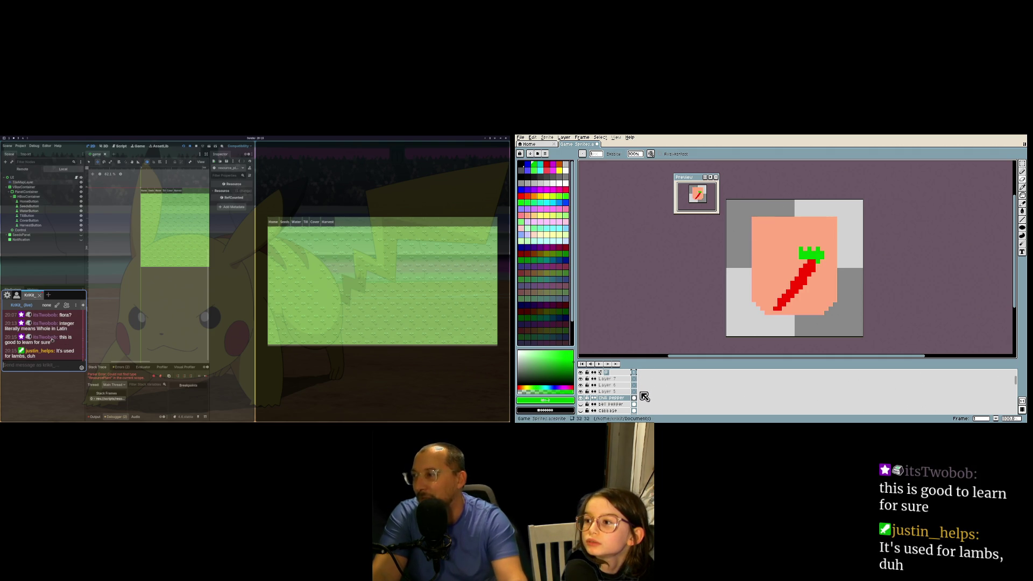
Close the running farm game window and zoom into Godot's 2D viewport
key(alt+Tab)
click(289, 291)
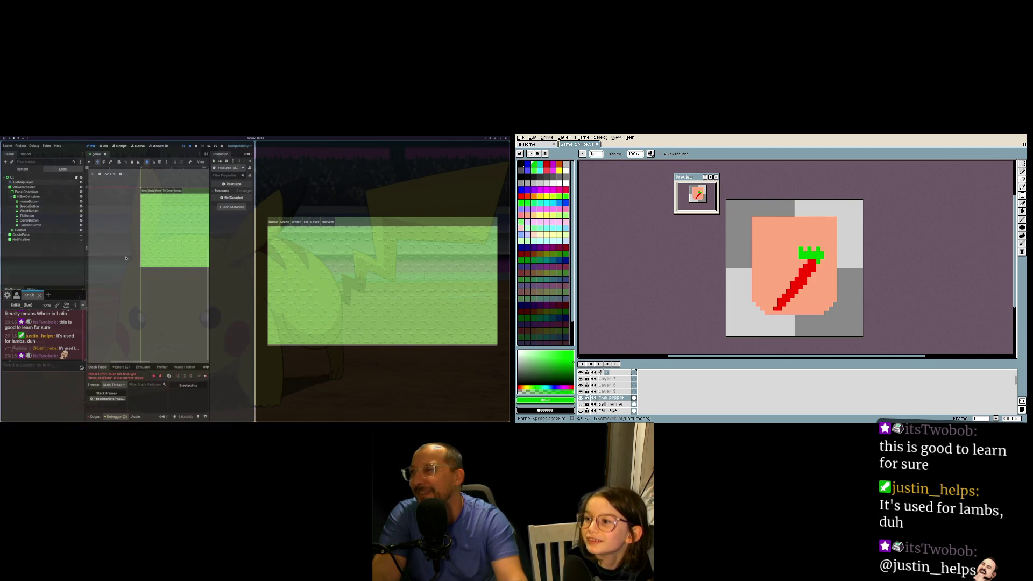
click(197, 147)
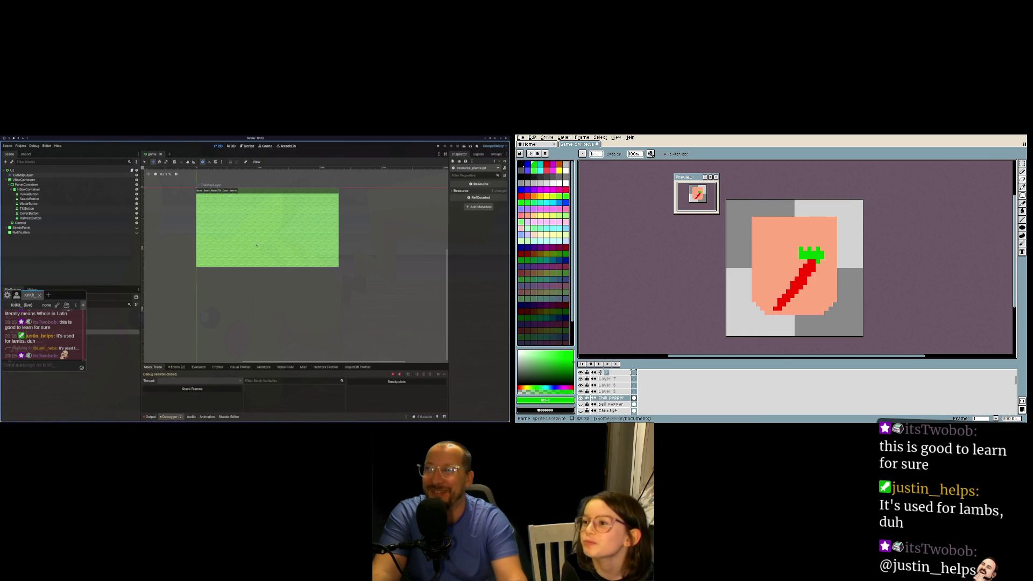
scroll(245, 266, up, 3)
scroll(218, 228, up, 5)
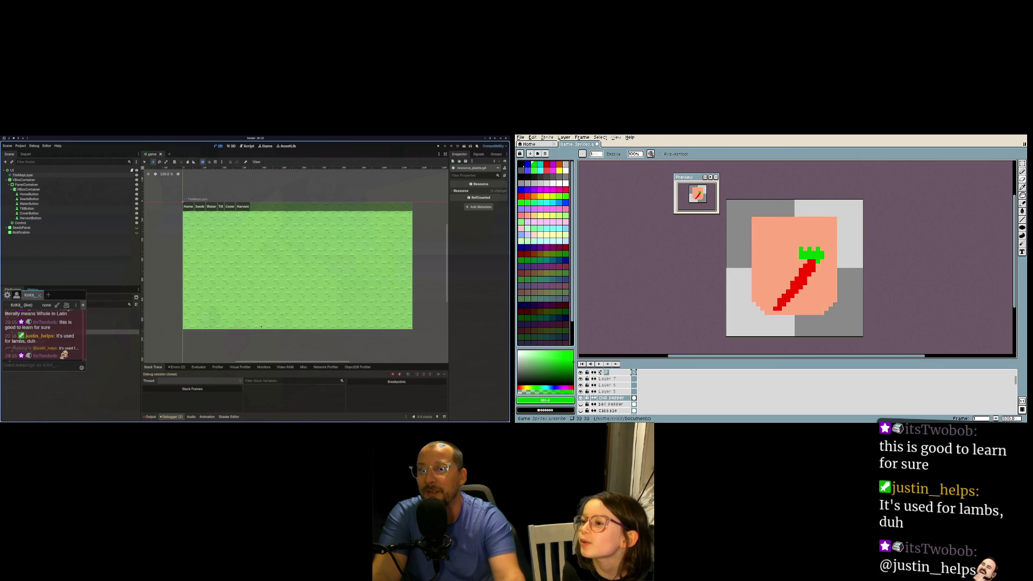
scroll(263, 336, up, 2)
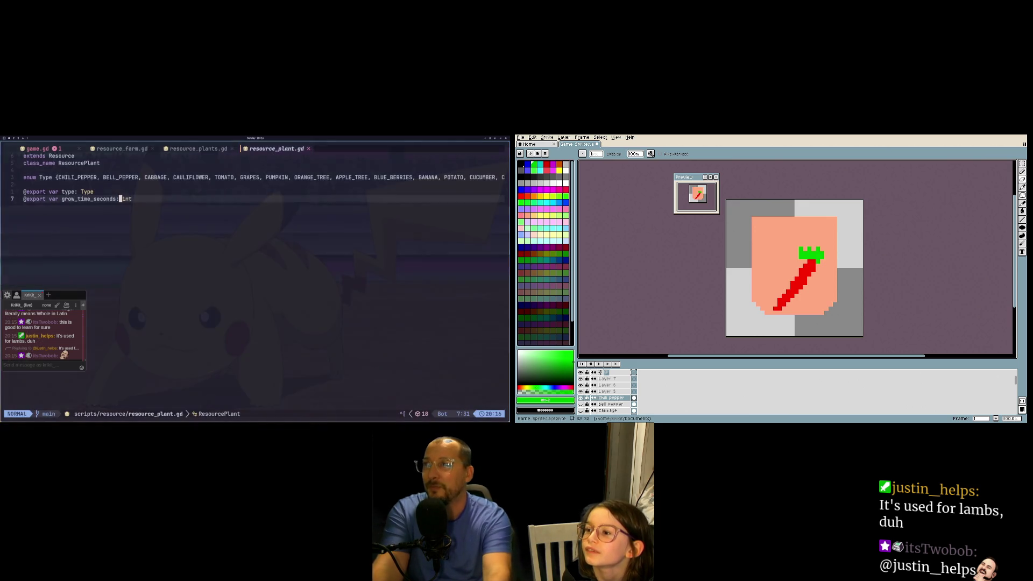
Alternate between the Godot editor and the 'math symbols lambda' results, scrolling through them
key(alt+Tab)
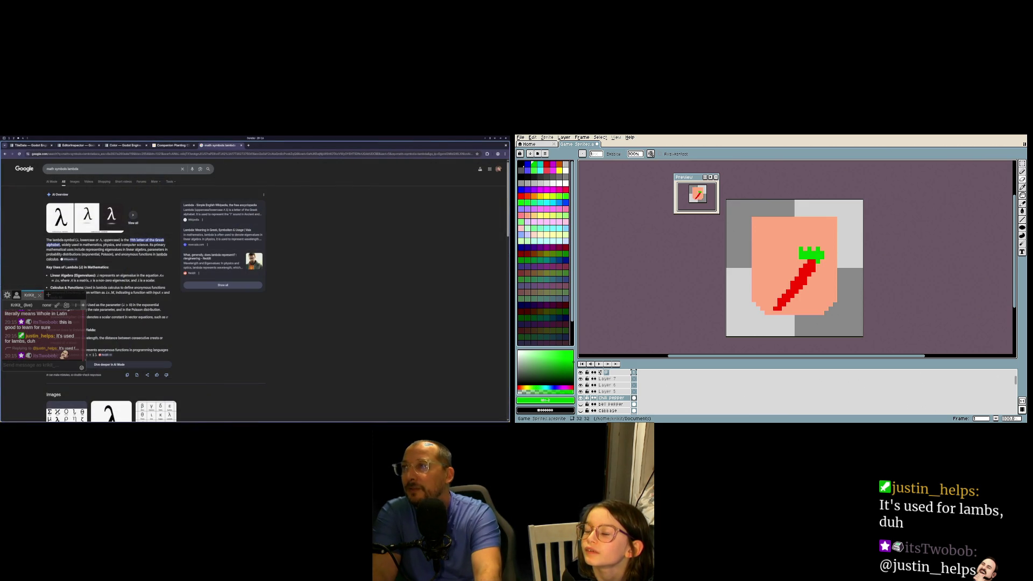
key(alt+Tab)
key(alt+Tab)
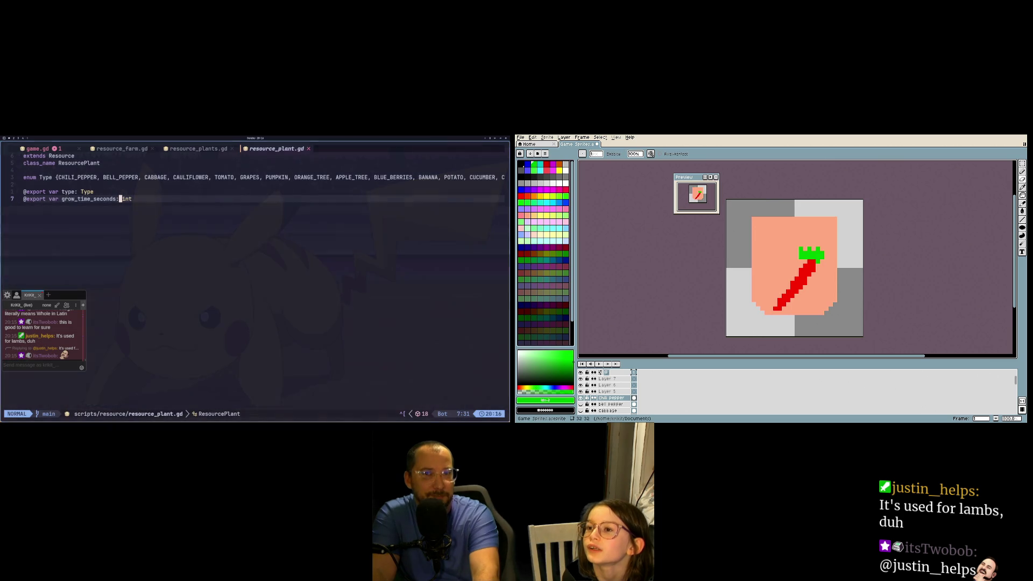
key(alt+Tab)
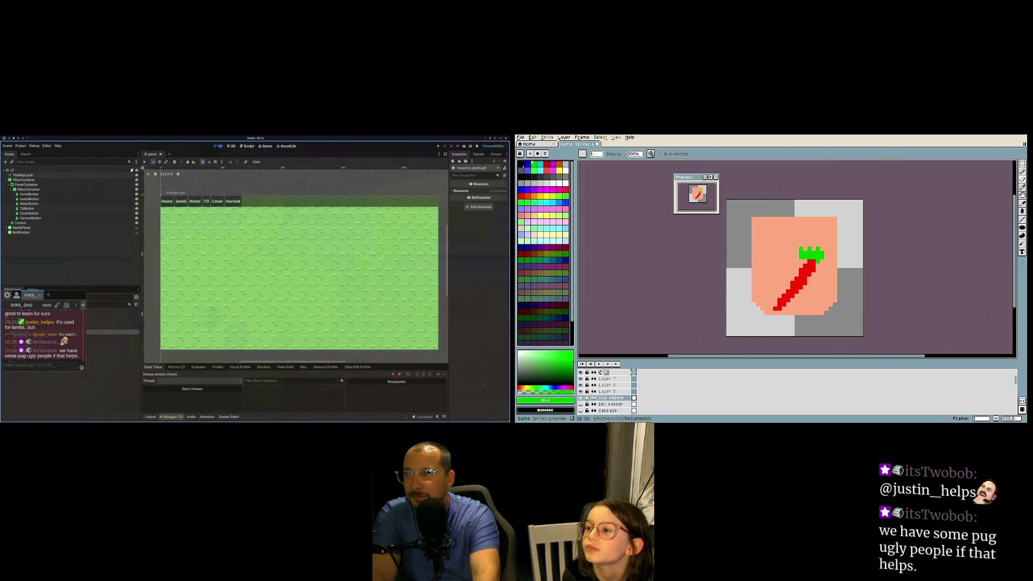
key(alt+Tab)
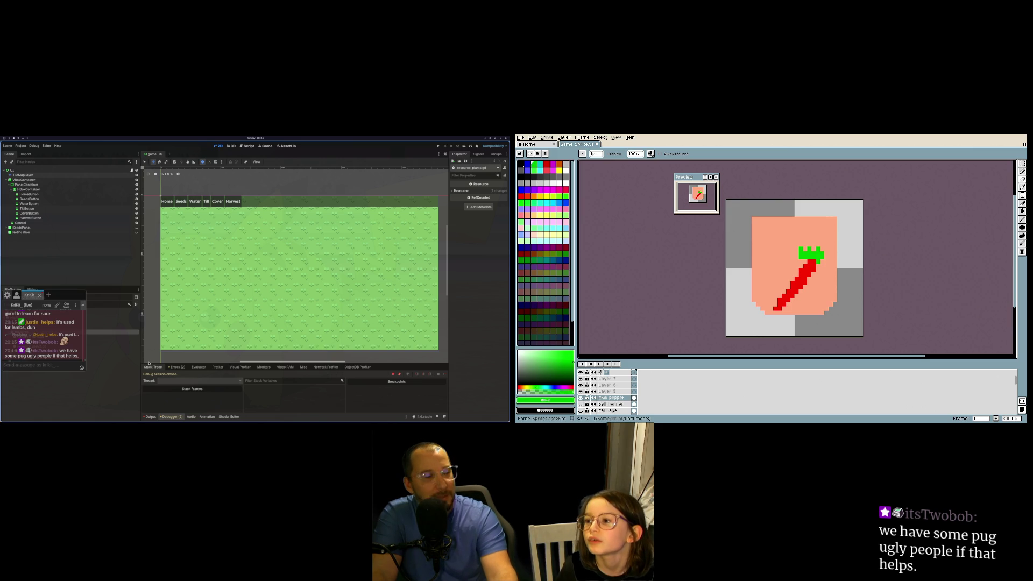
key(alt+Tab)
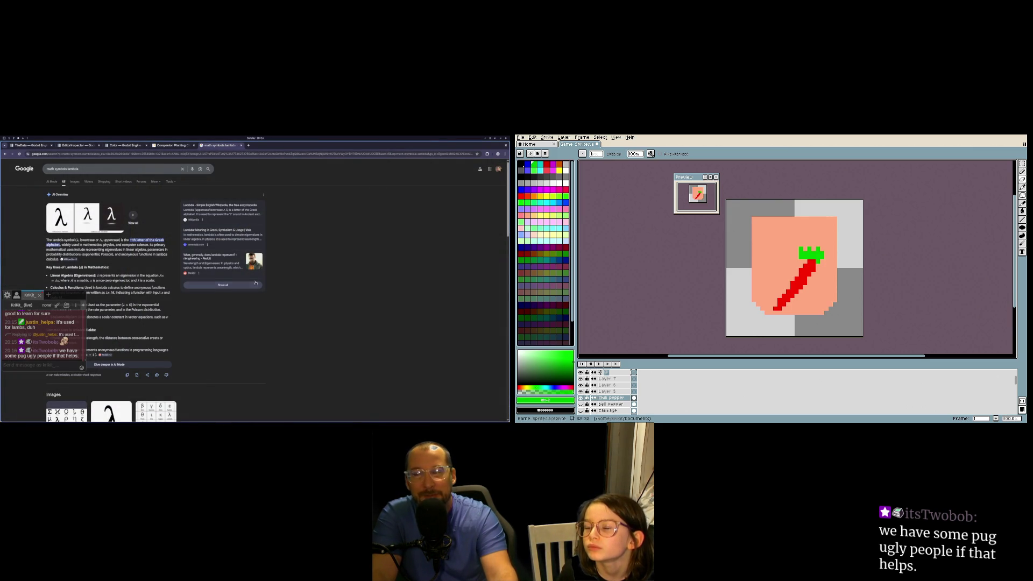
scroll(289, 254, down, 5)
scroll(288, 254, up, 4)
scroll(318, 263, up, 2)
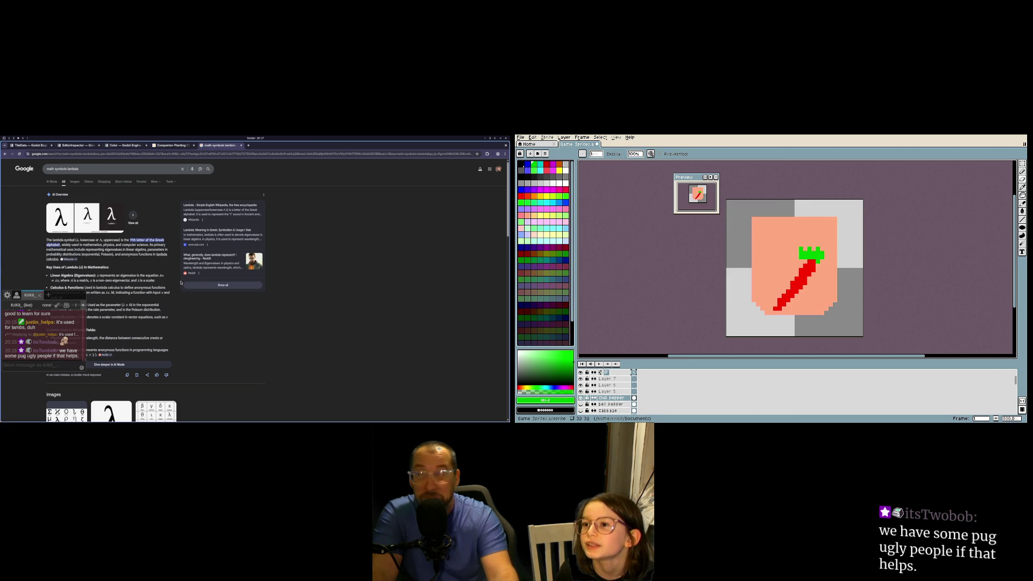
key(alt+Tab)
key(alt+Tab)
key(alt+Tab)
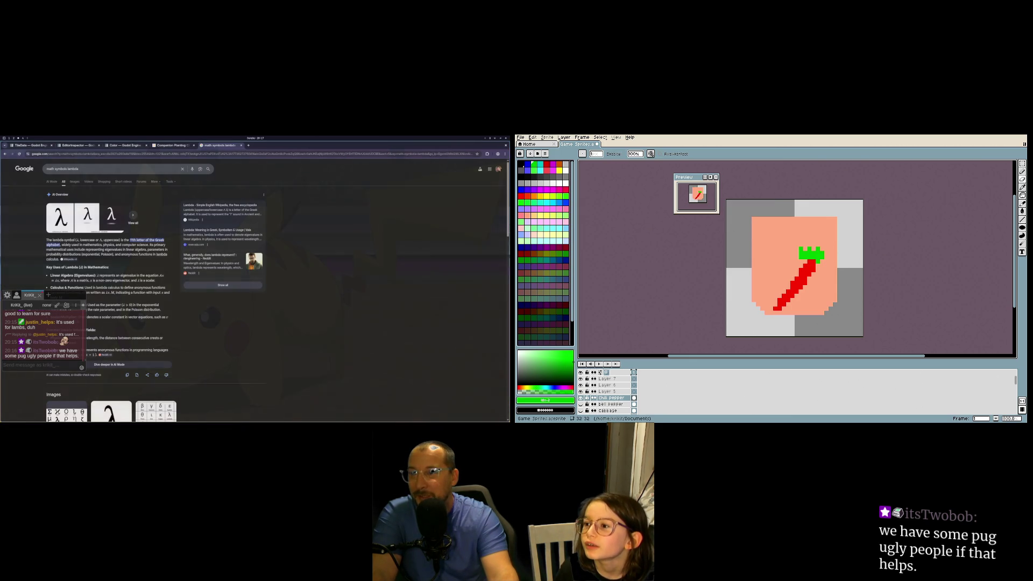
key(alt+Tab)
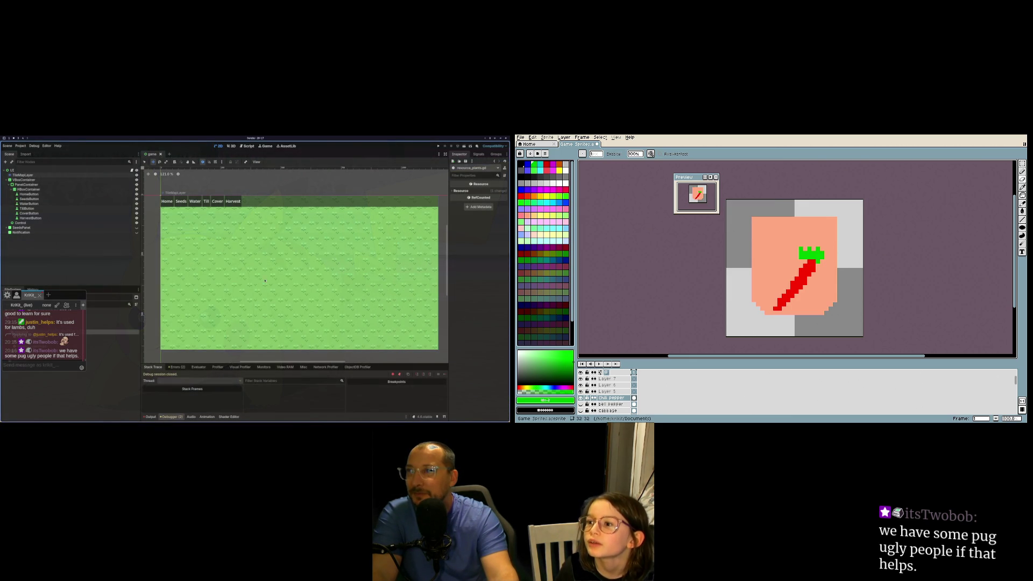
key(alt+Tab)
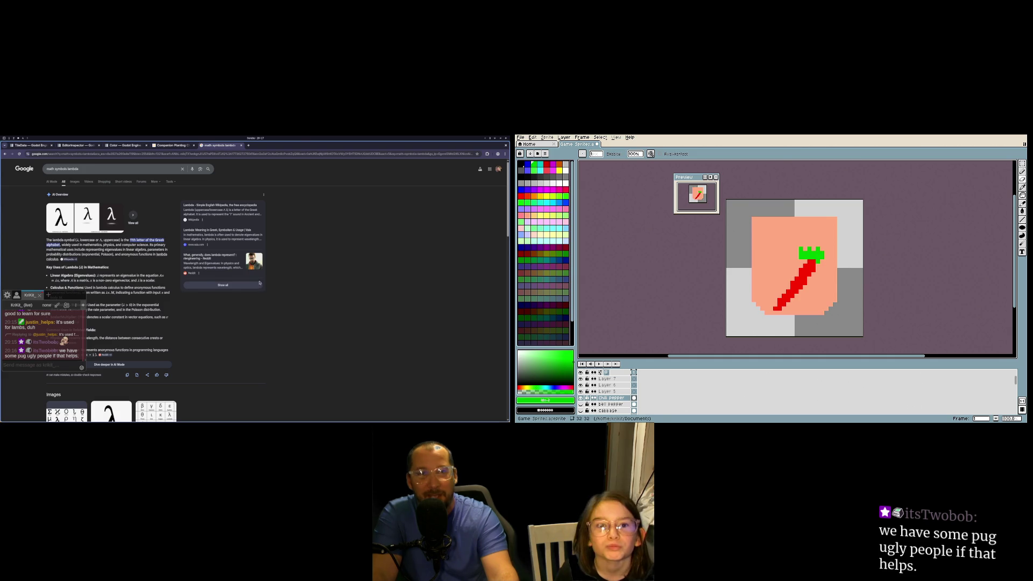
key(alt+Tab)
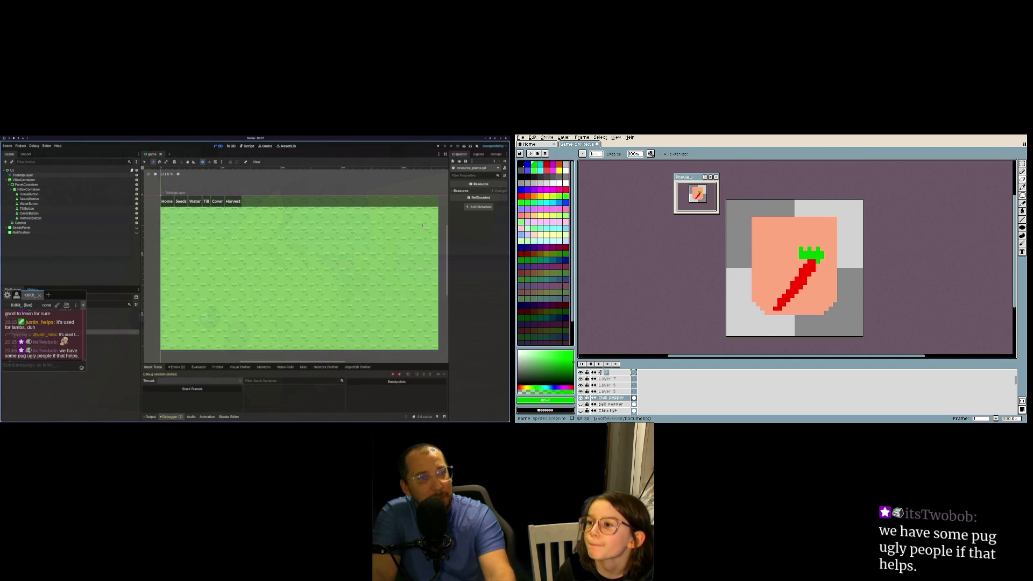
key(alt+Tab)
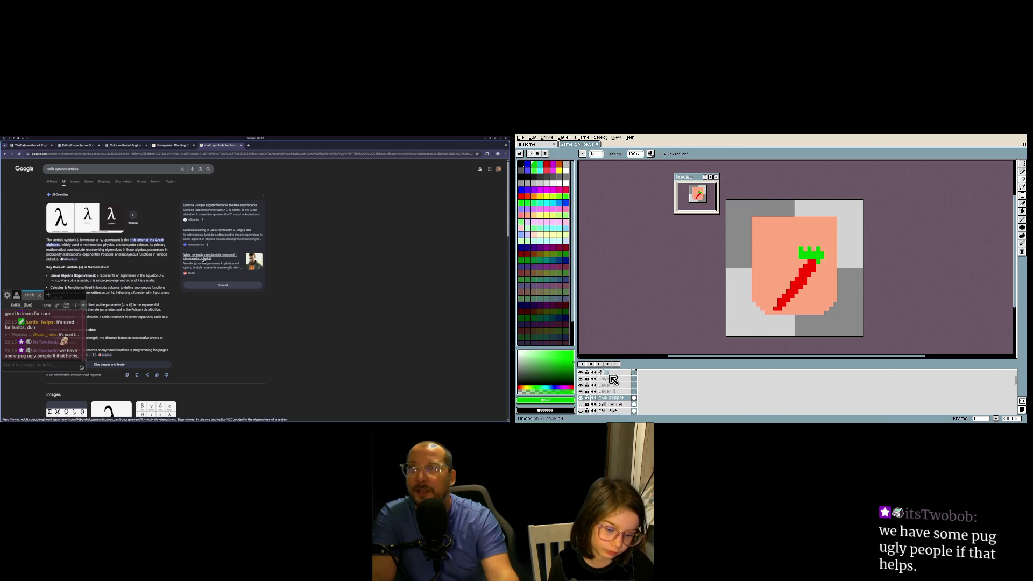
Hide the chili pepper layer in Aseprite and open Layer 5's properties
click(584, 398)
click(161, 146)
click(124, 145)
click(608, 392)
double_click(611, 395)
click(75, 145)
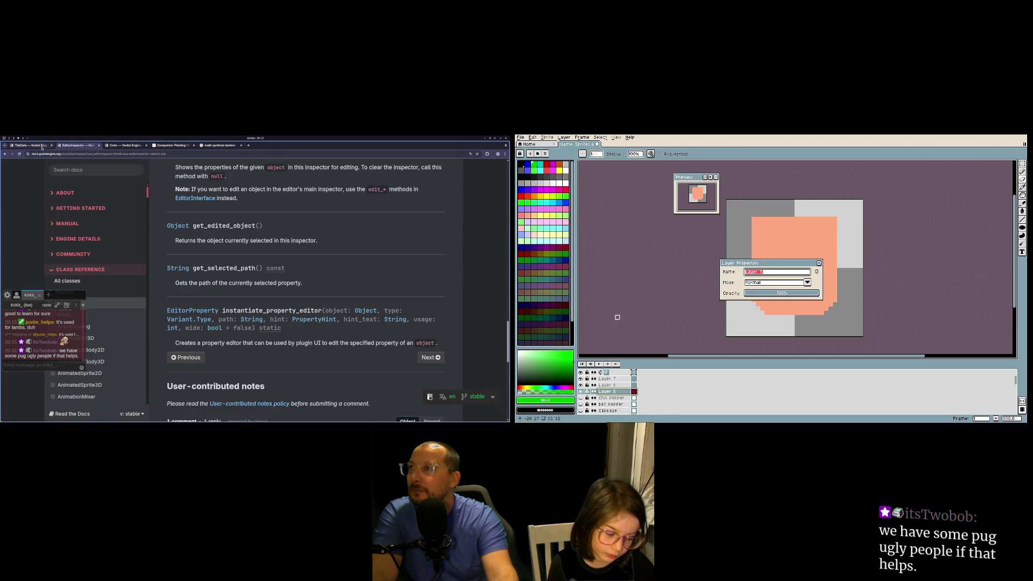
Switch to Neovim and save resource_plant.gd
key(BackSpace)
key(super+2)
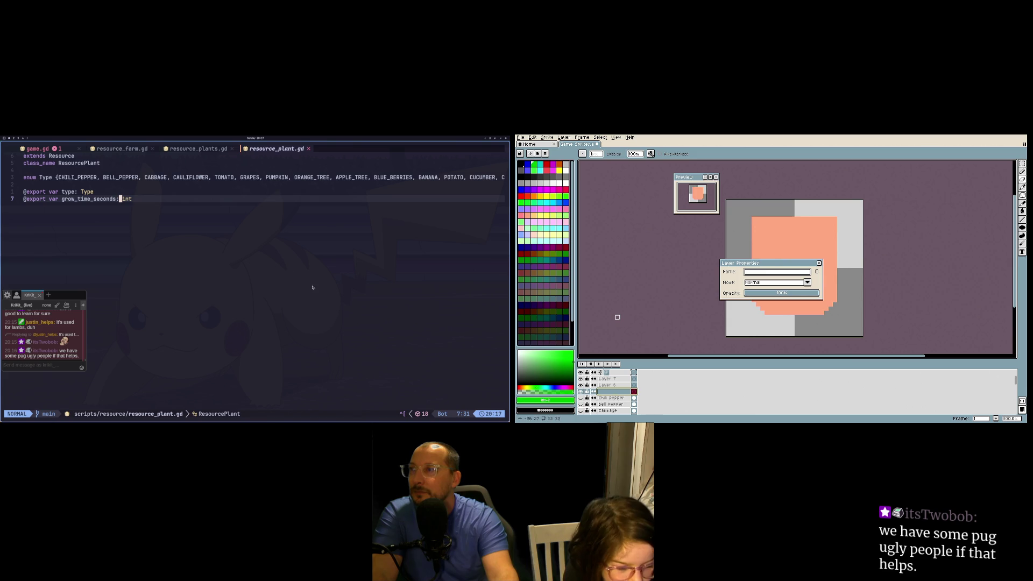
key(k)
key(k)
key(k)
key(j)
key(j)
key(j)
text(:w)
key(Return)
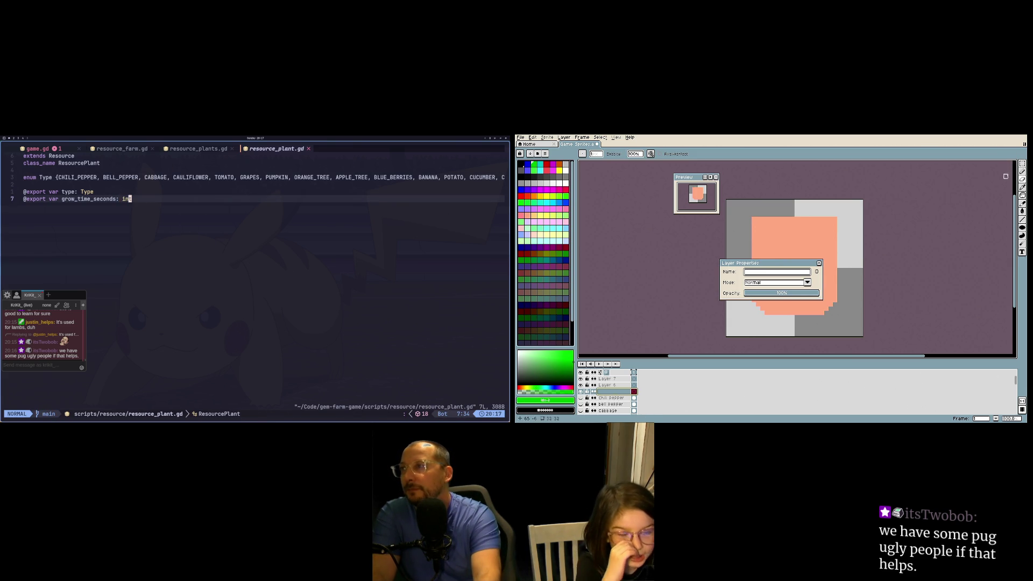
key(Escape)
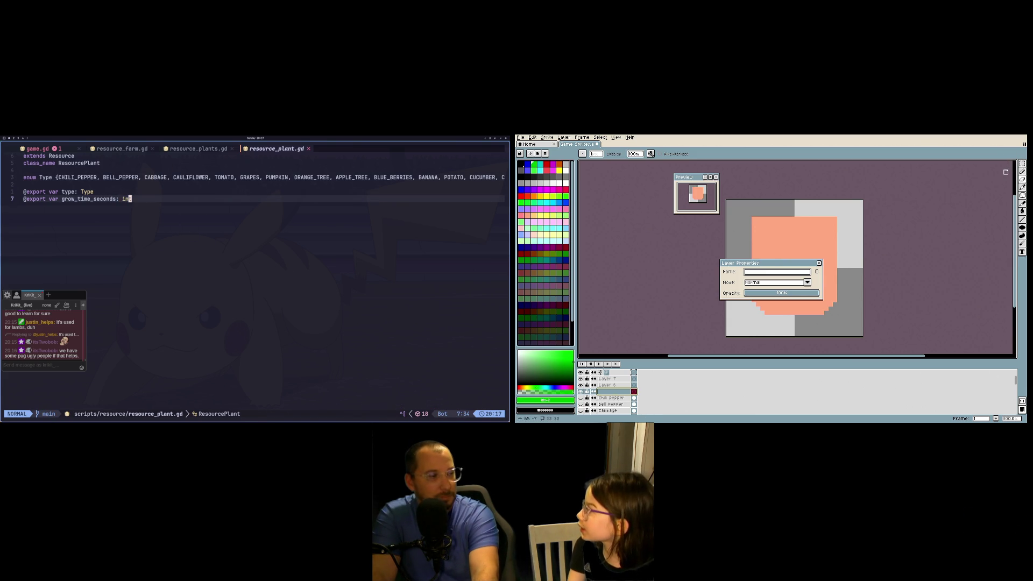
Move the cursor along line 7 of resource_plant.gd onto the int type
key(h)
key(h)
key(h)
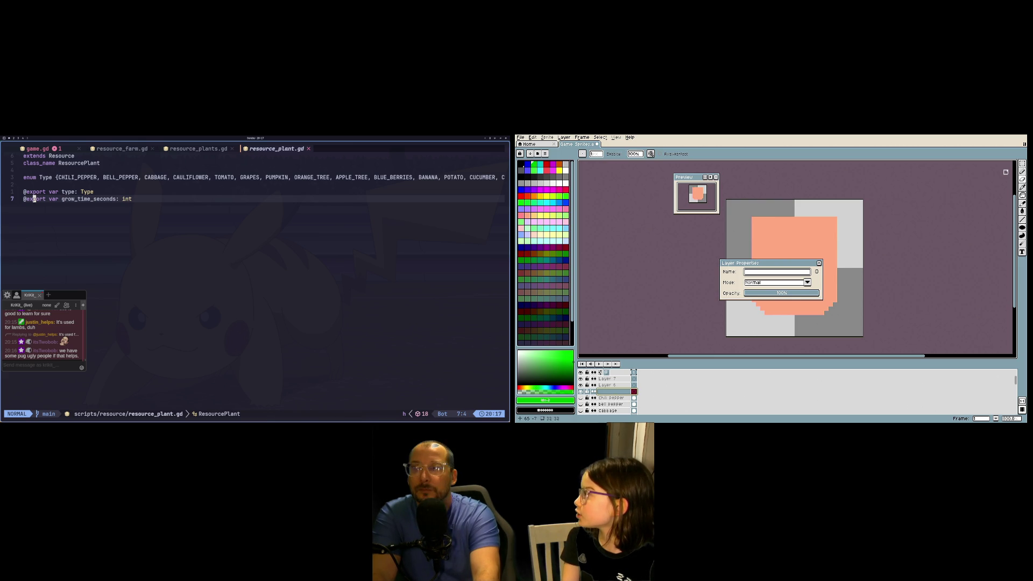
key(h)
key(h)
key(h)
key(l)
key(l)
key(l)
key(l)
key(l)
key(l)
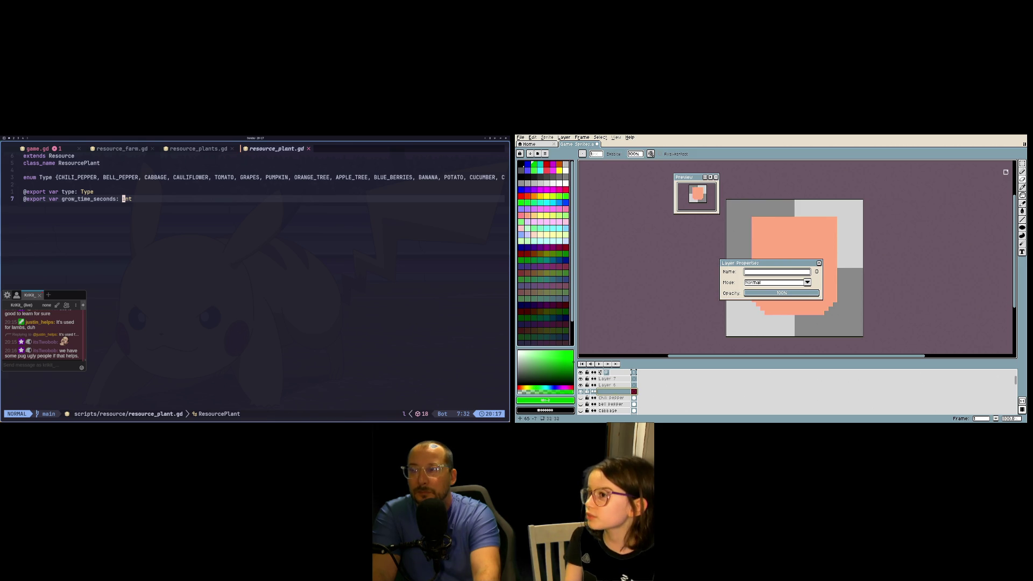
key(k)
key(g)
key(j)
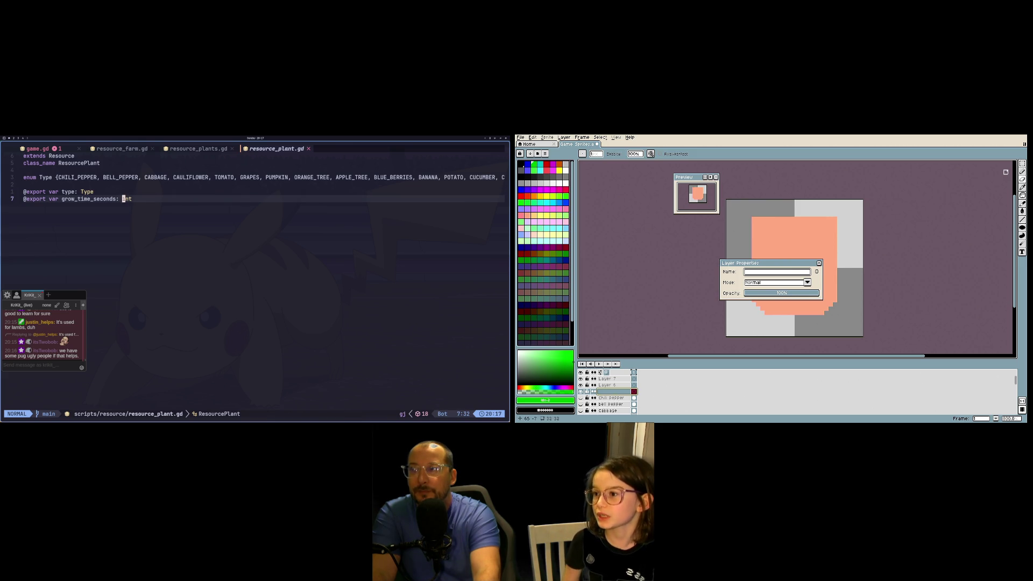
key(l)
key(l)
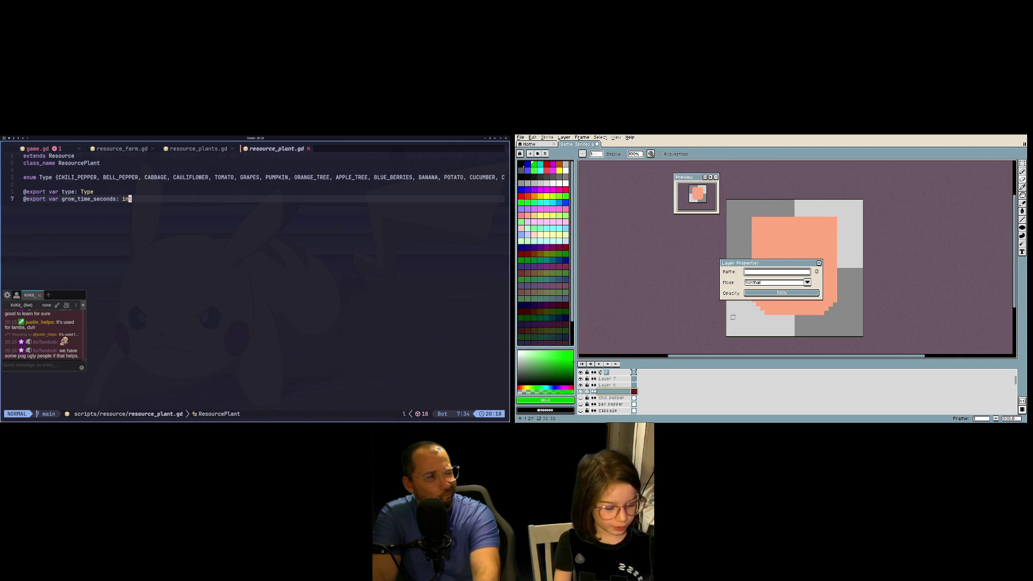
key(g)
key(k)
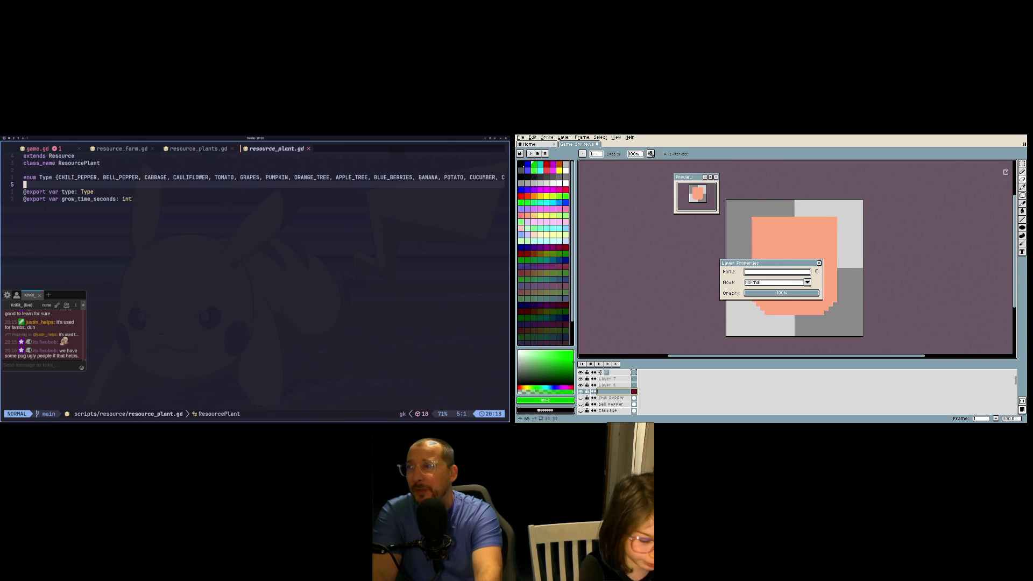
key(g)
key(j)
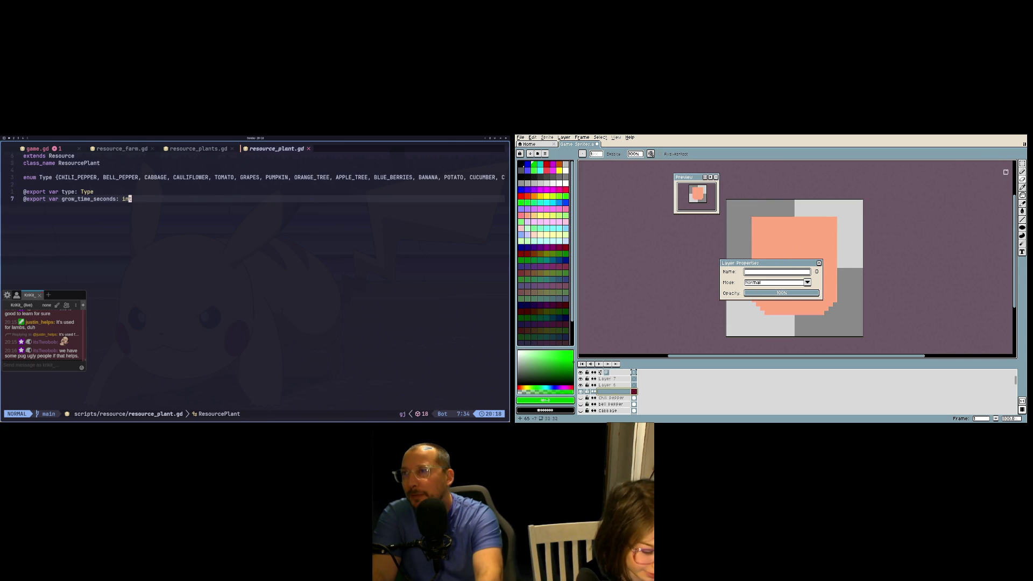
Cycle through the resource_farm.gd and resource_plant.gd buffers back to game.gd
key(ctrl+6)
key(ctrl+6)
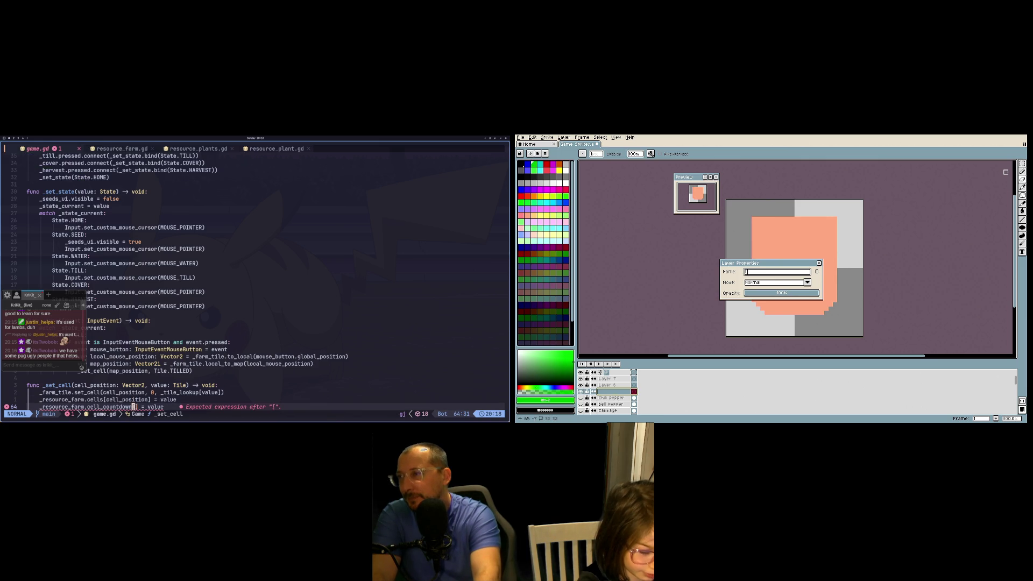
key(shift+l)
key(shift+l)
key(shift+l)
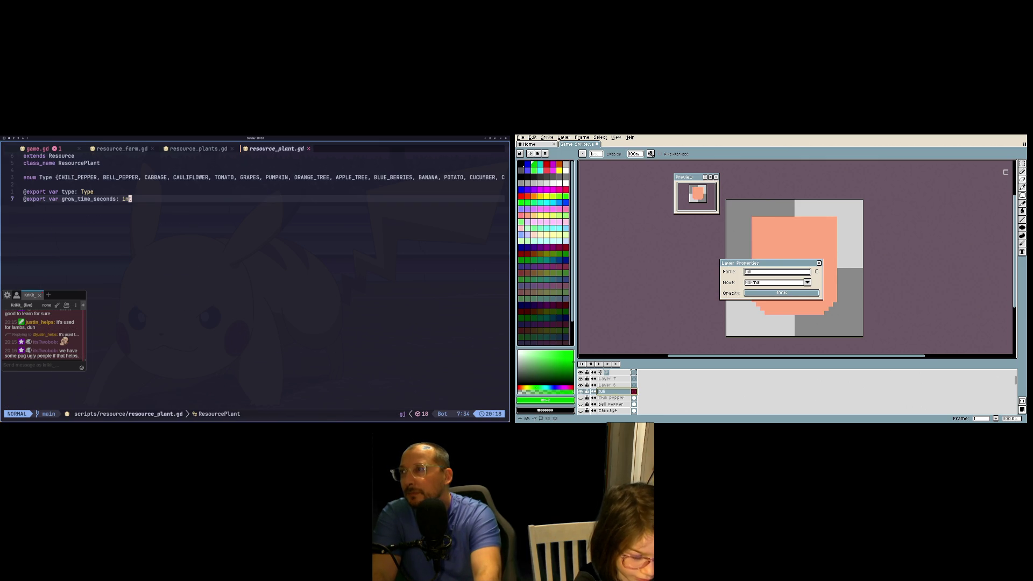
click(92, 198)
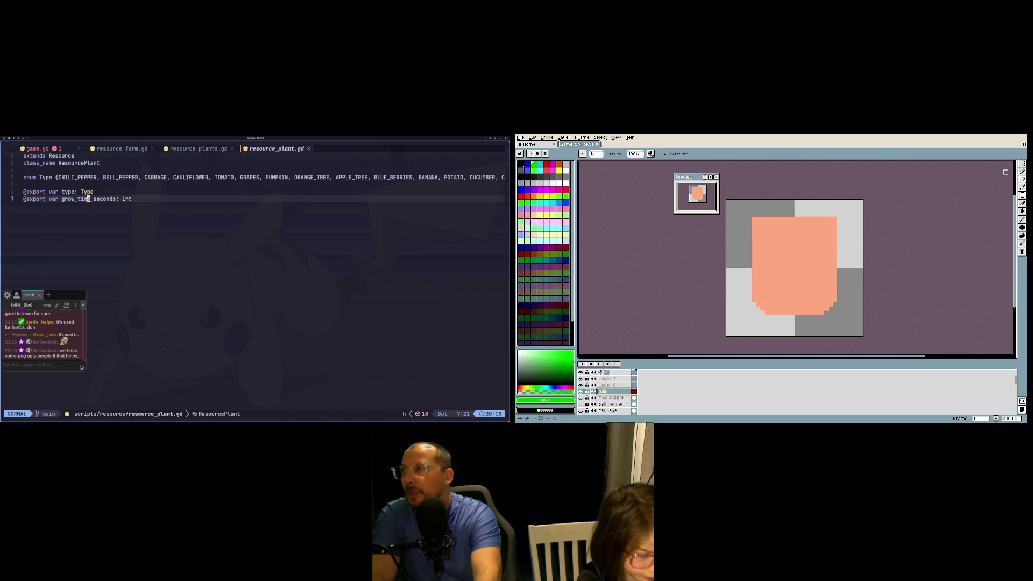
key(shift+h)
key(shift+h)
key(shift+h)
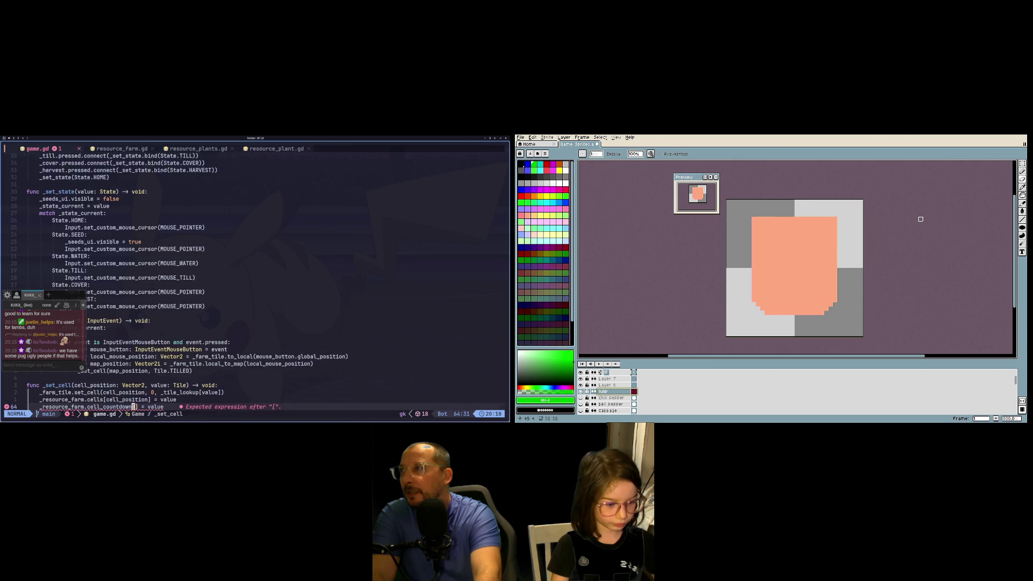
Open new blank lines below the enum declarations near the top of game.gd
key(k)
key(k)
key(k)
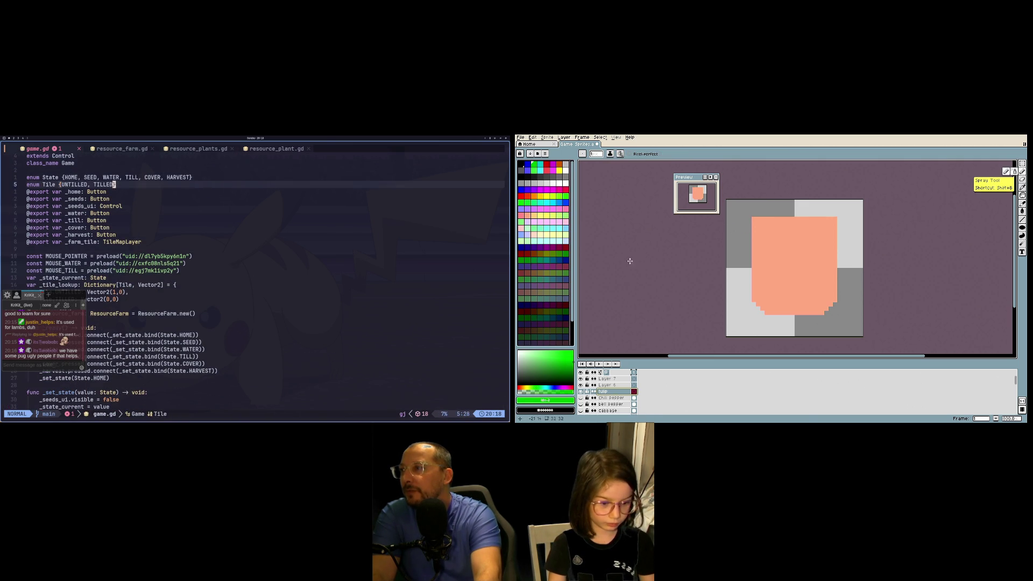
key(j)
key(j)
key(j)
key(j)
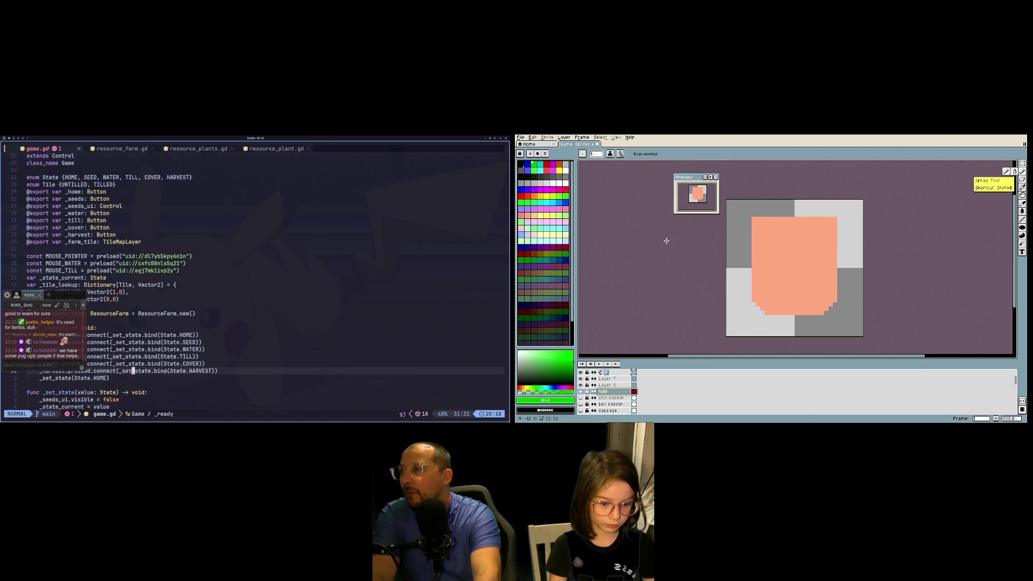
key(k)
key(k)
key(k)
key(k)
key(k)
key(k)
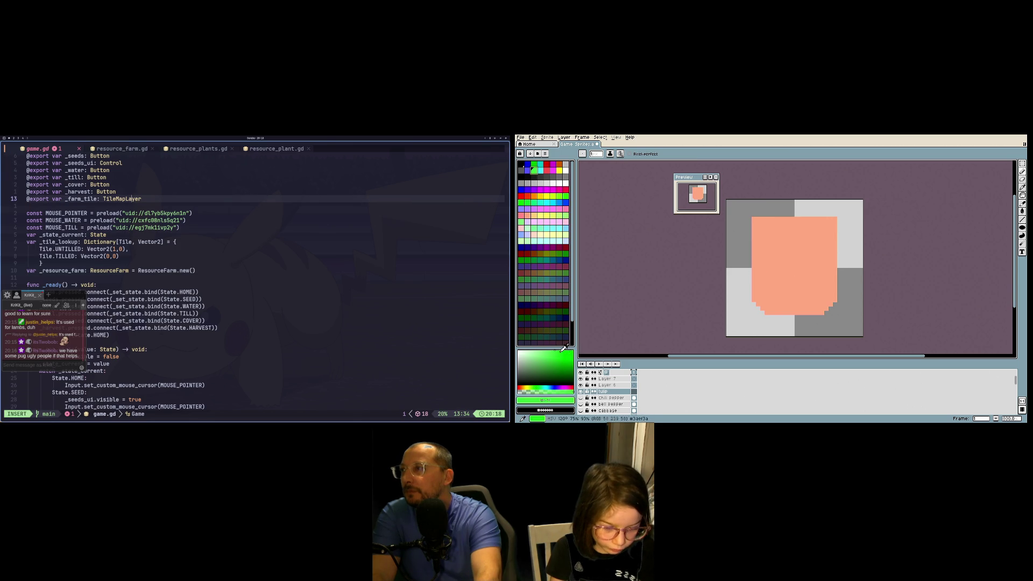
key(k)
key(k)
key(k)
key(j)
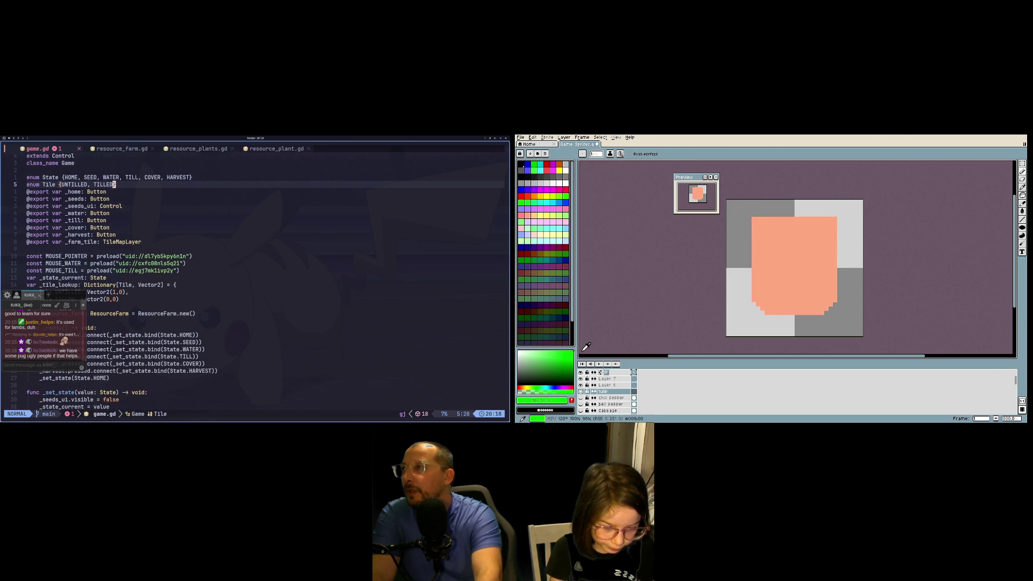
key(o)
key(Return)
text(@export_g)
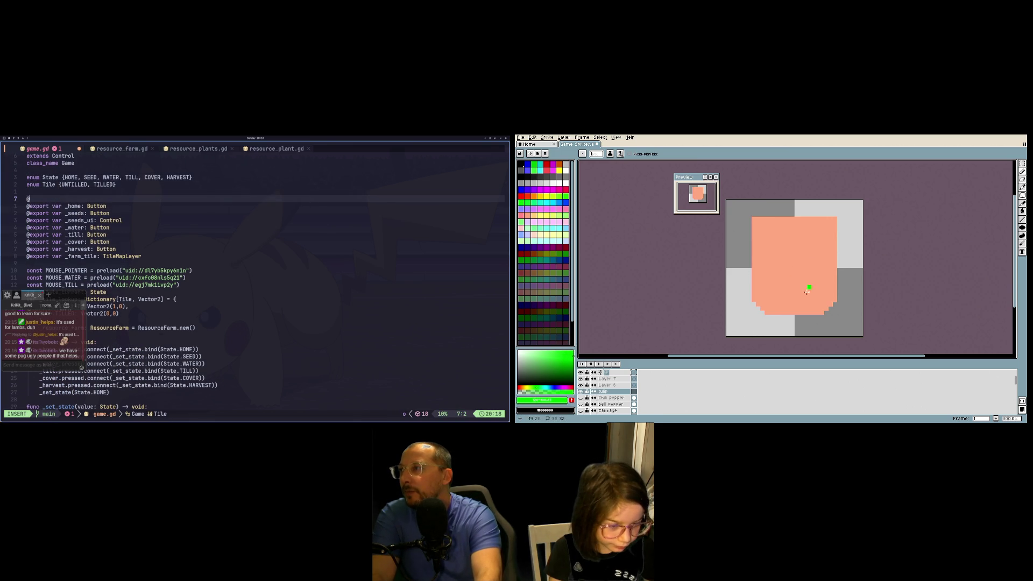
drag(792, 300, 793, 272)
text(roup(")
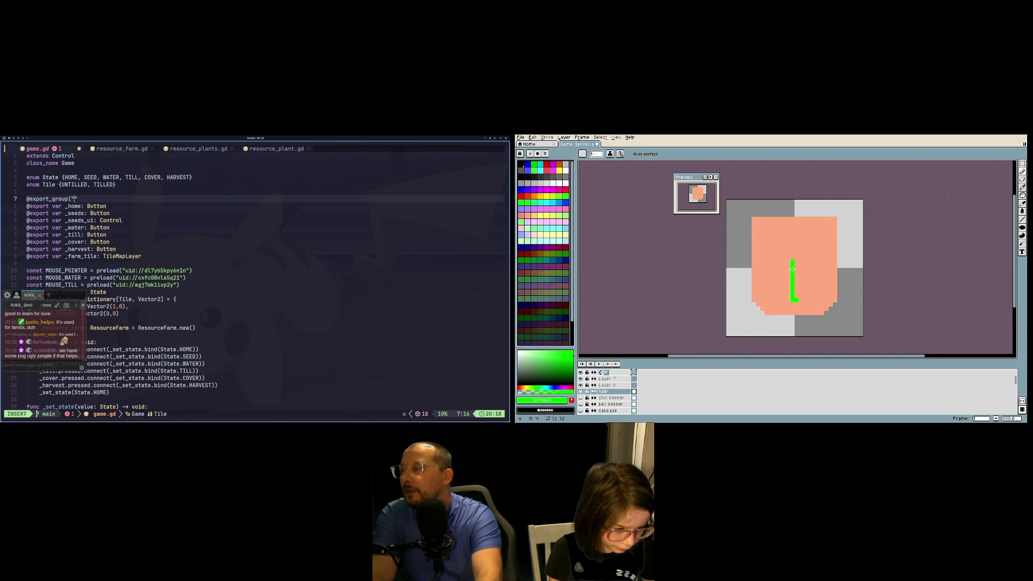
text(UI")
key(Escape)
drag(797, 266, 797, 272)
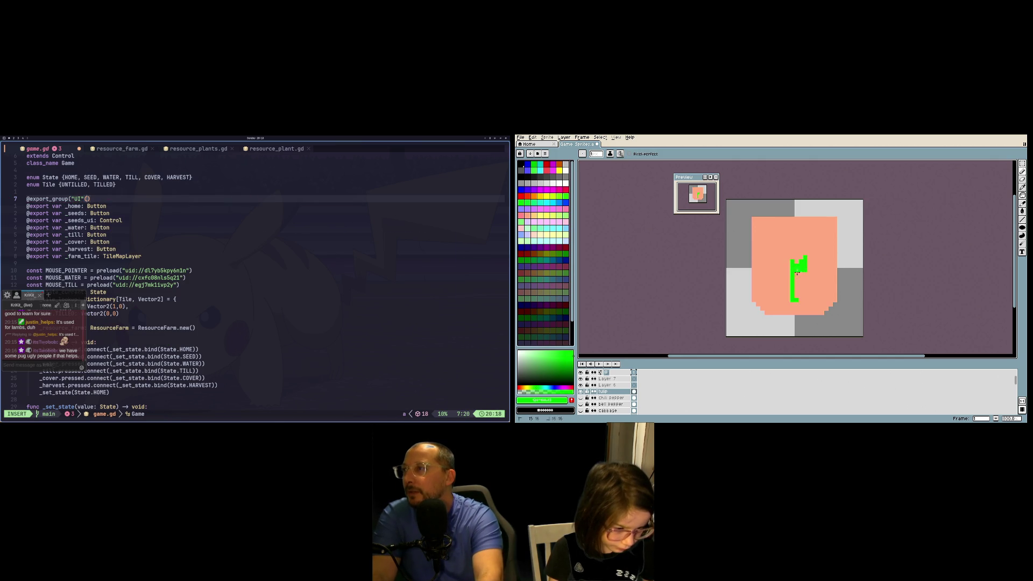
key(a)
key(BackSpace)
click(808, 263)
Save game.gd, add blank lines above the UI group, and switch to the Eraser
key(Escape)
text(:w)
key(Return)
key(O)
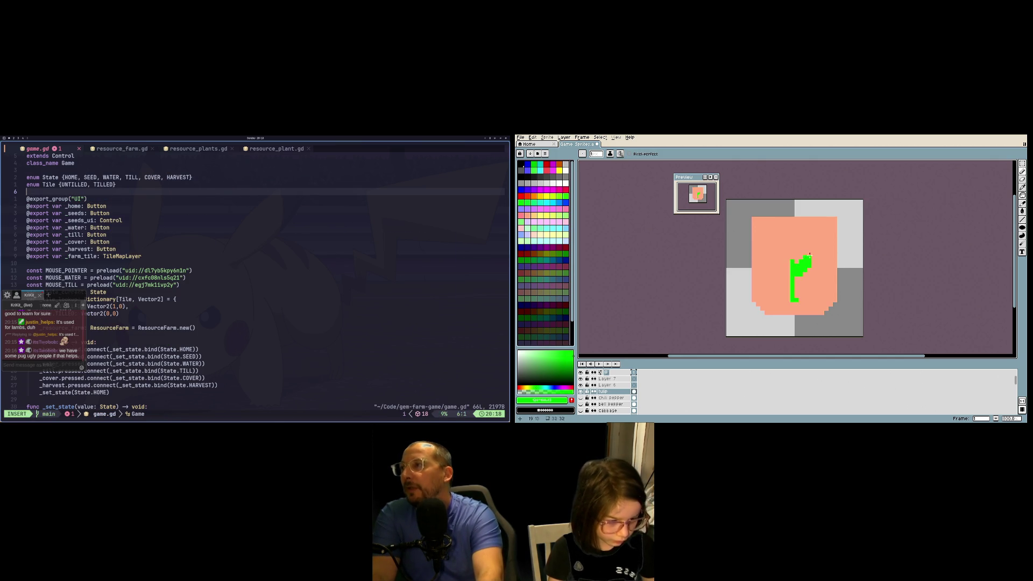
key(Return)
key(Escape)
key(O)
key(Escape)
click(1024, 181)
text(i!)
text(x)
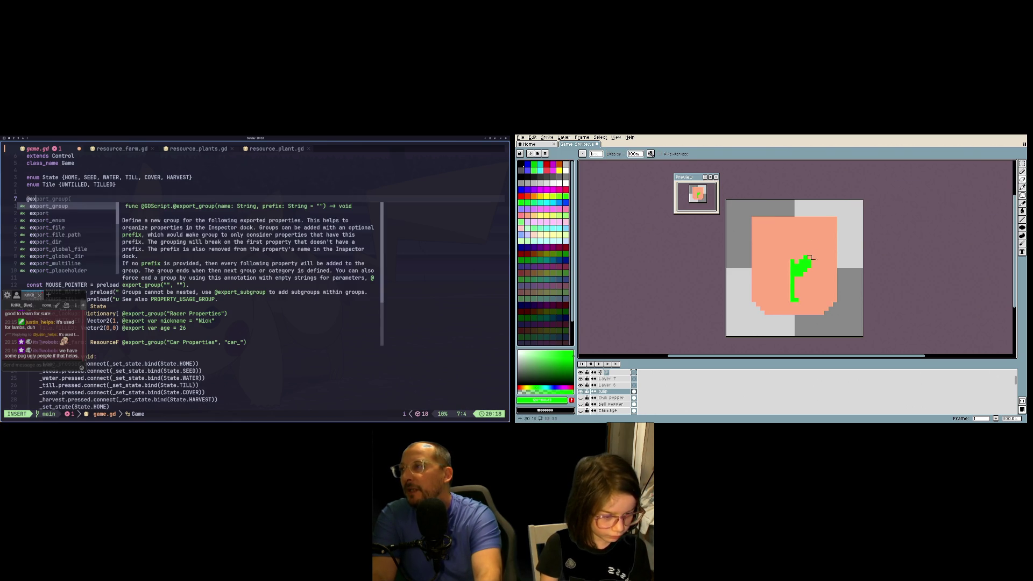
text(por)
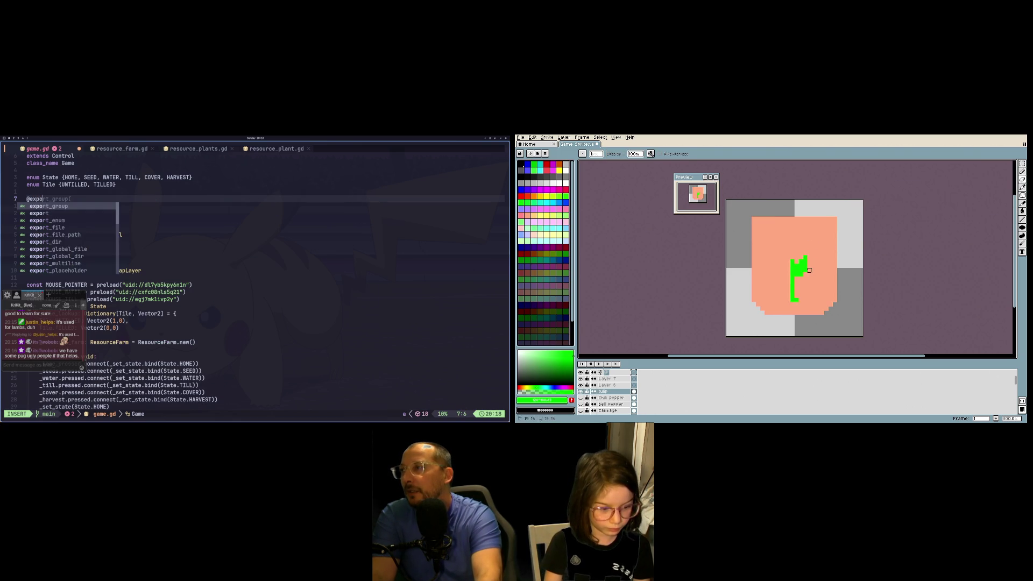
text(t va)
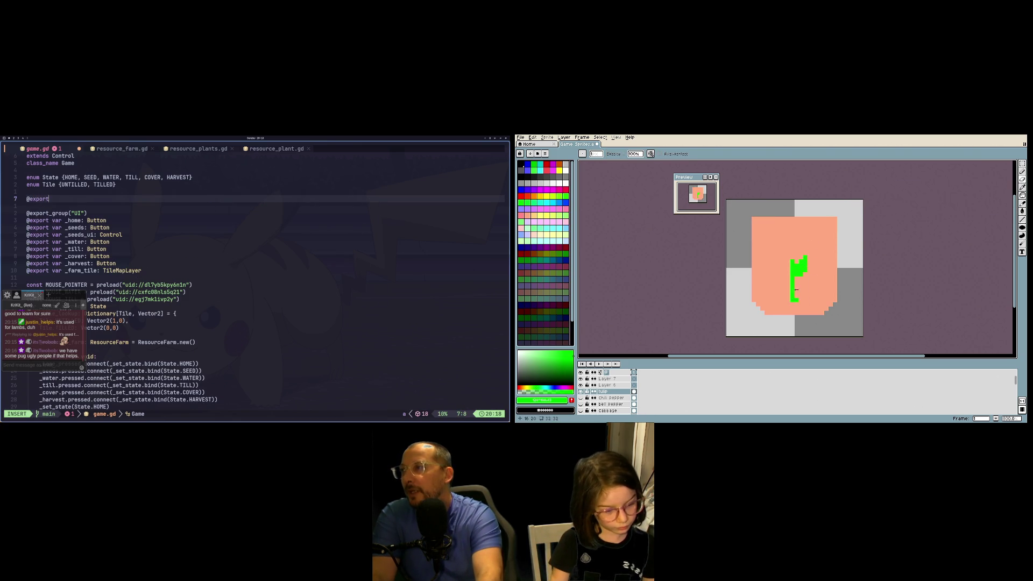
text(r =)
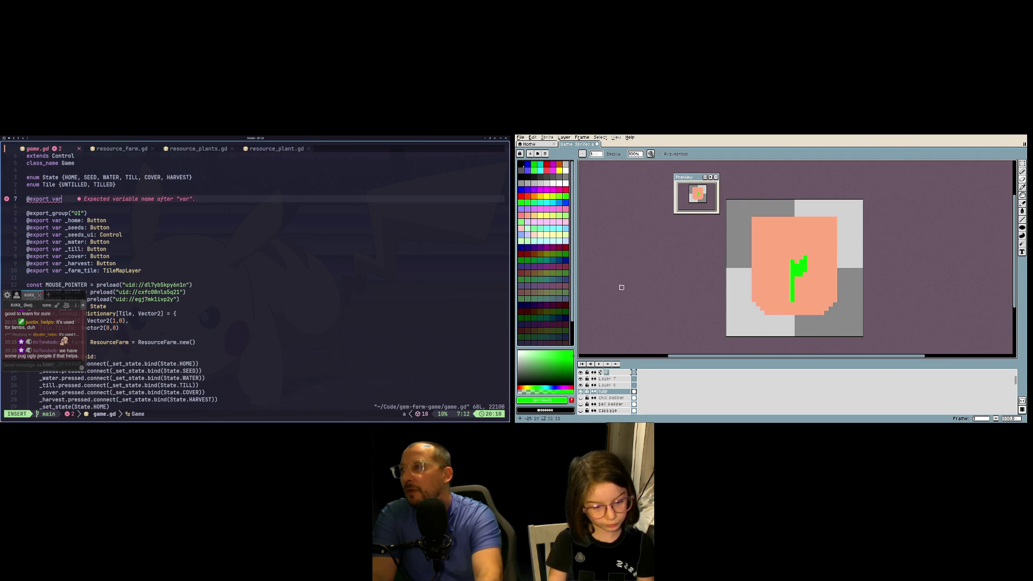
key(Escape)
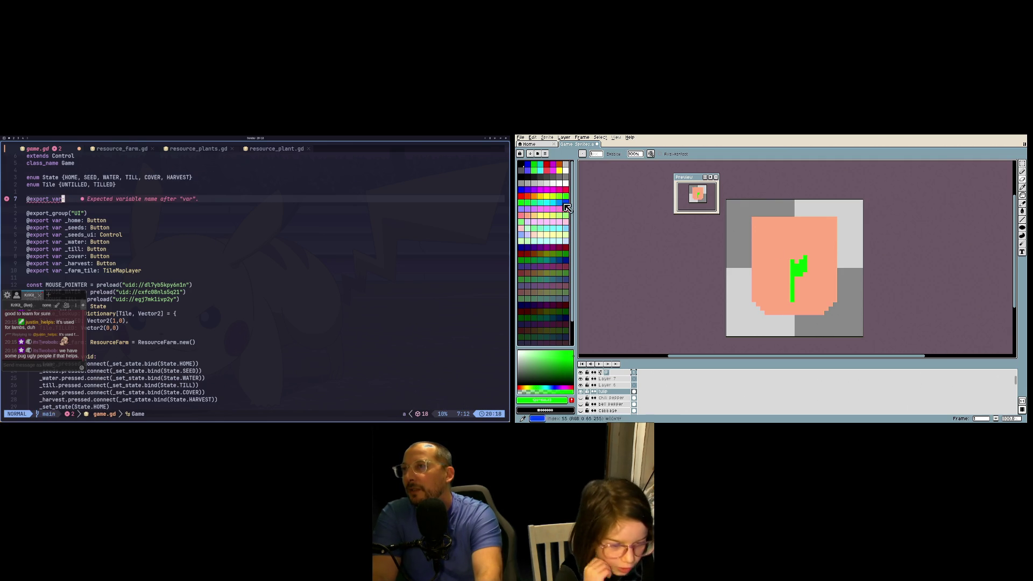
key(ctrl+o)
key(ctrl+o)
key(ctrl+o)
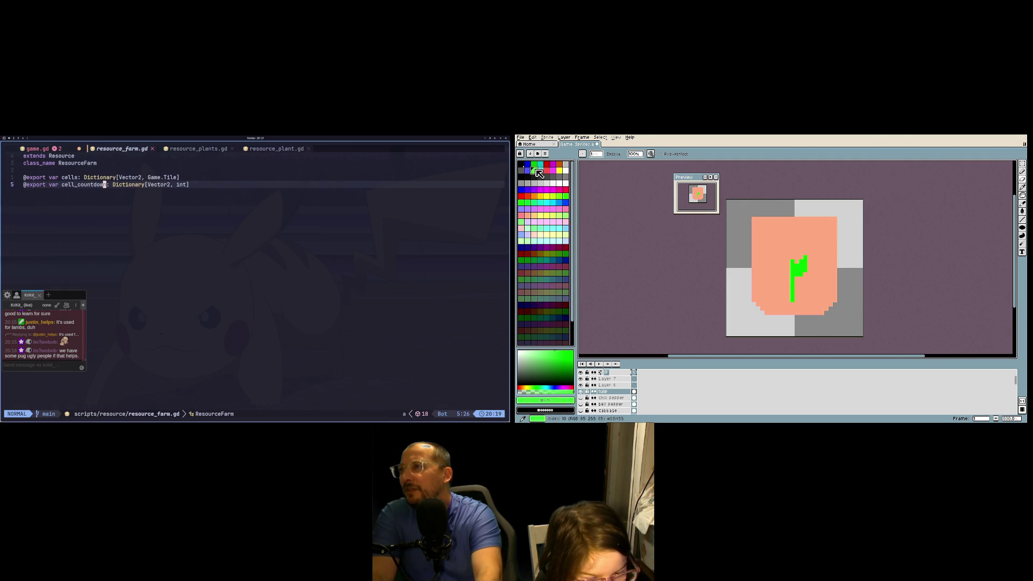
text(ar _)
click(1024, 176)
click(818, 261)
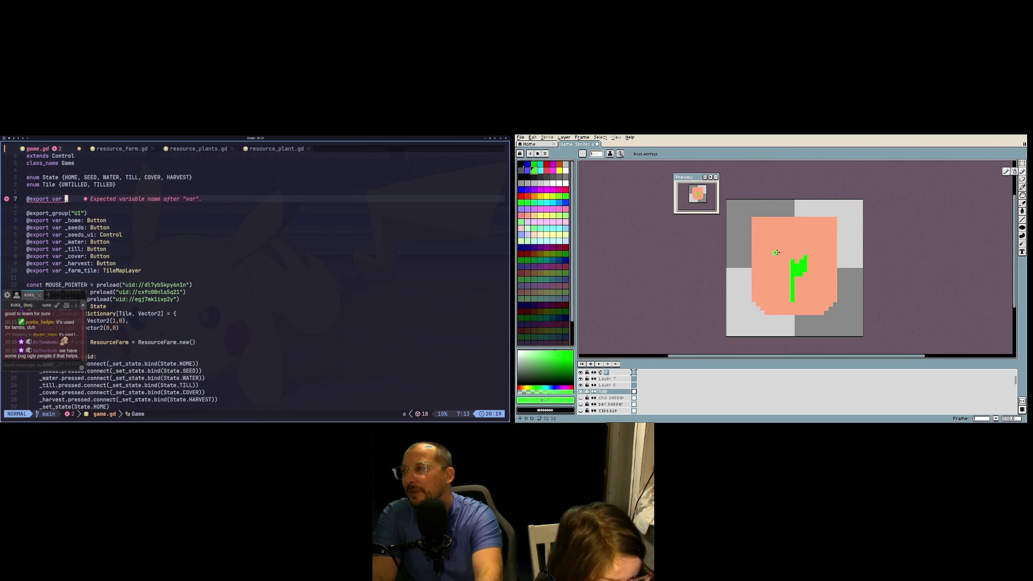
Eyedrop the stem colour, check the resource_plants.gd and resource_farm.gd scripts, and return to the Pencil
click(1022, 187)
key(Escape)
key(ctrl+i)
key(ctrl+i)
key(ctrl+o)
key(ctrl+o)
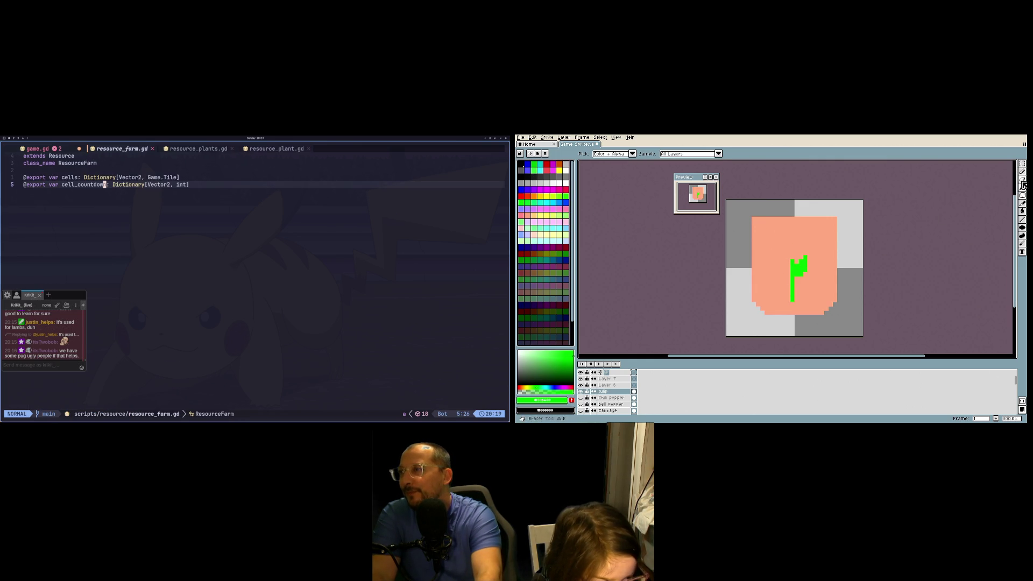
click(1022, 171)
key(ctrl+o)
key(a)
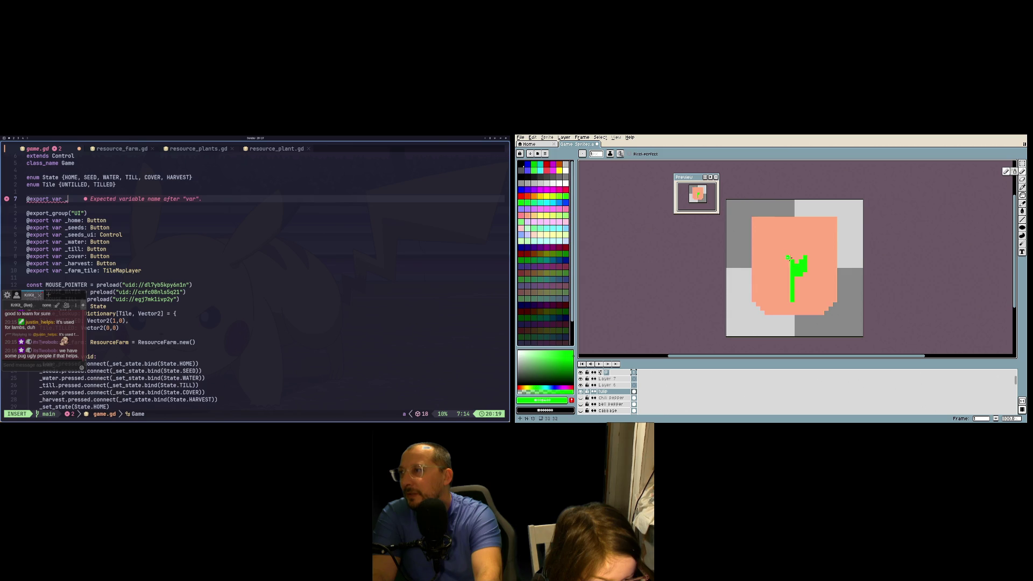
key(Escape)
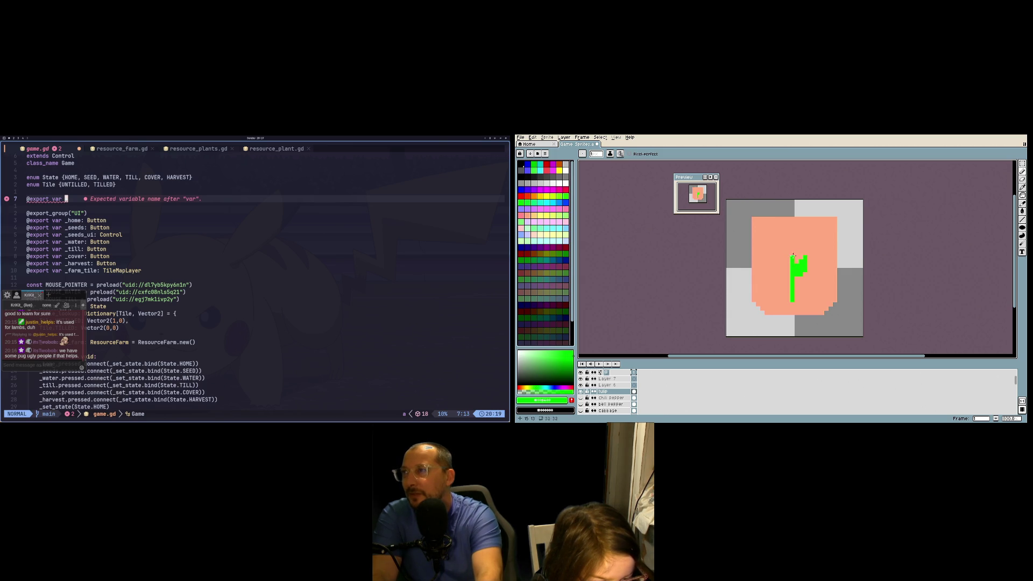
key(shift+l)
key(shift+l)
key(shift+l)
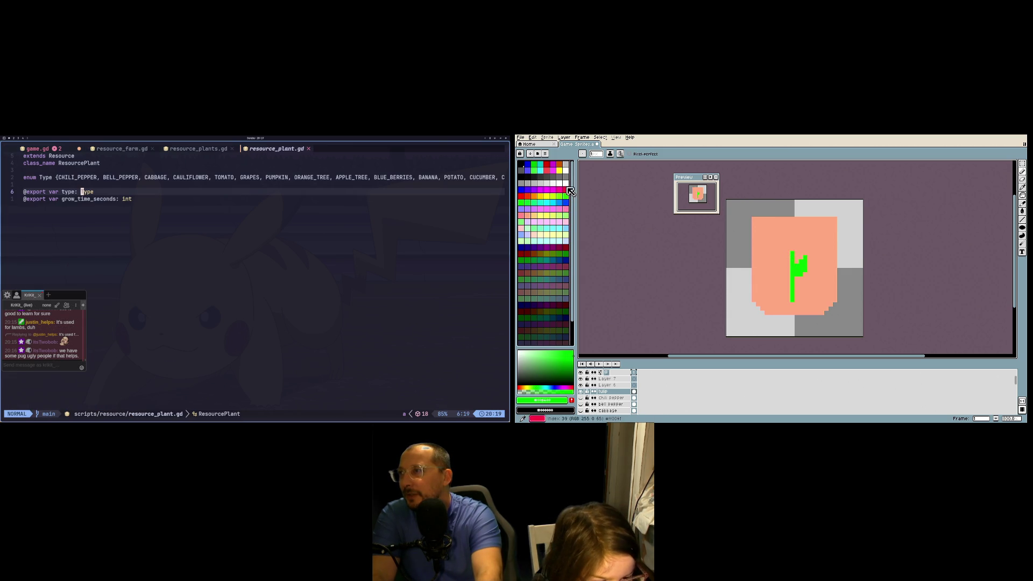
Pick the pink-red swatch and draw the tulip head above the stem
click(566, 190)
key(shift+h)
key(shift+h)
key(shift+h)
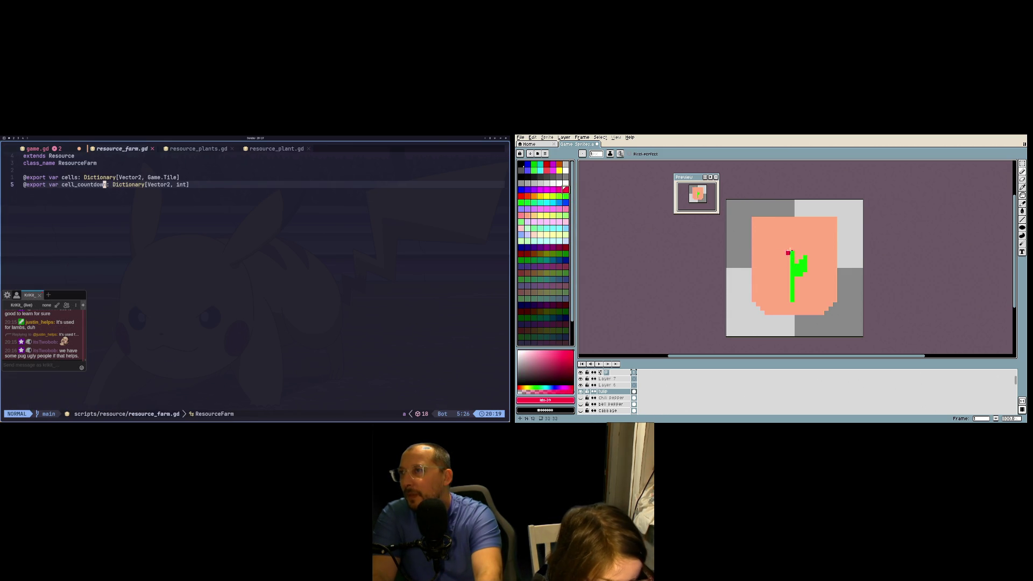
text(cw_re)
drag(789, 252, 783, 240)
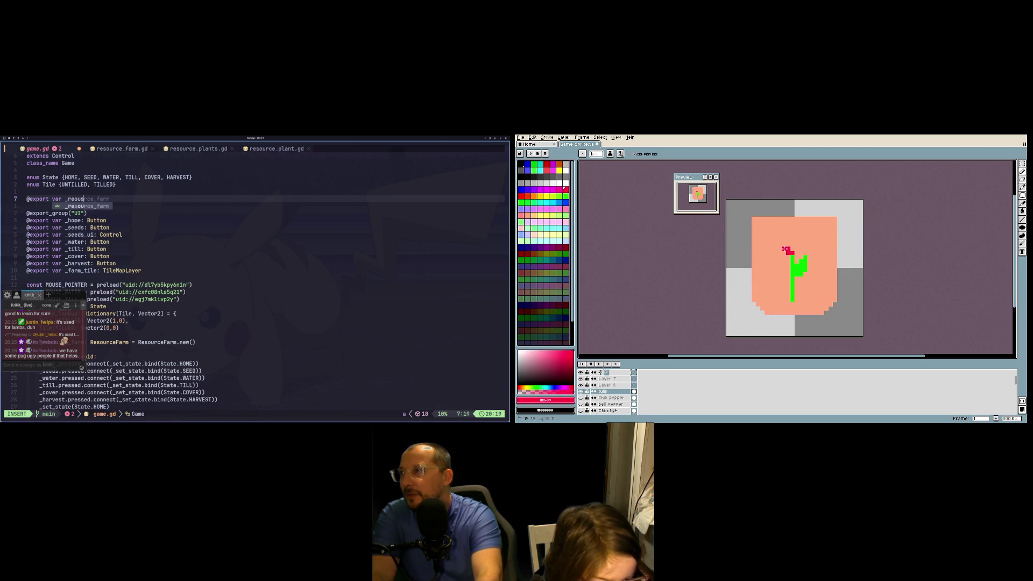
Declare resource_plants: ResourcePlants = ResourcePlants.new() in game.gd and save it
key(BackSpace)
key(BackSpace)
key(BackSpace)
text(re)
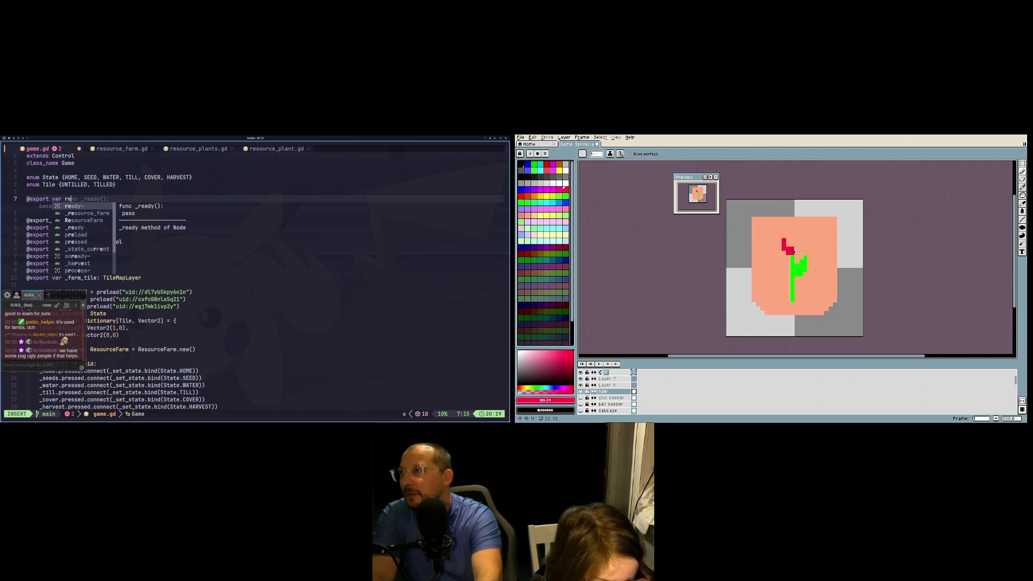
text(source_plants: ResourceP)
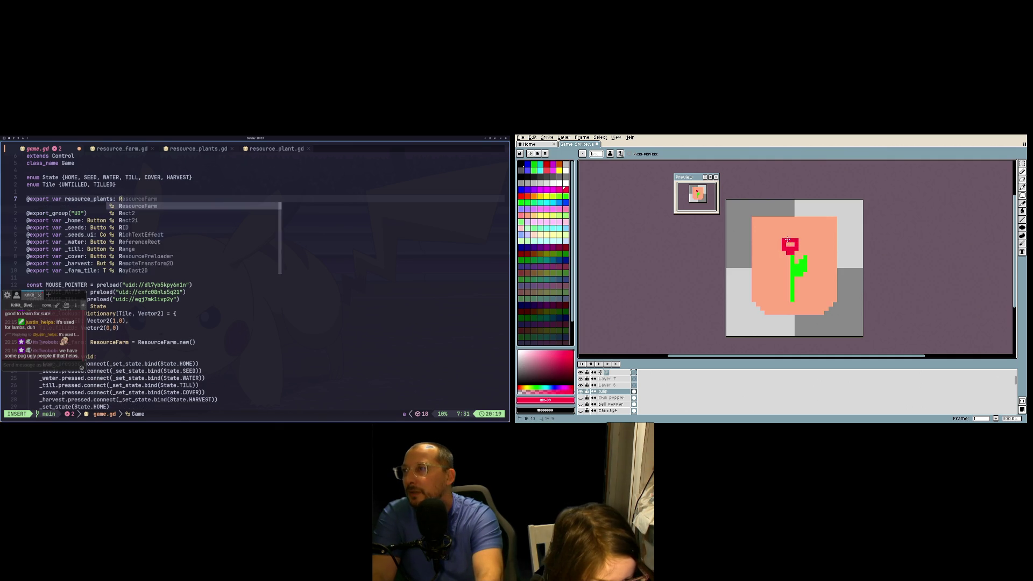
text(lants)
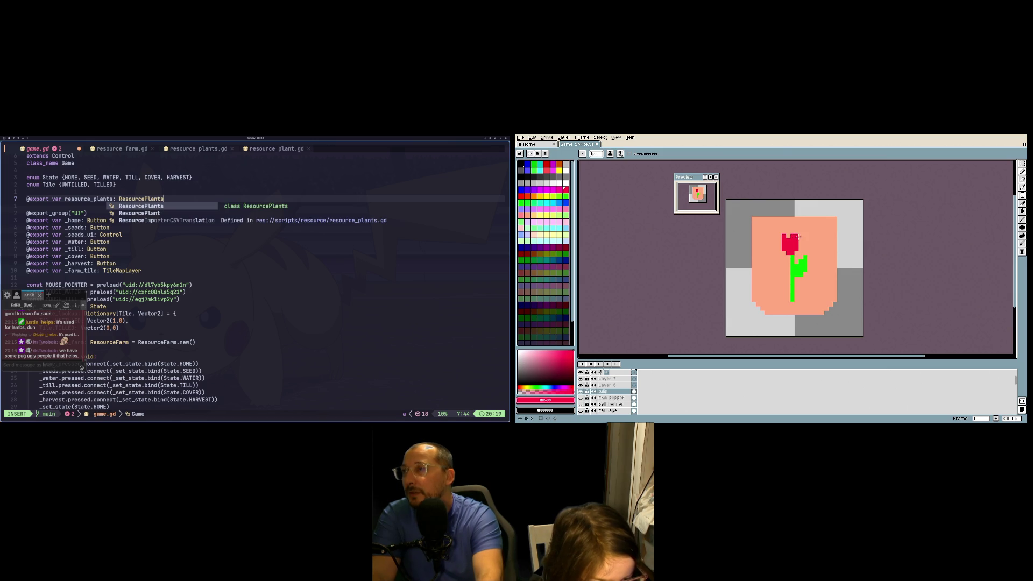
text( =)
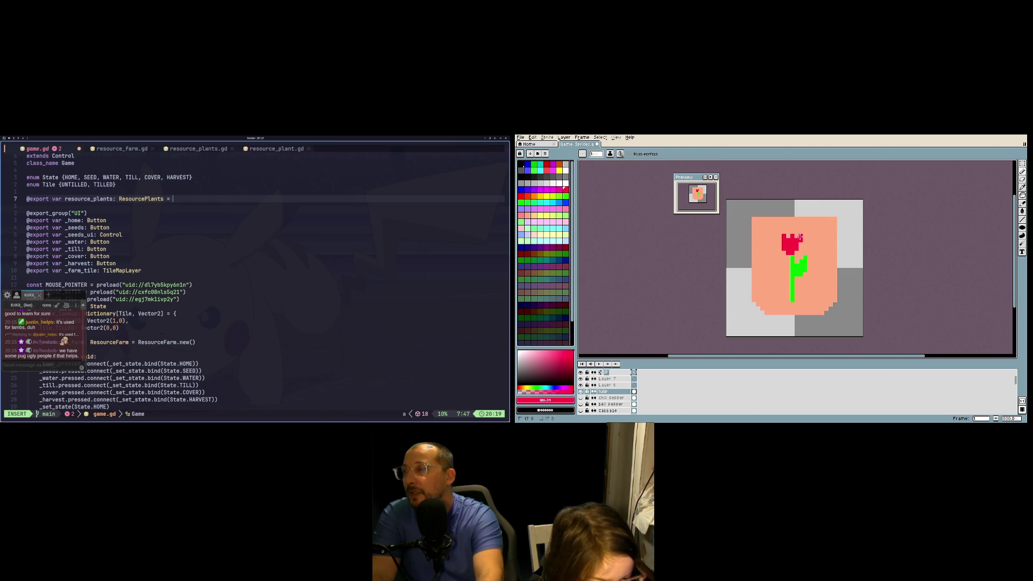
text( Re)
text(sourcePlants.new)
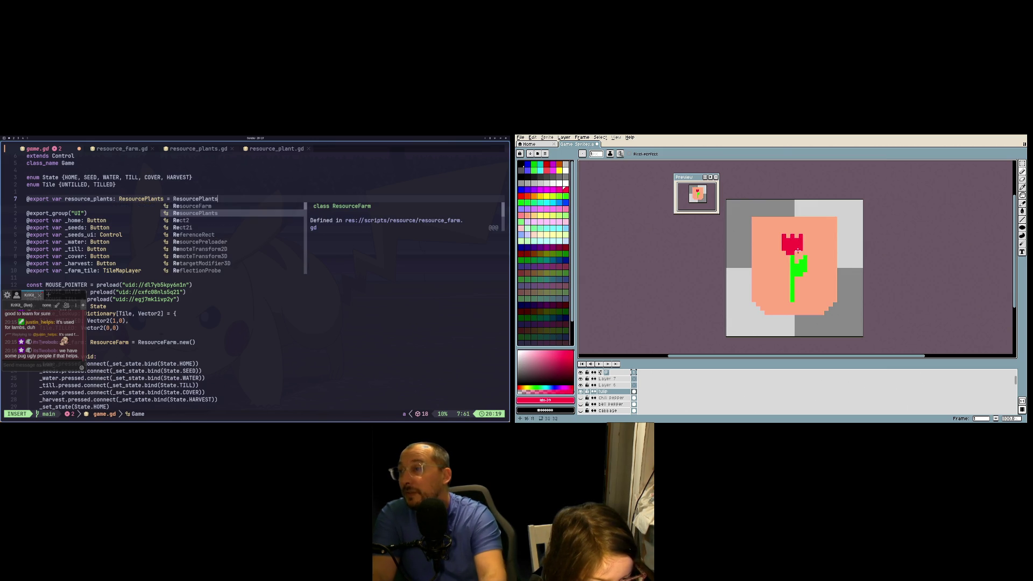
text(())
key(Escape)
text(:w)
key(Return)
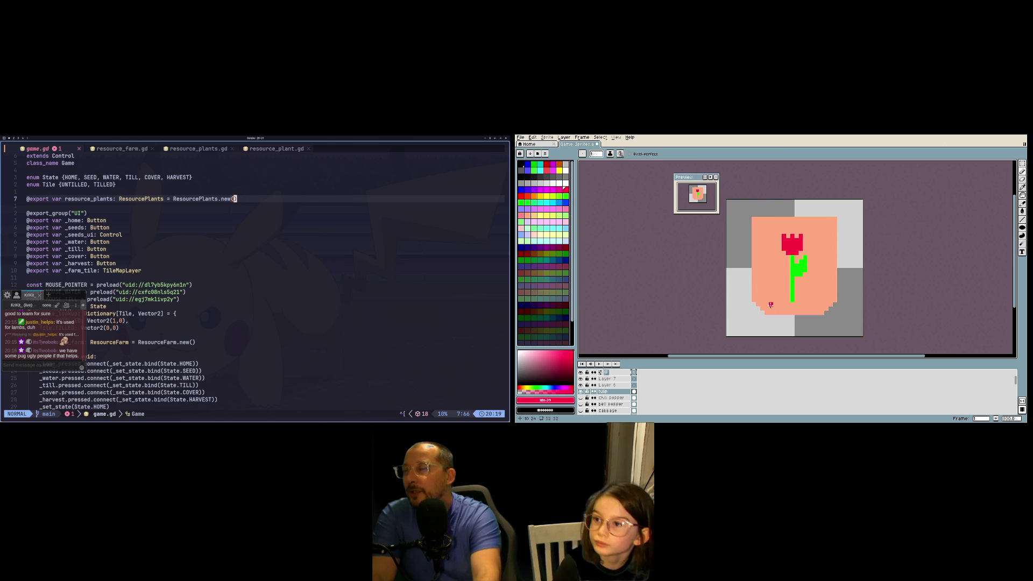
text(ciWReso)
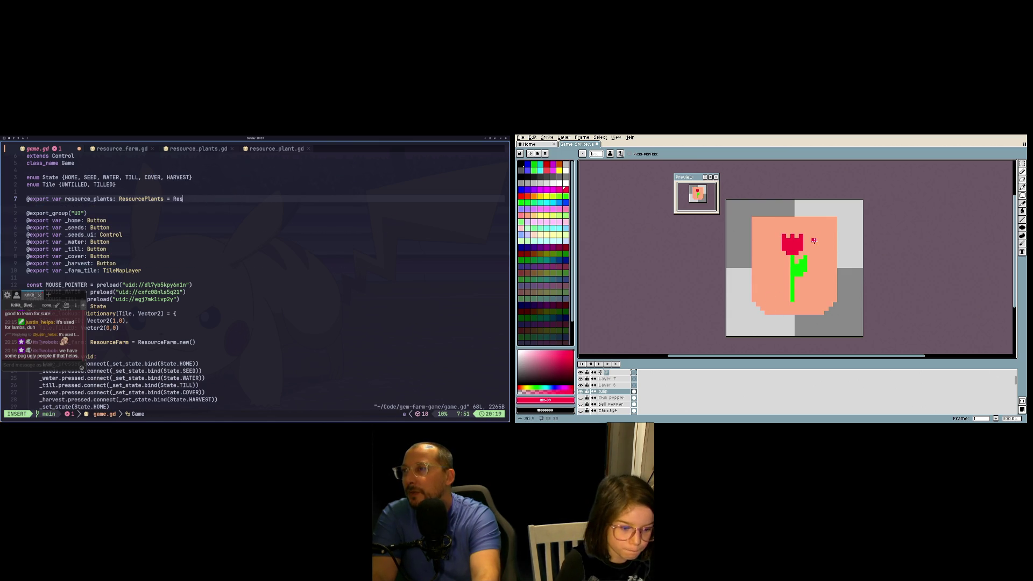
key(alt+Tab)
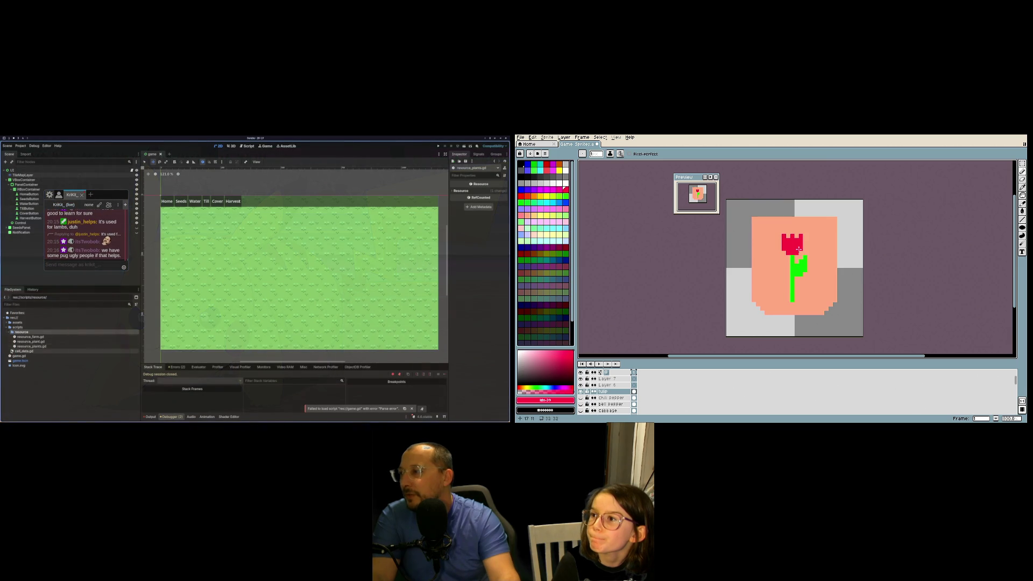
Create a data folder at the res:// root and select the UI root node
right_click(12, 318)
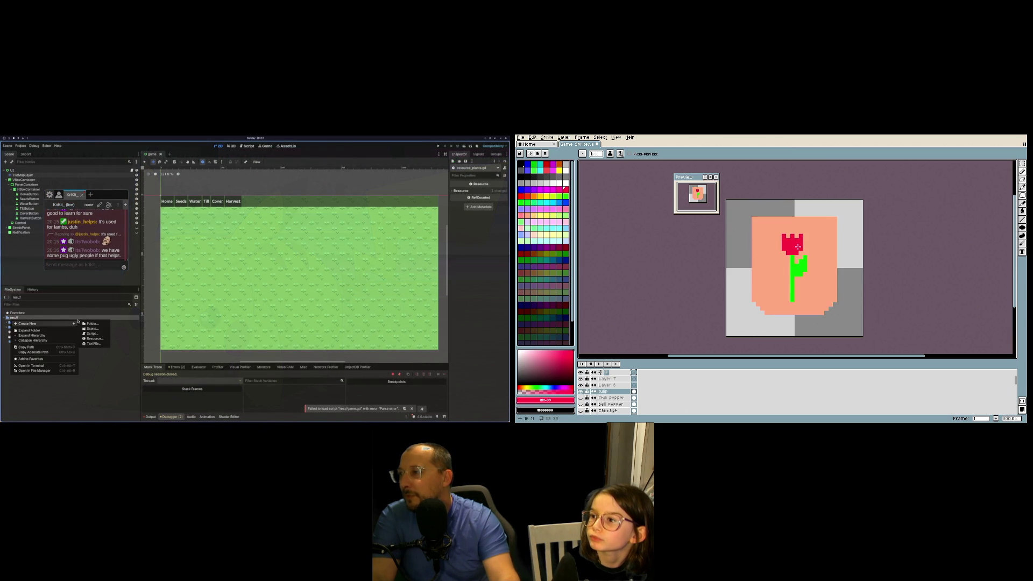
click(91, 324)
text(data)
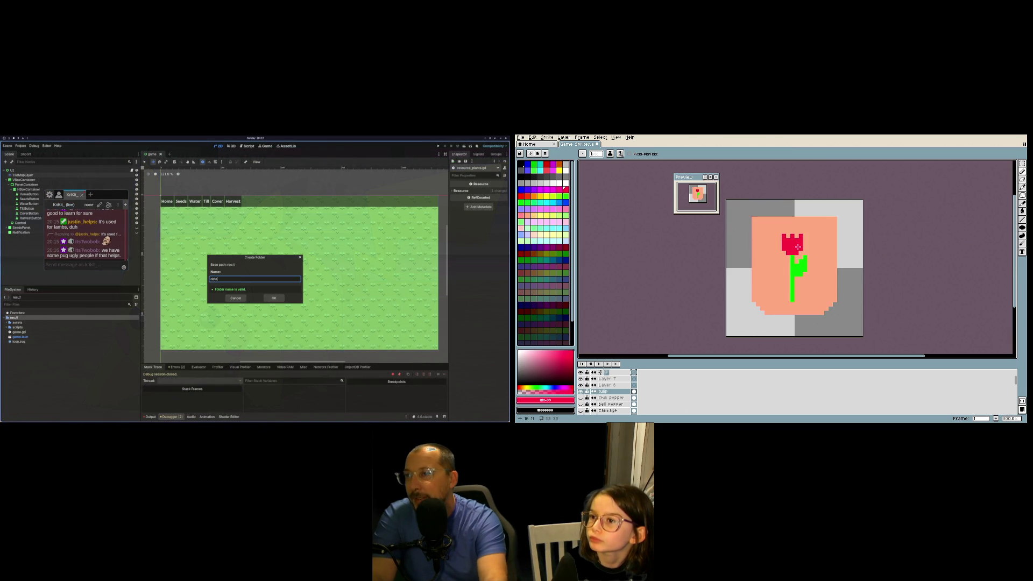
key(Return)
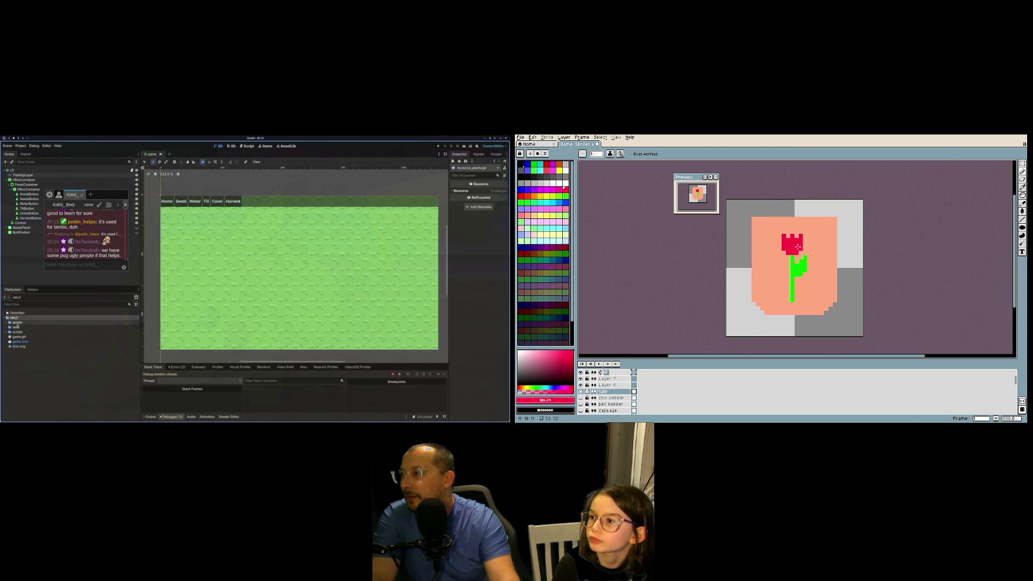
click(46, 171)
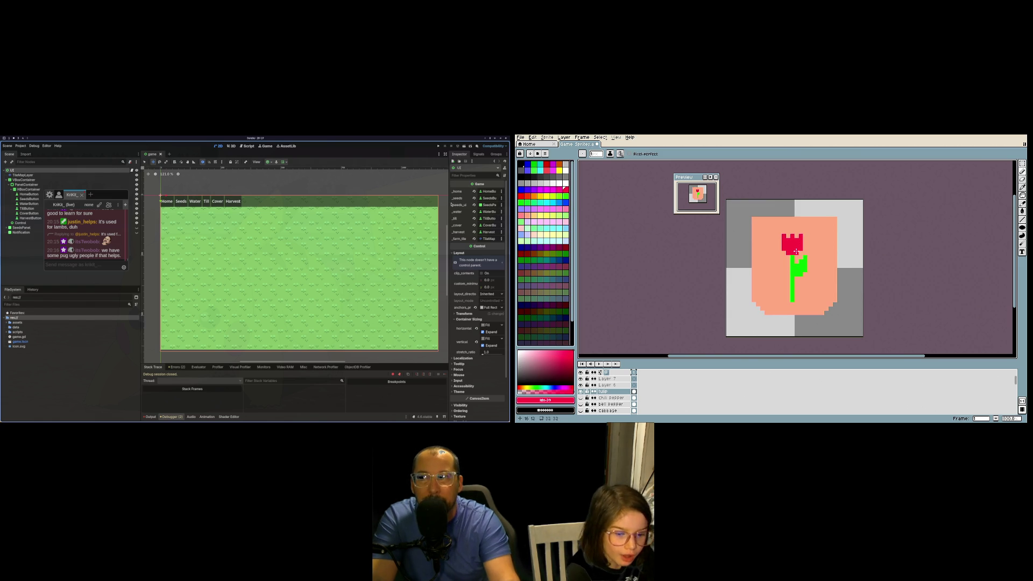
key(alt+Tab)
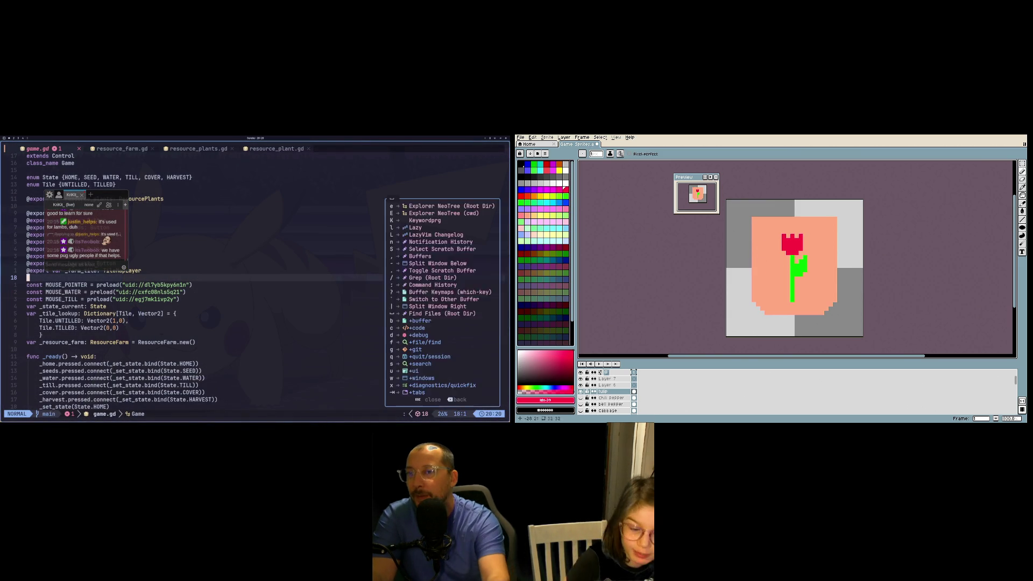
From the error list, undo the garbled line-27 edit, delete the broken cell_countdown line, and save
key(space)
key(x)
key(x)
key(j)
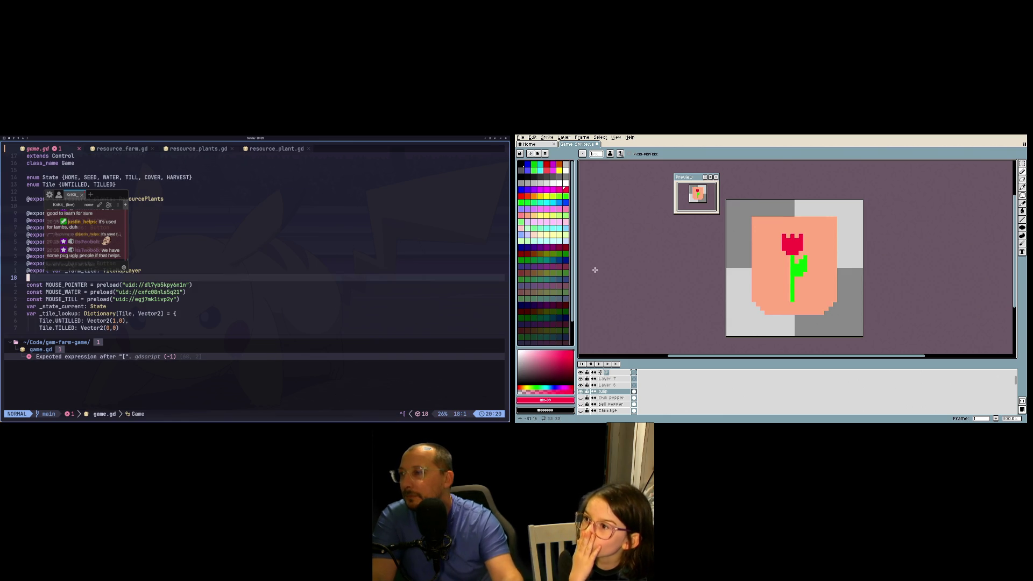
key(Return)
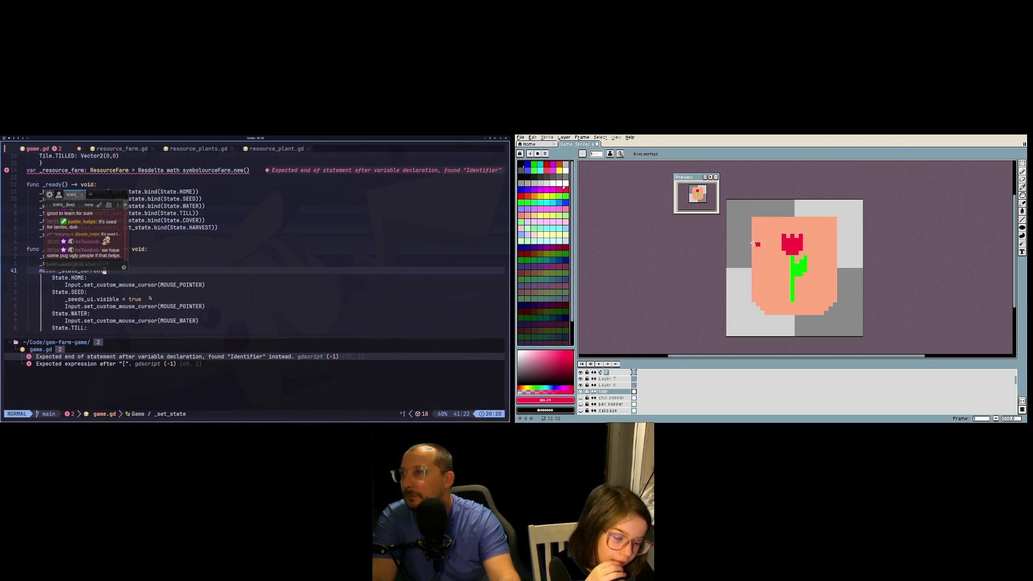
key(u)
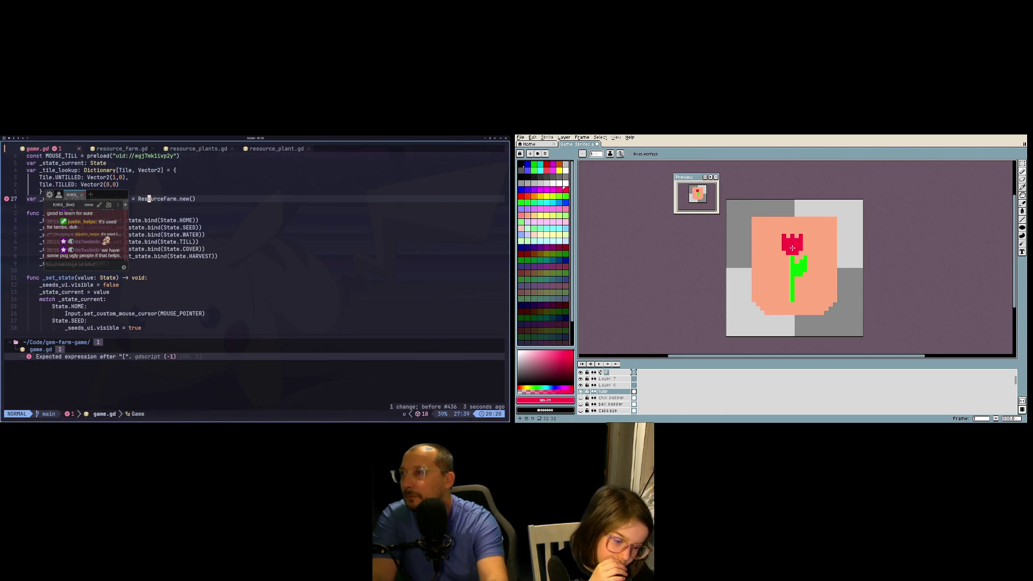
scroll(113, 294, down, 9)
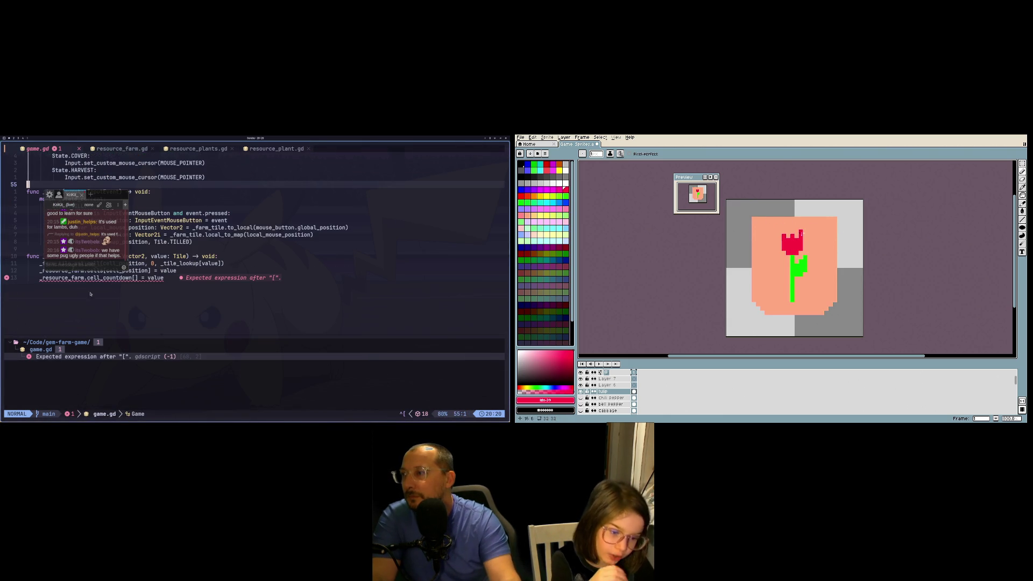
key(shift+g)
key(d)
key(d)
text(:w)
key(Return)
Review lines 64–67 of game.gd against the resource_farm.gd script
key(k)
key(k)
key(k)
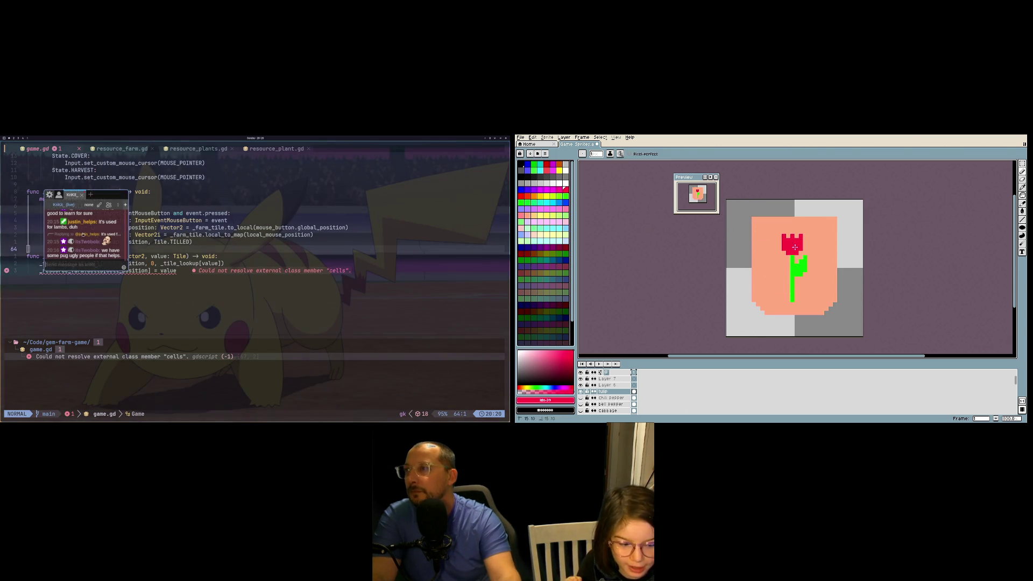
key(j)
key(j)
key(j)
key(f)
key(i)
key(g)
key(k)
key(g)
key(k)
key(g)
key(k)
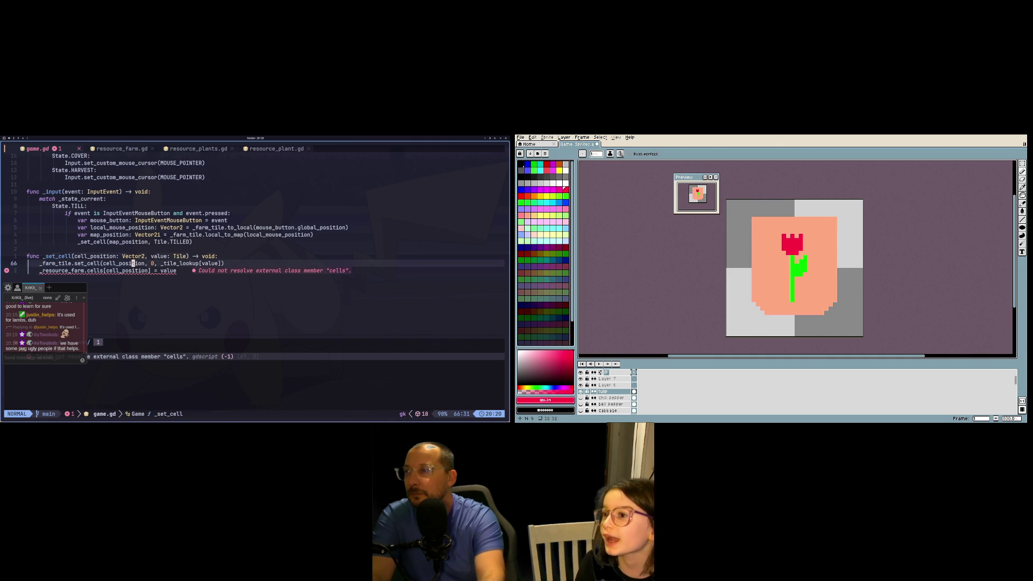
key(g)
key(j)
key(g)
key(j)
key(g)
key(j)
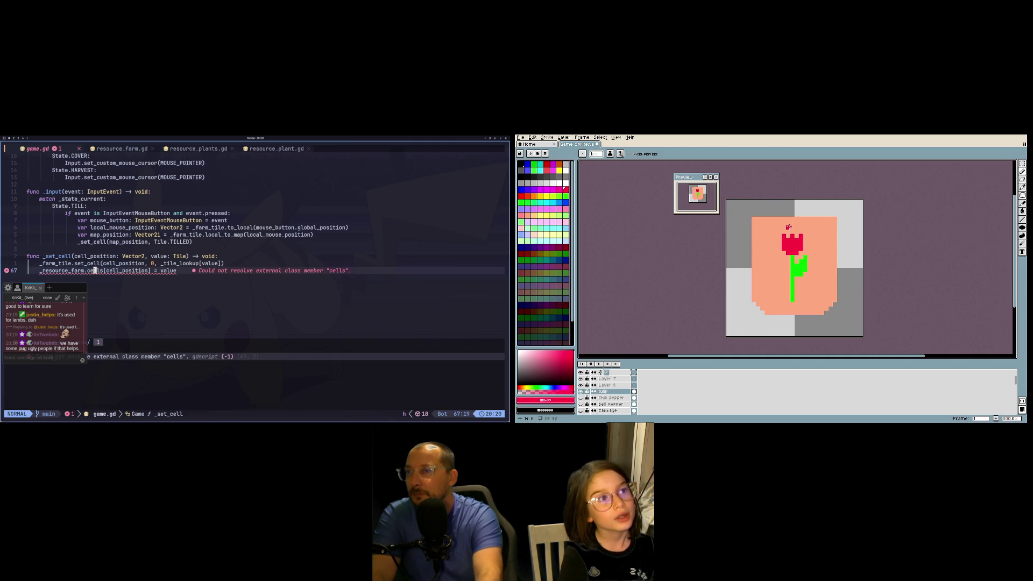
key(h)
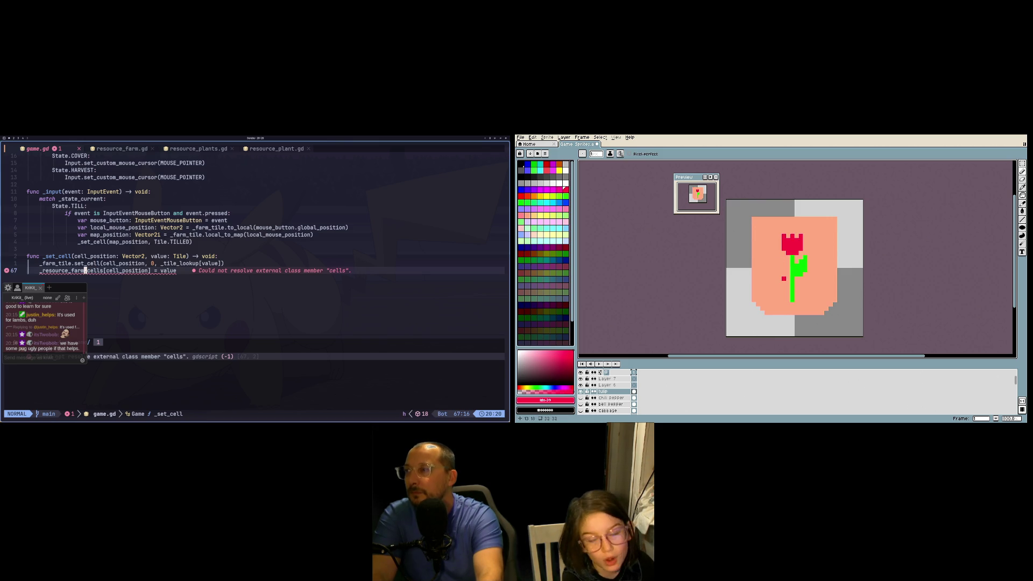
key(shift+l)
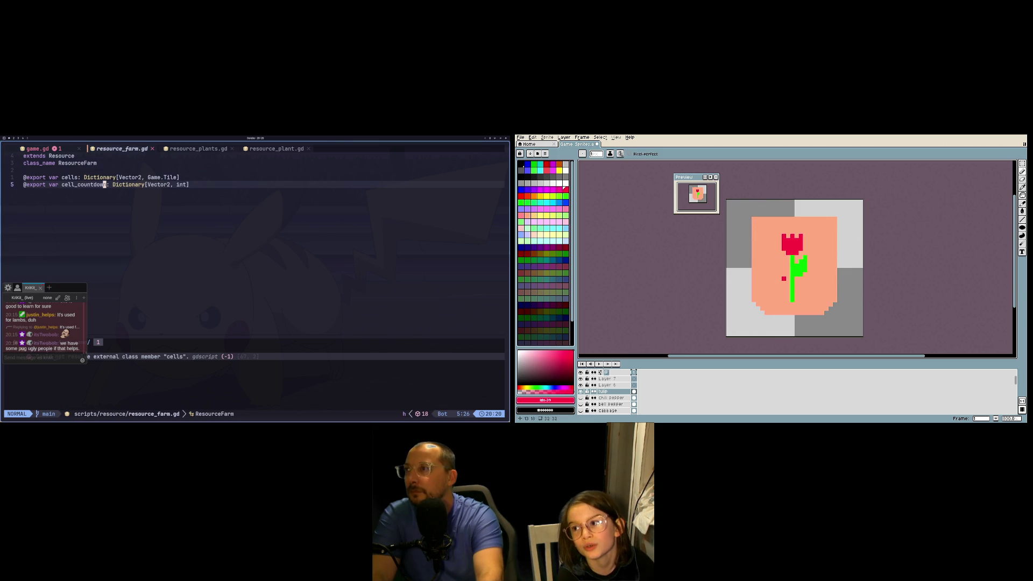
key(shift+h)
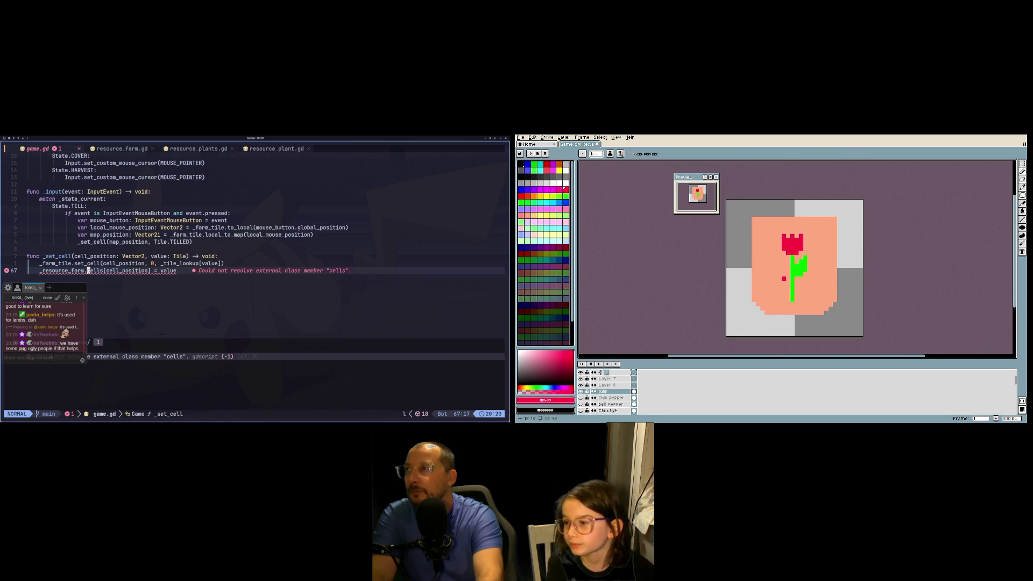
key(shift+l)
key(shift+h)
Save and quit Neovim, relaunch it, restore the previous session, and go to Godot
text(:w)
key(Return)
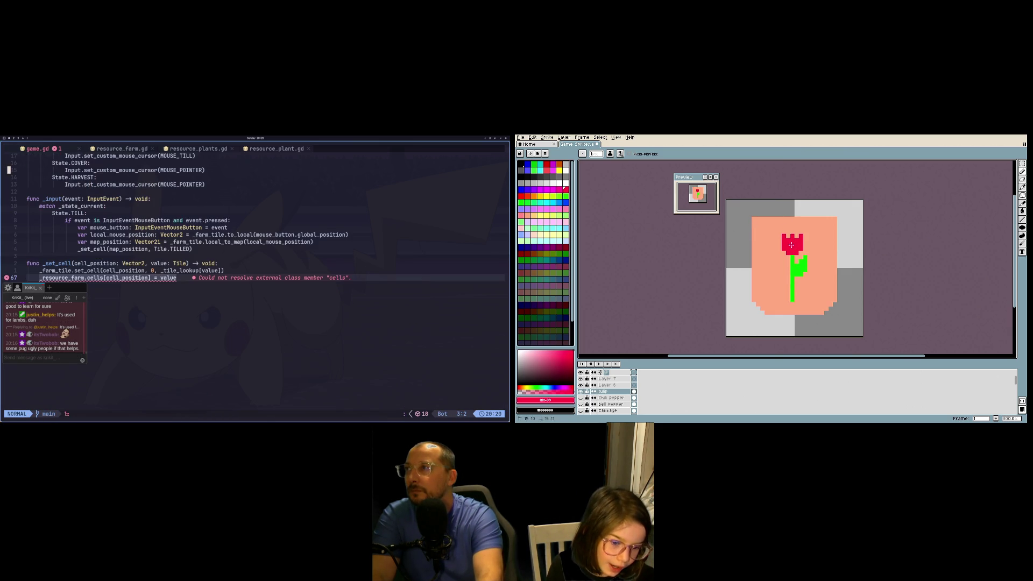
text(:q)
key(Return)
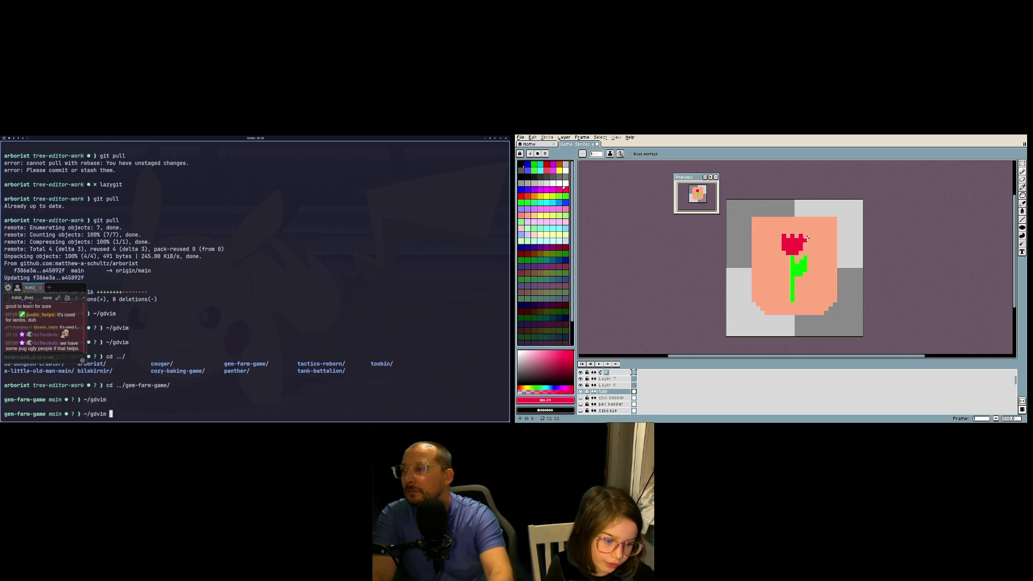
text(nvim)
key(Return)
key(space)
key(q)
key(s)
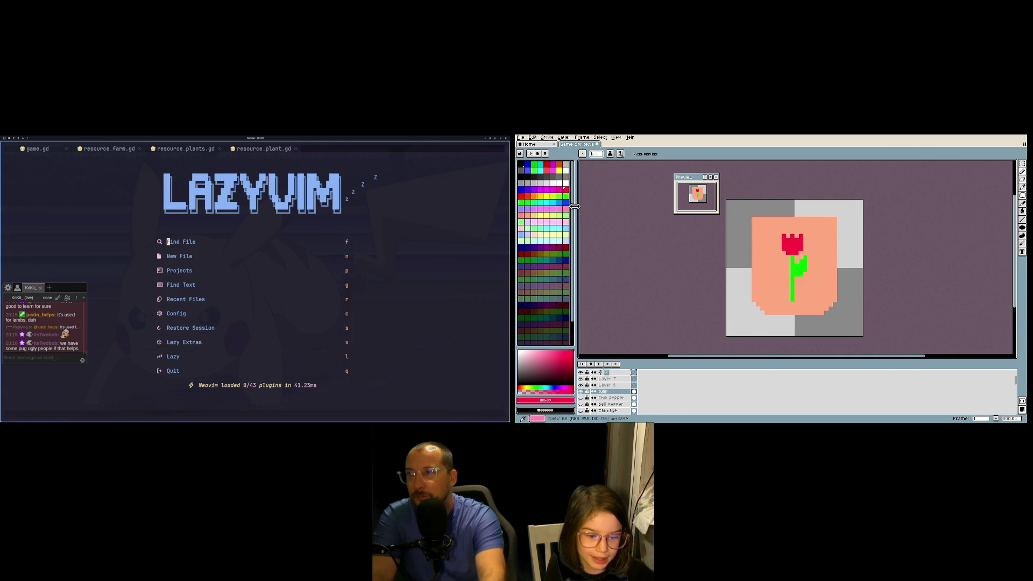
key(alt+Tab)
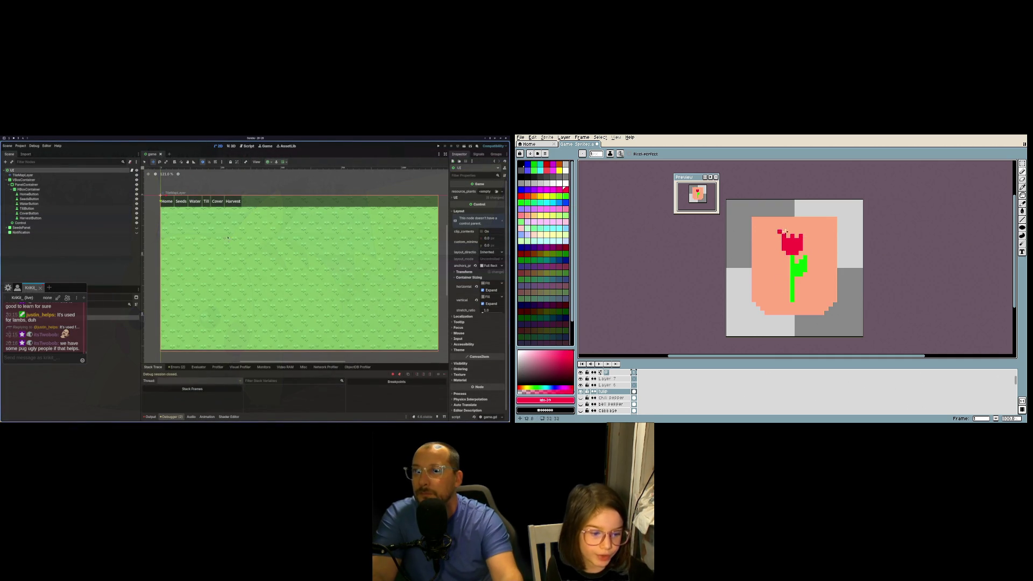
Select the UI node and give its resource_plants property a New ResourcePlants
click(780, 257)
click(22, 175)
click(12, 170)
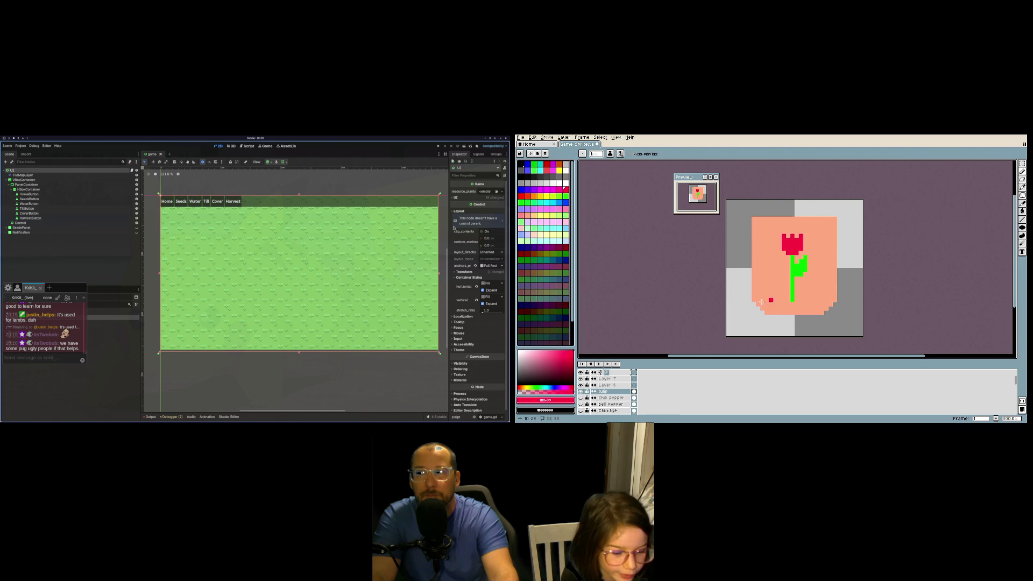
click(490, 192)
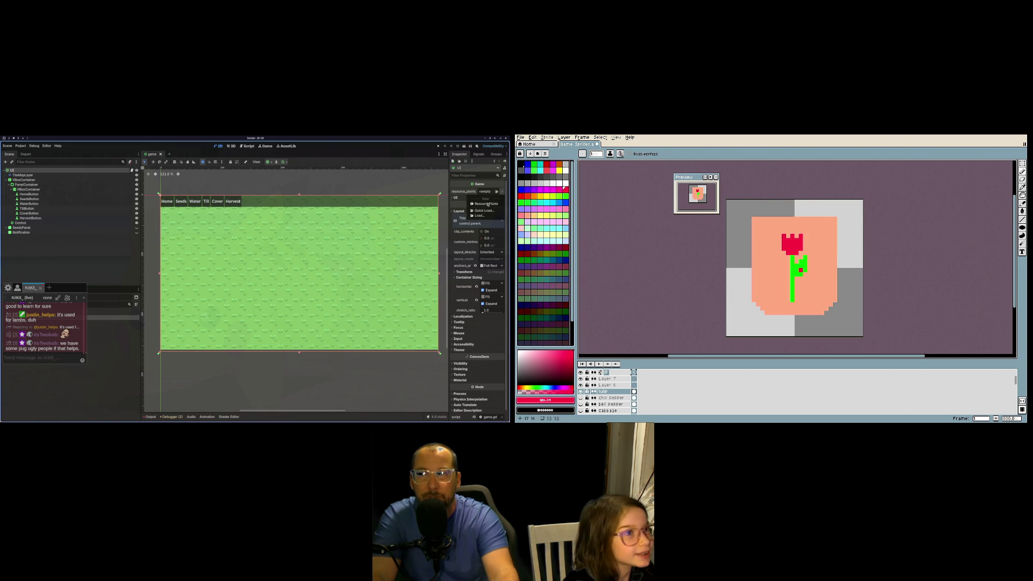
click(489, 205)
Save the resource as resource_plants.tres in data, then open Aseprite's Layer 6 properties
click(491, 192)
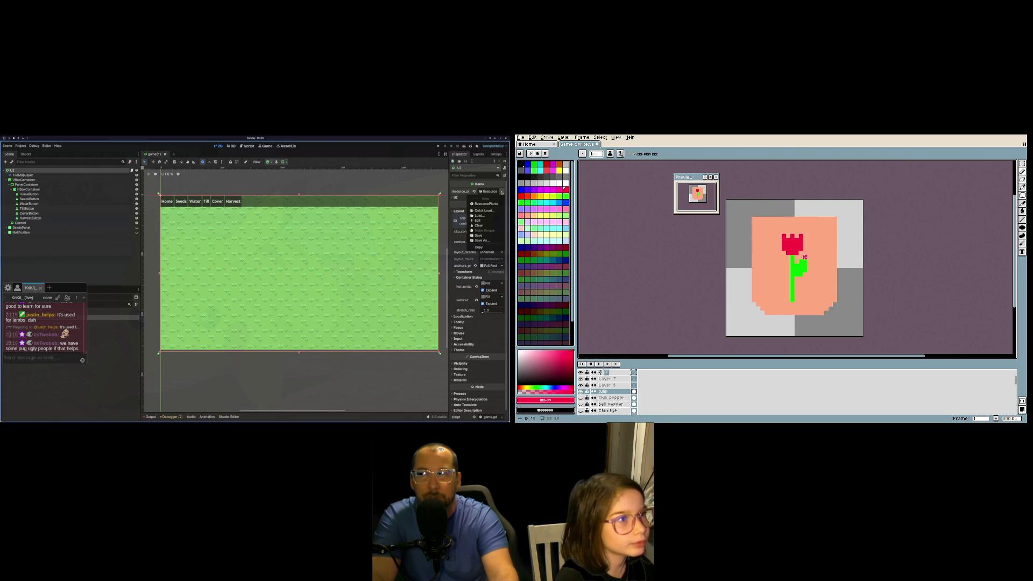
click(482, 241)
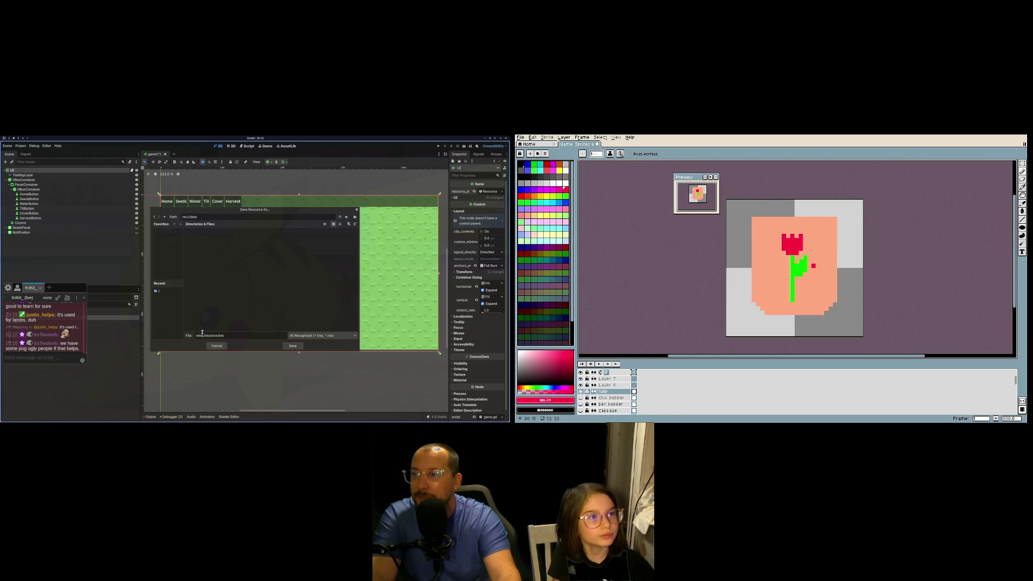
text(d)
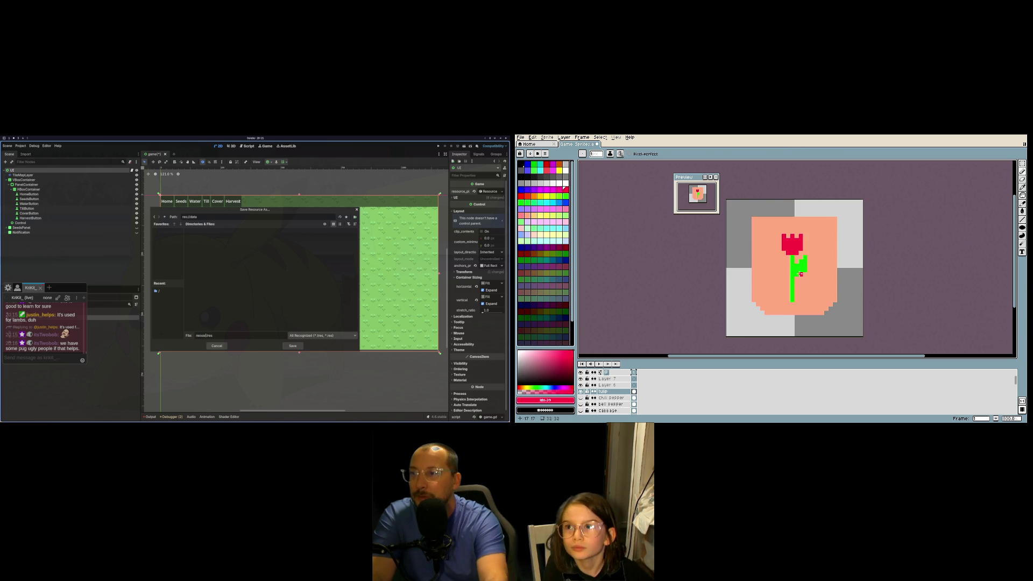
text(urce_plant)
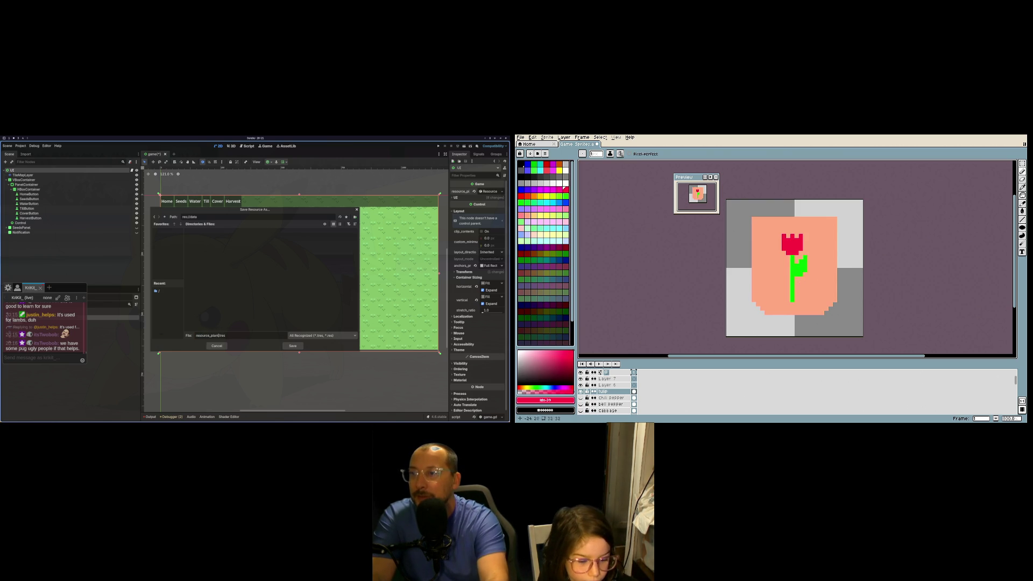
key(Return)
click(615, 386)
double_click(615, 386)
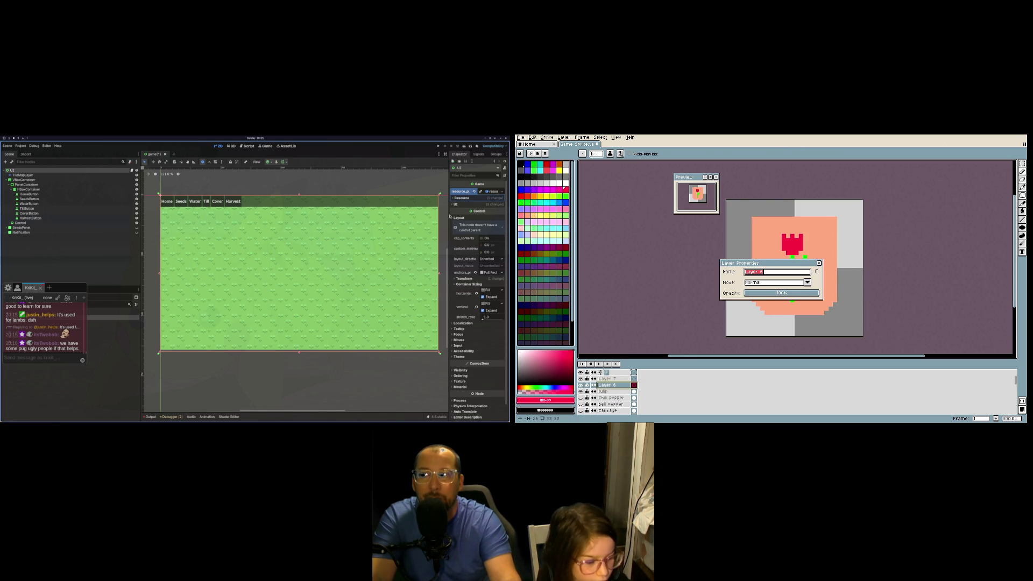
Name Aseprite's Layer 6 'roze', check the saved resource's path, and open resource_plants.gd in Neovim
key(BackSpace)
drag(449, 214, 358, 214)
click(372, 198)
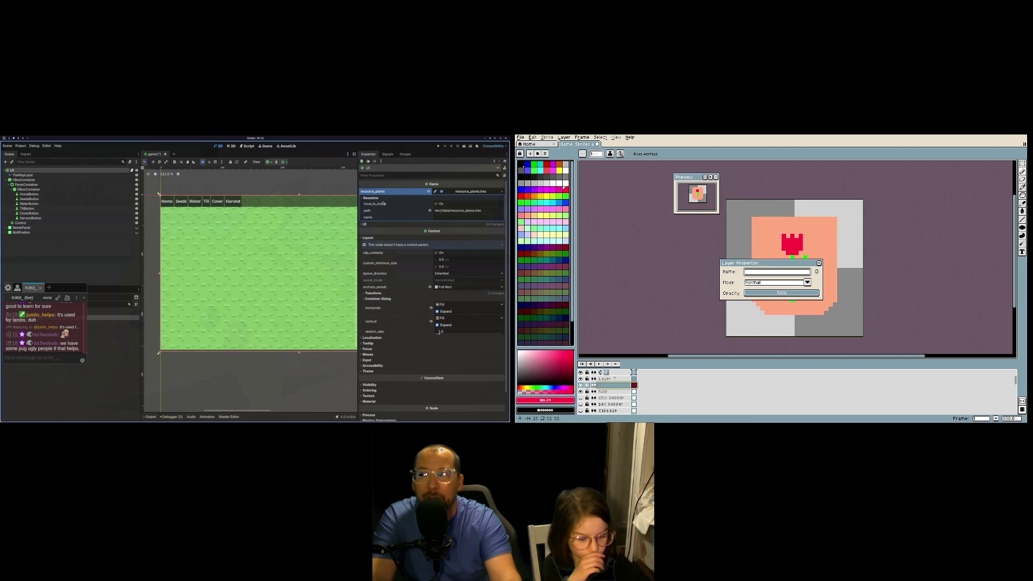
click(461, 195)
click(461, 195)
key(super+2)
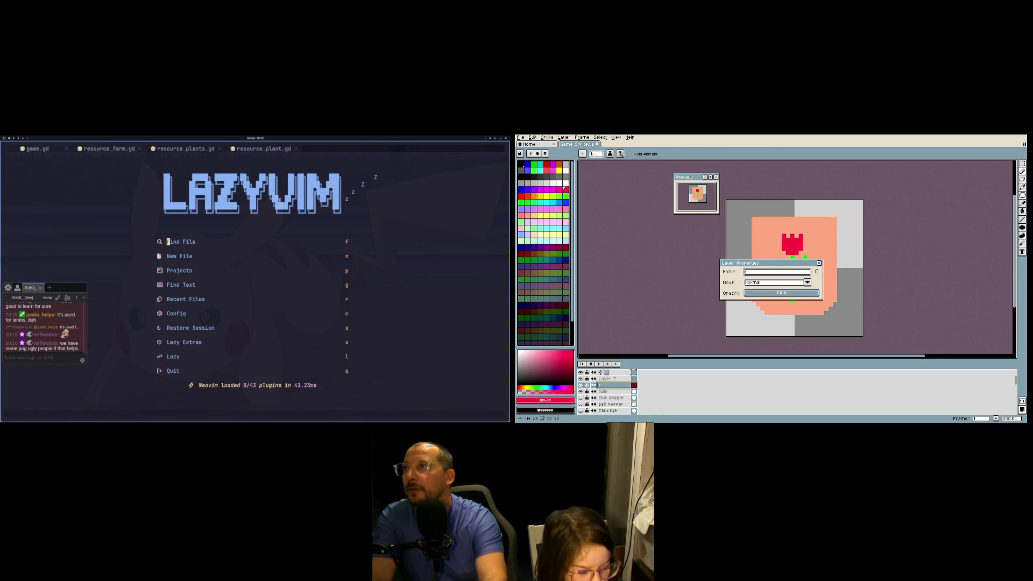
text(ze)
key(Return)
click(169, 152)
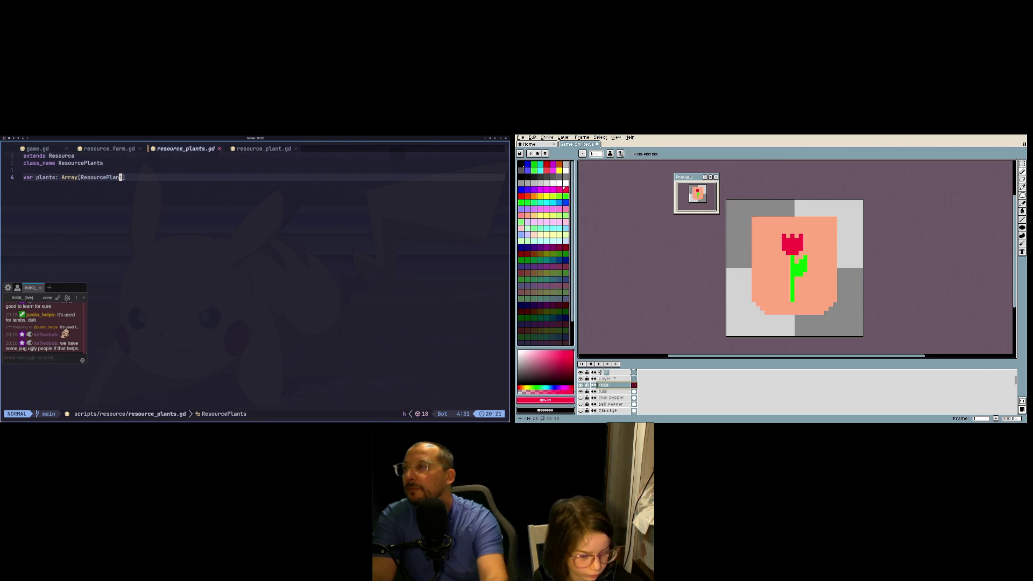
Edit and save resource_plants.gd, then open the roze layer's properties in Aseprite
text(I@e)
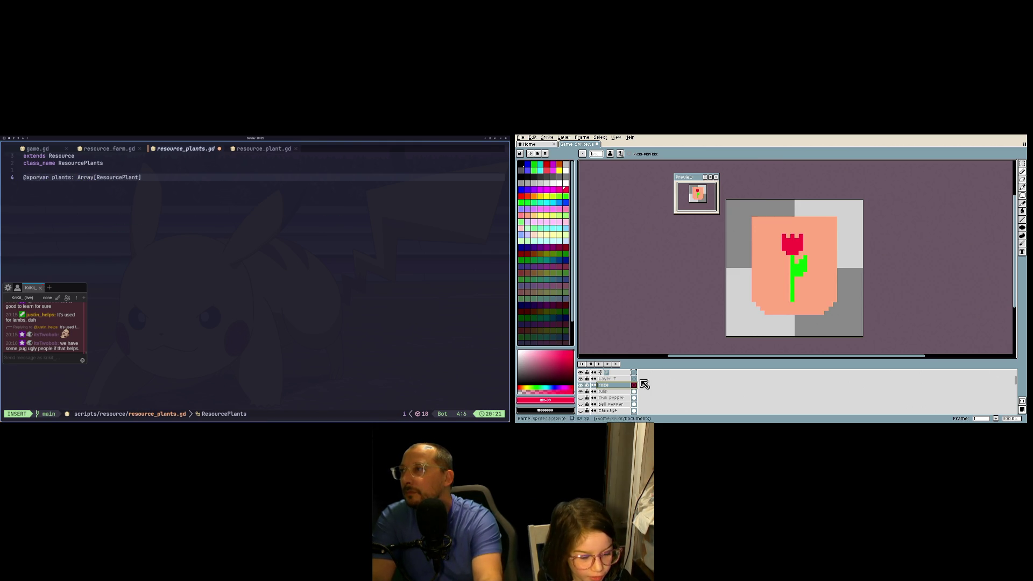
text(t)
key(Escape)
text(:w)
key(Return)
double_click(603, 390)
key(l)
key(l)
key(l)
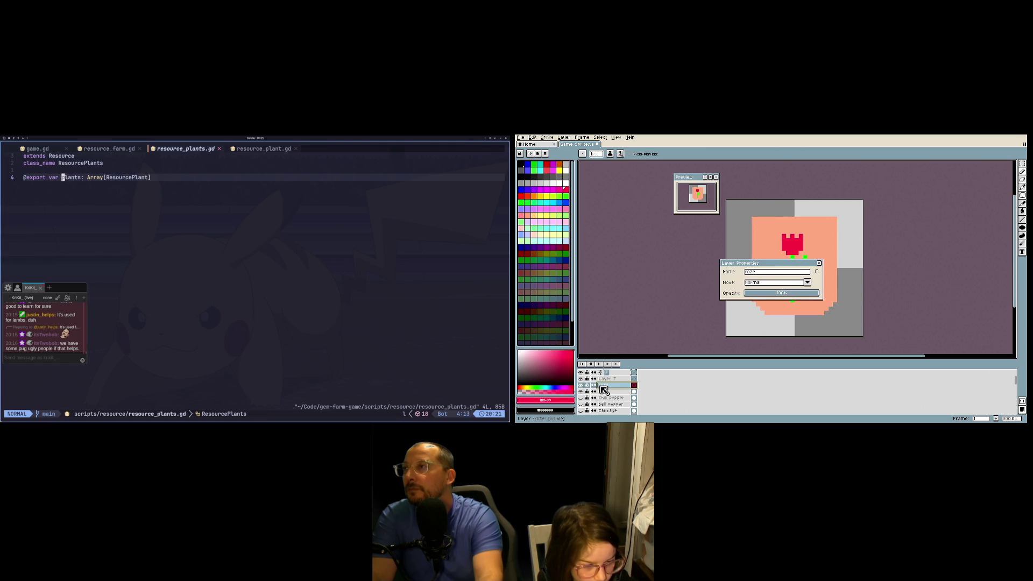
text(bcwC)
Rename the layer to 'rose' and start retyping line 4 as Dictionary[ResourcePlant
key(BackSpace)
text(Dictionar)
key(BackSpace)
key(BackSpace)
text(s)
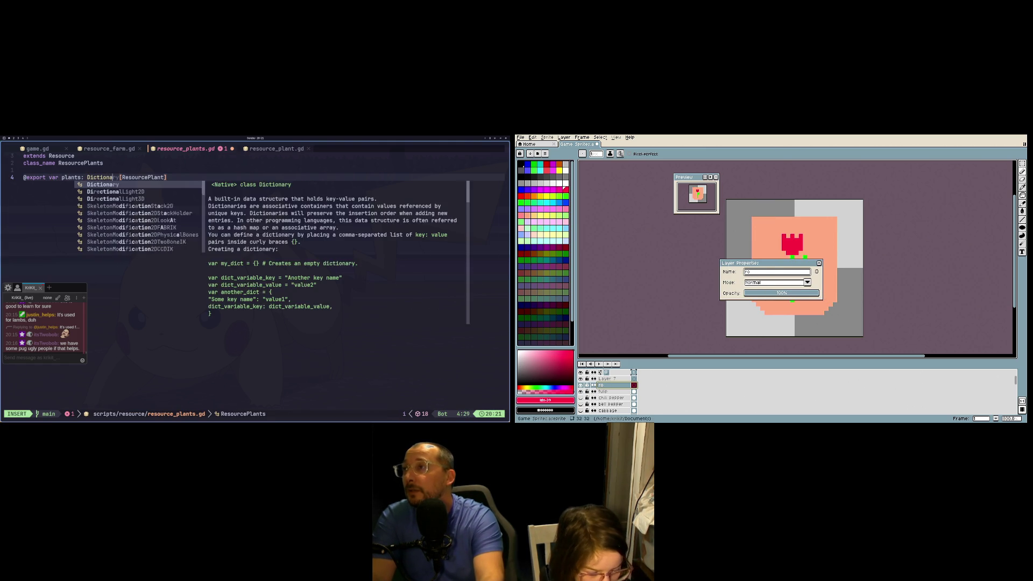
key(Escape)
text(ary[Re)
key(Return)
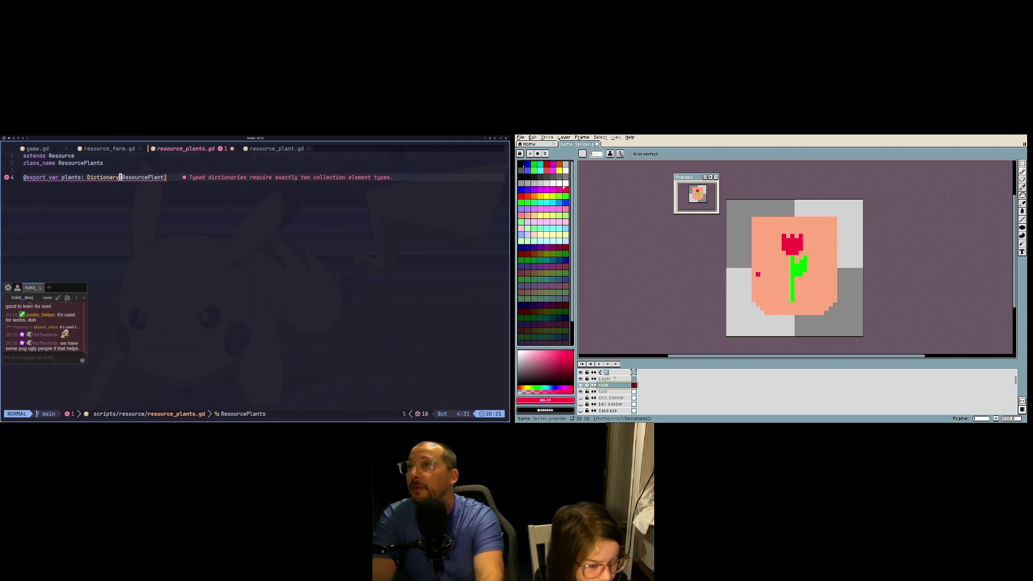
text(Resource)
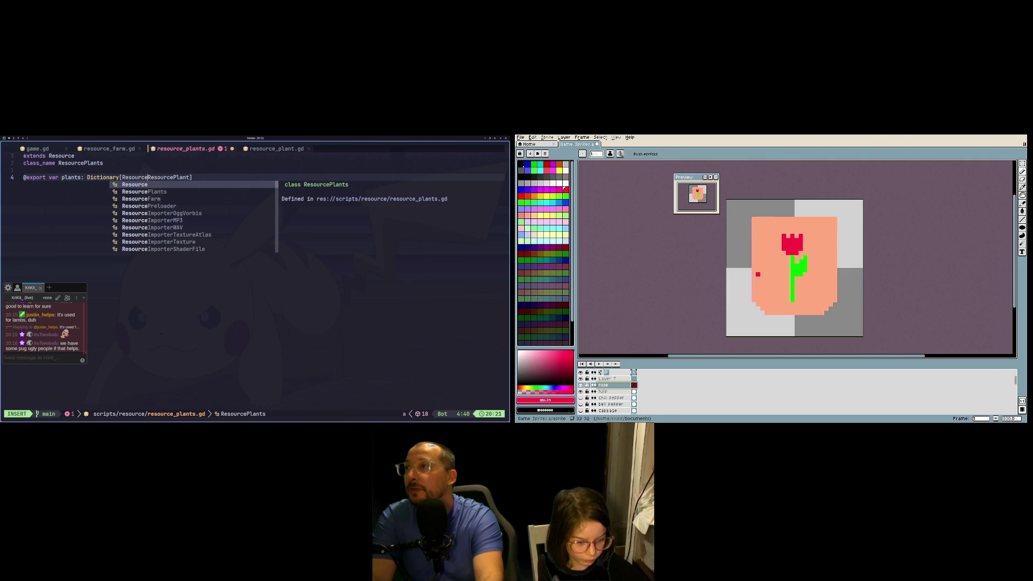
text(Plant.)
Hide the tulip layer, complete the key type as ResourcePlant.Type, and pick red for drawing
click(580, 391)
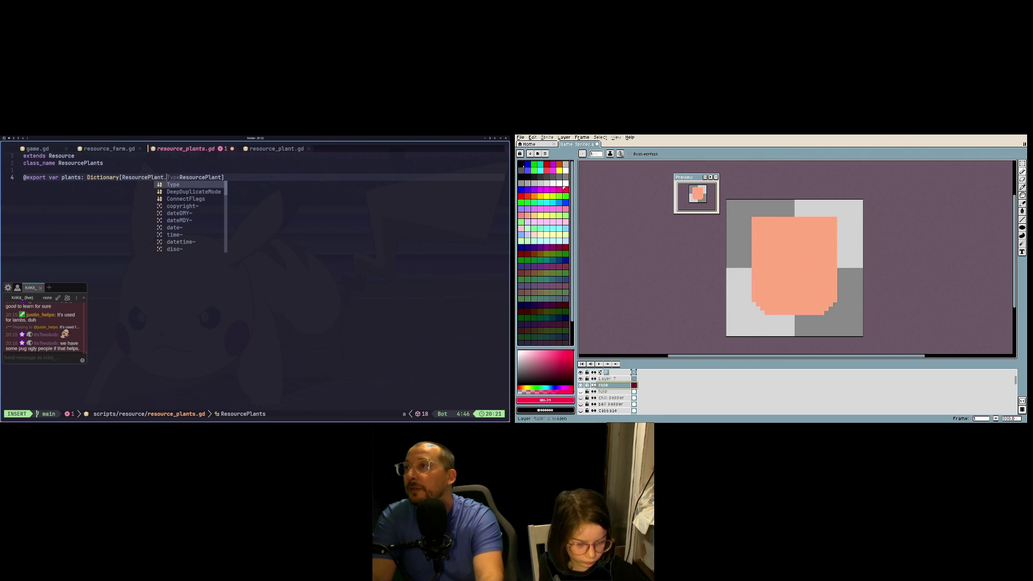
text(TYpe)
key(BackSpace)
key(BackSpace)
key(BackSpace)
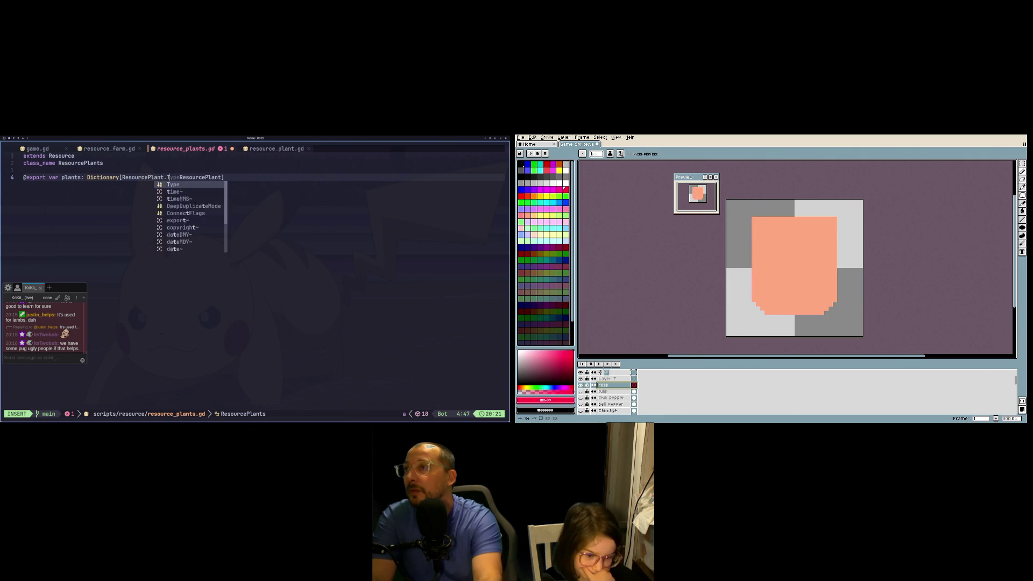
text(Type)
key(Escape)
key(alt+Tab)
click(521, 197)
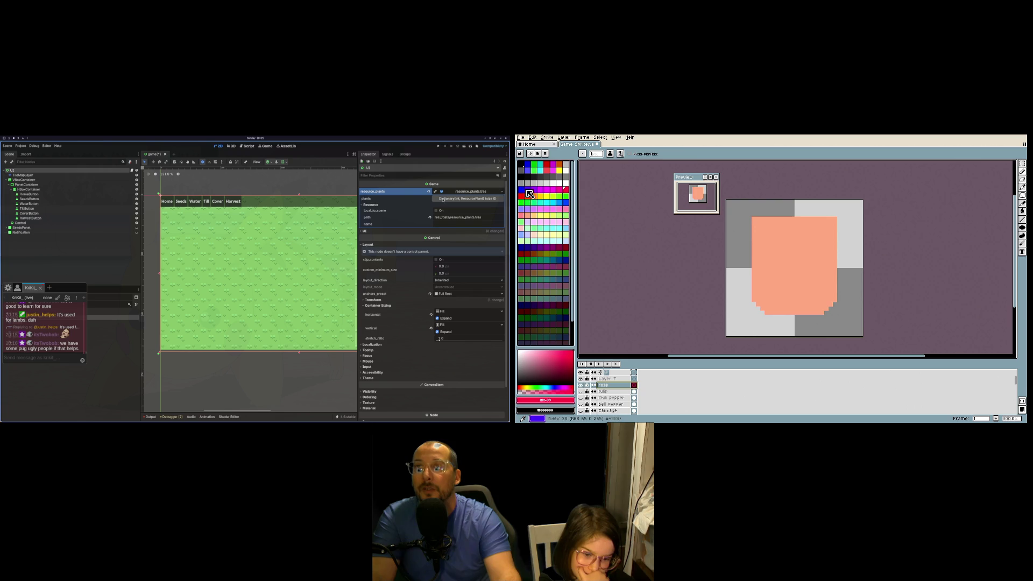
Expand plants with Chili Pepper as the new key, and choose a darker green in Aseprite
click(443, 201)
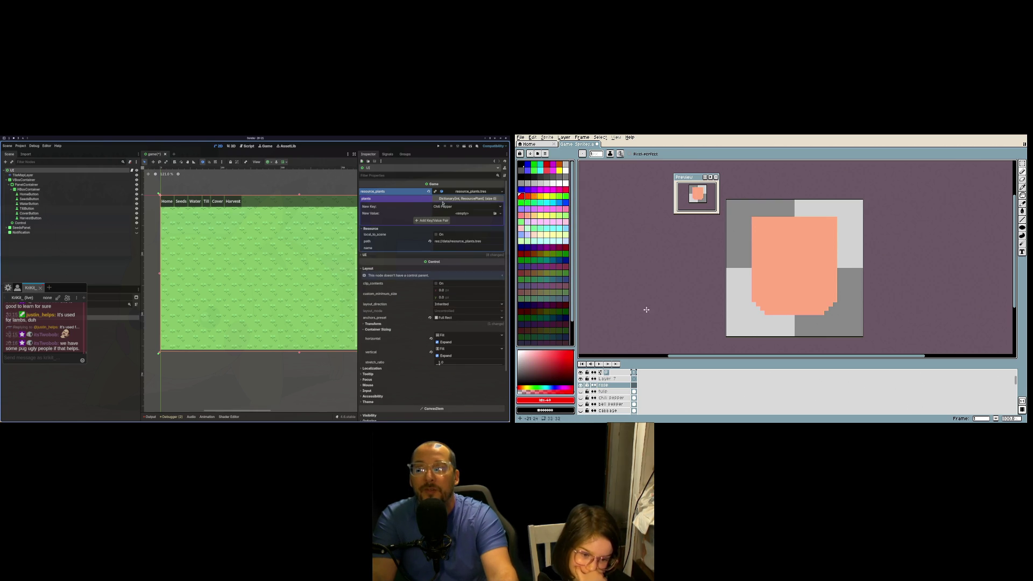
click(444, 208)
click(443, 208)
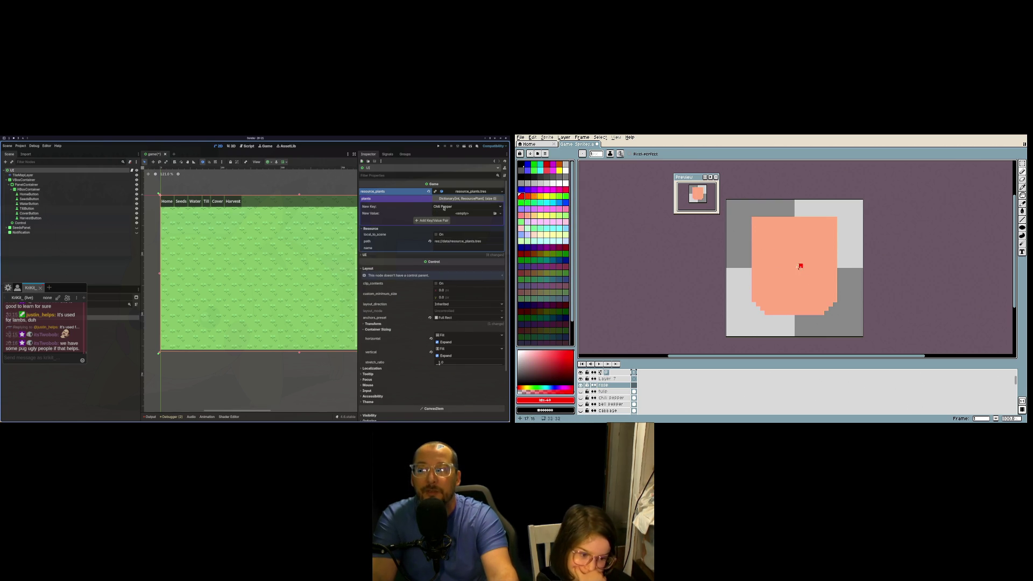
click(534, 164)
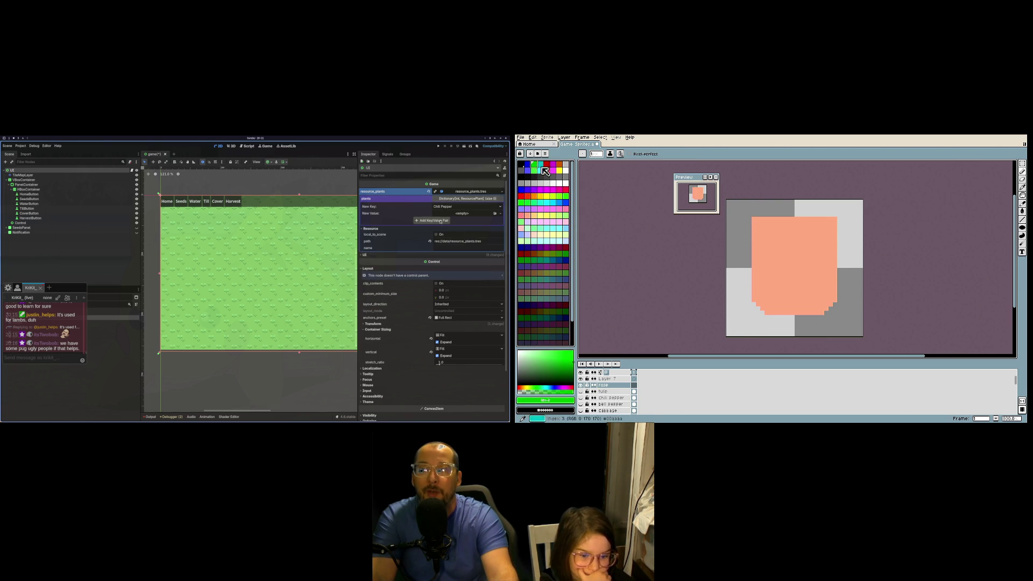
click(573, 358)
Set the new value to a New ResourcePlant and draw a green stem on the rose layer
click(464, 214)
click(484, 225)
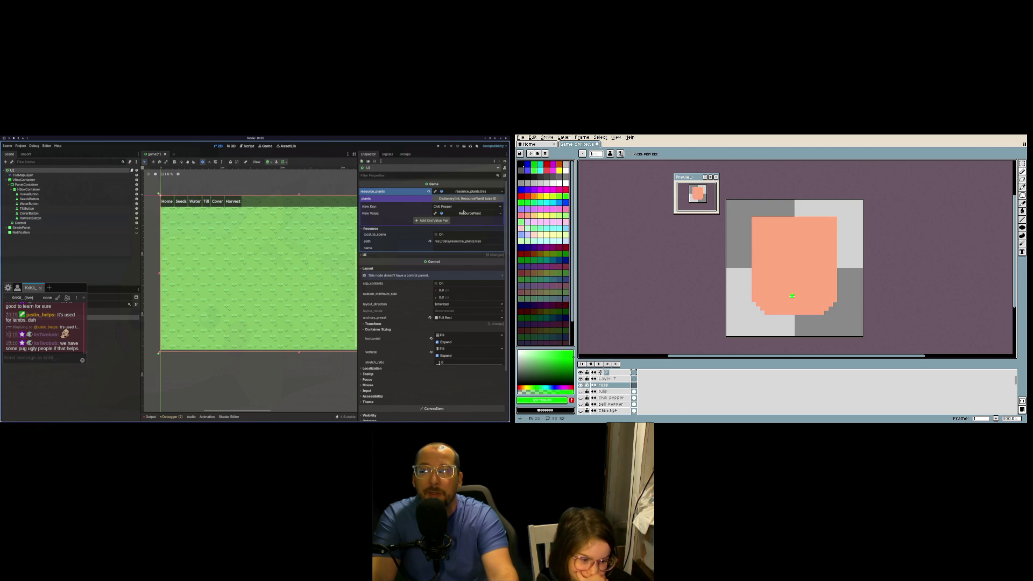
click(464, 213)
drag(792, 295, 793, 290)
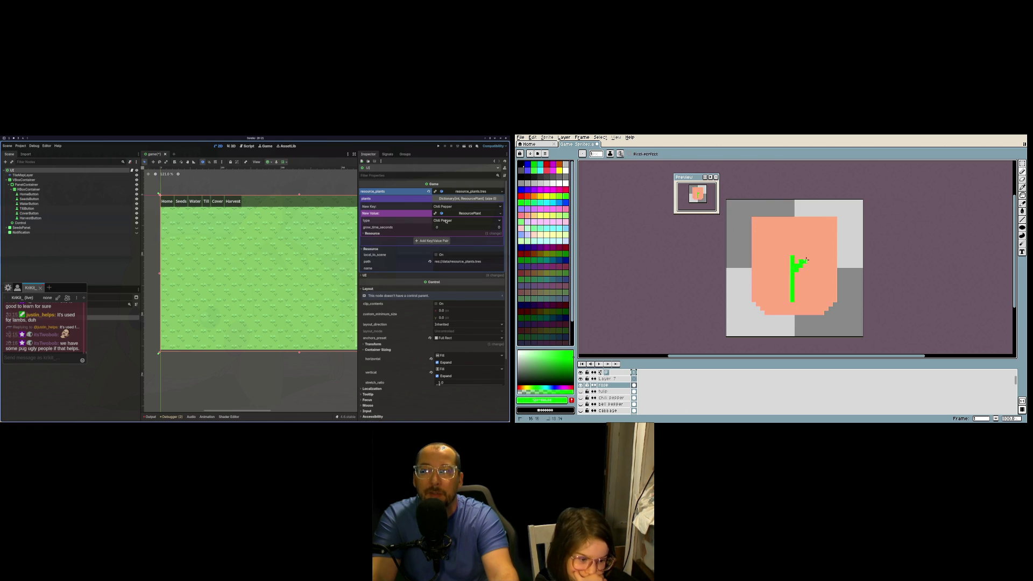
key(alt+Tab)
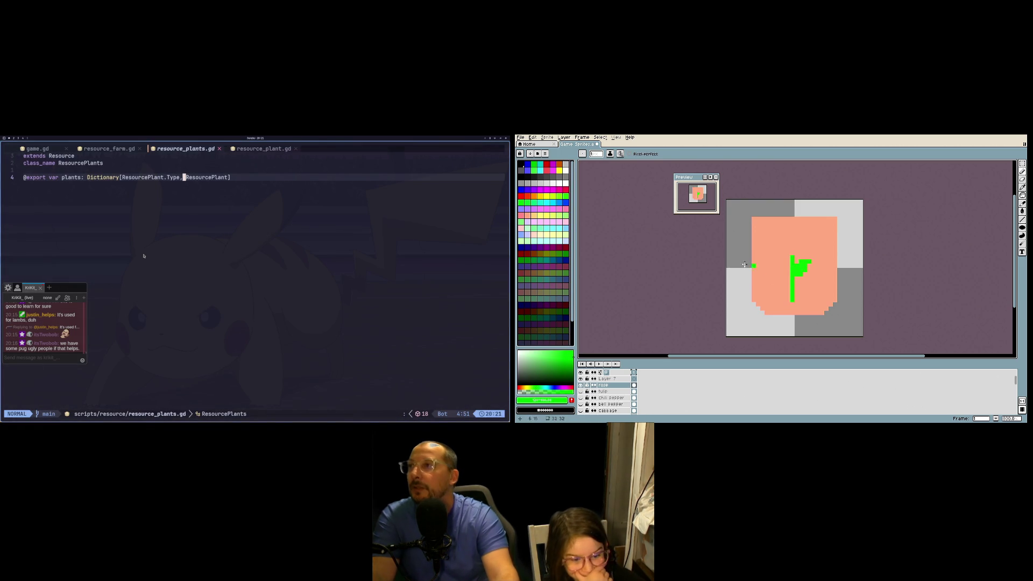
Paint a red rose bloom above the green stem using red-pink and deeper red
click(565, 190)
key(shift+l)
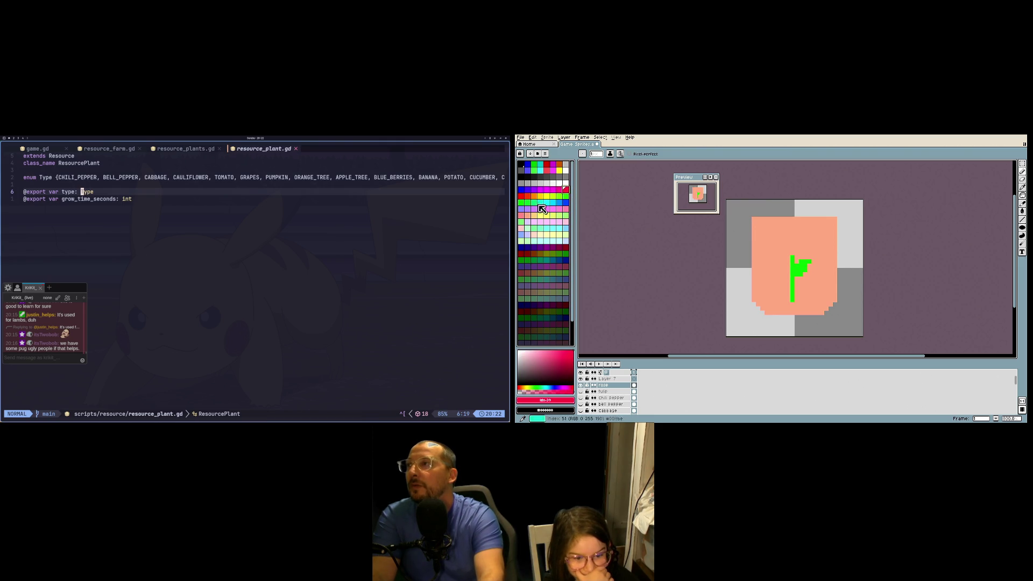
click(521, 196)
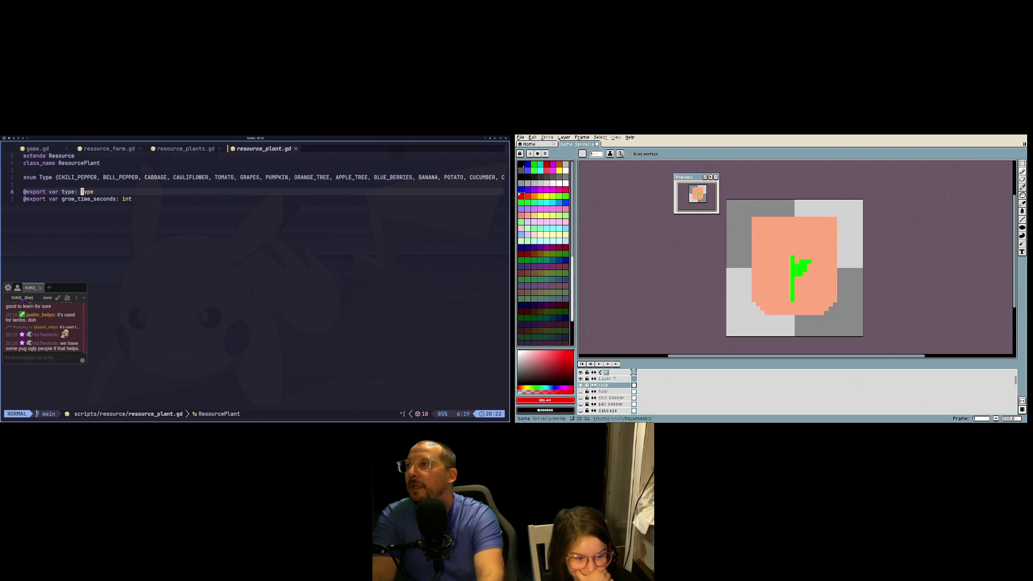
click(786, 253)
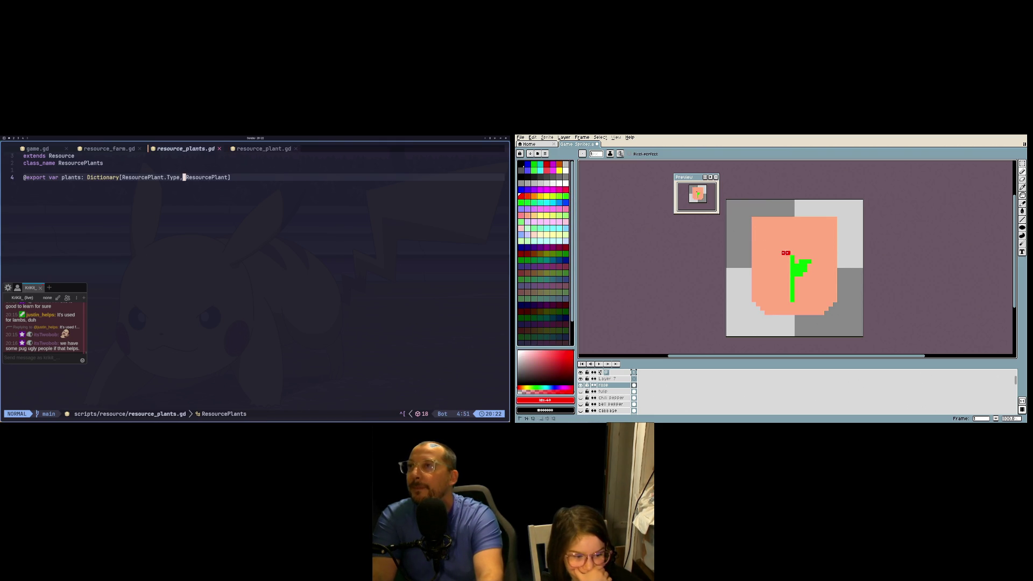
key(alt+Tab)
drag(785, 251, 786, 246)
key(alt+Tab)
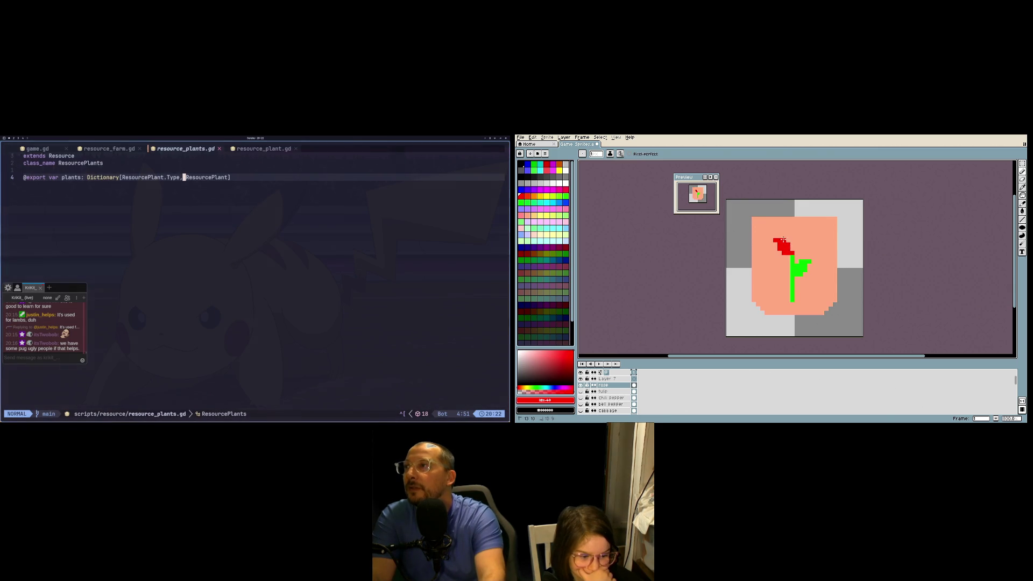
key(shift+l)
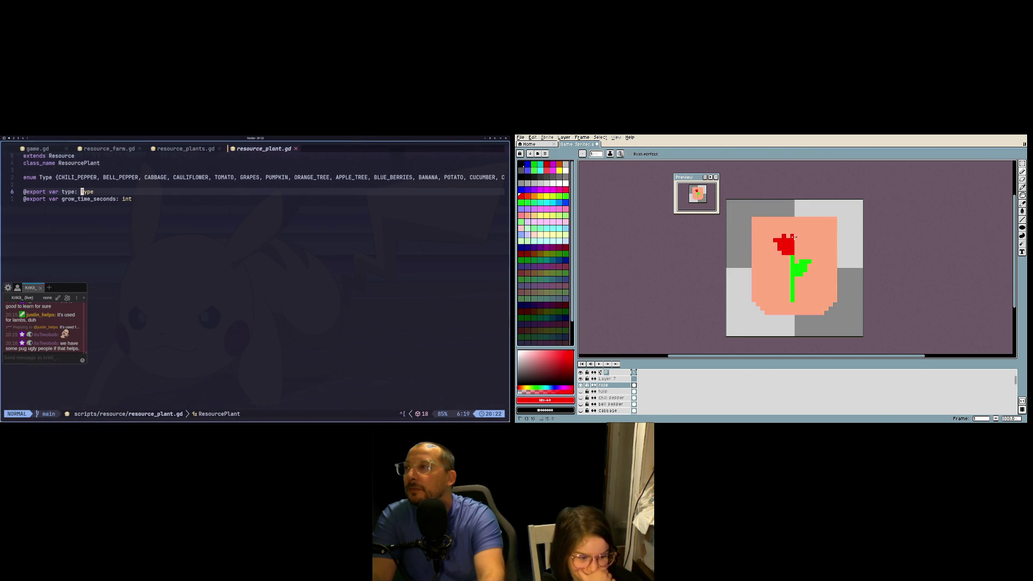
key(d)
key(d)
text(:w)
key(Return)
key(k)
key(k)
key(k)
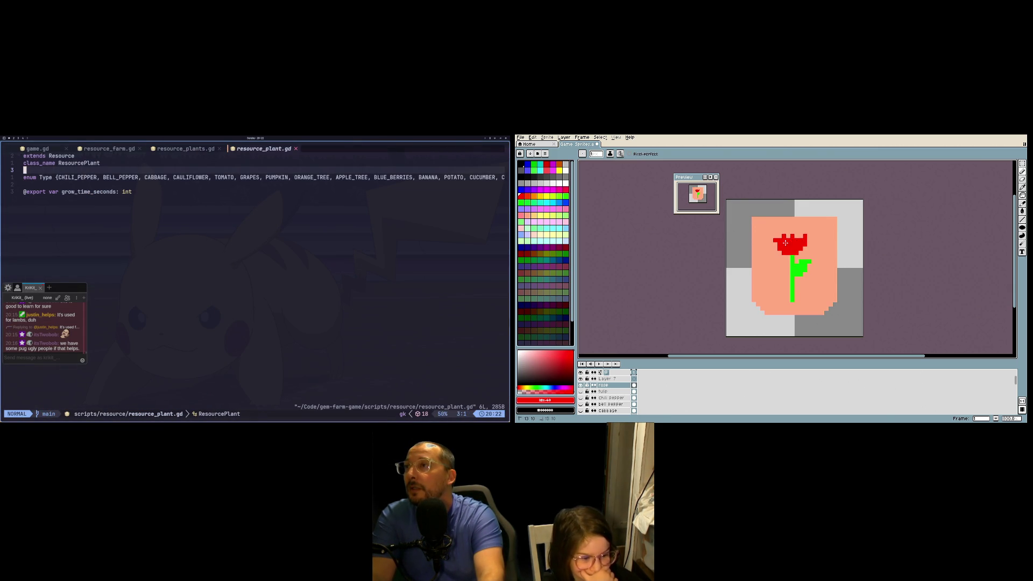
key(j)
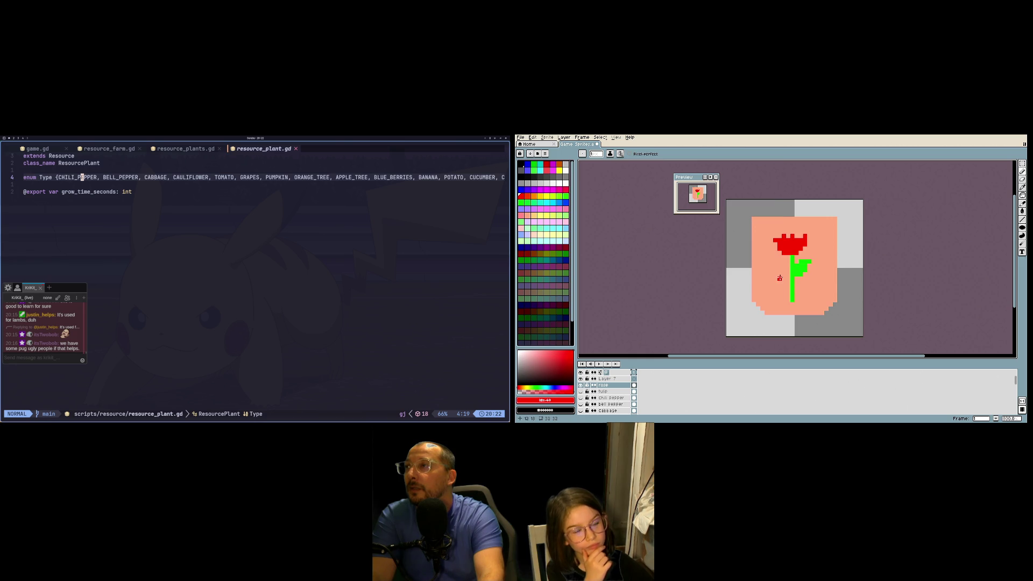
key(shift+h)
click(619, 375)
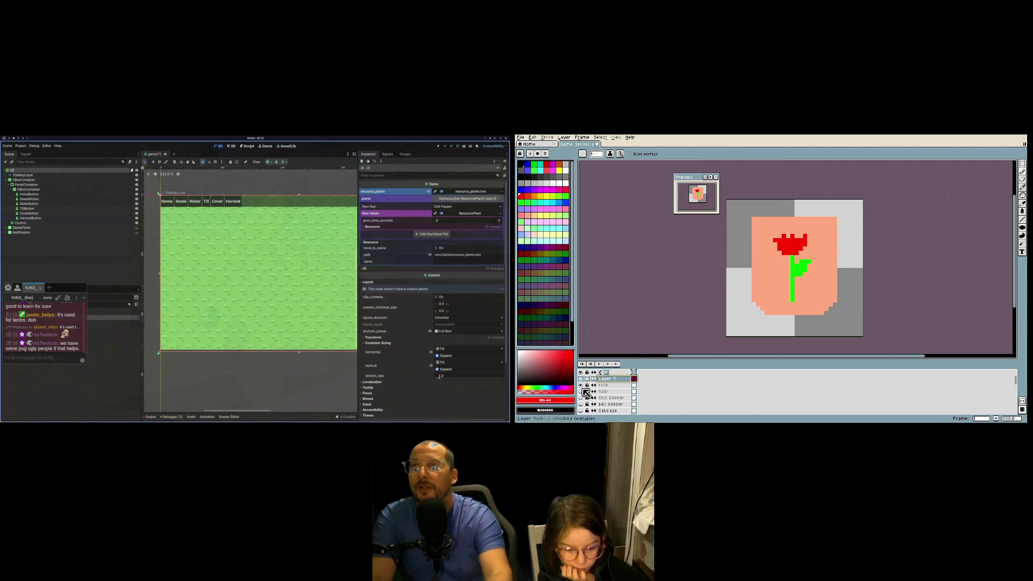
Hide the red rose layer and clear Layer 7's name in Layer Properties
click(581, 385)
double_click(613, 379)
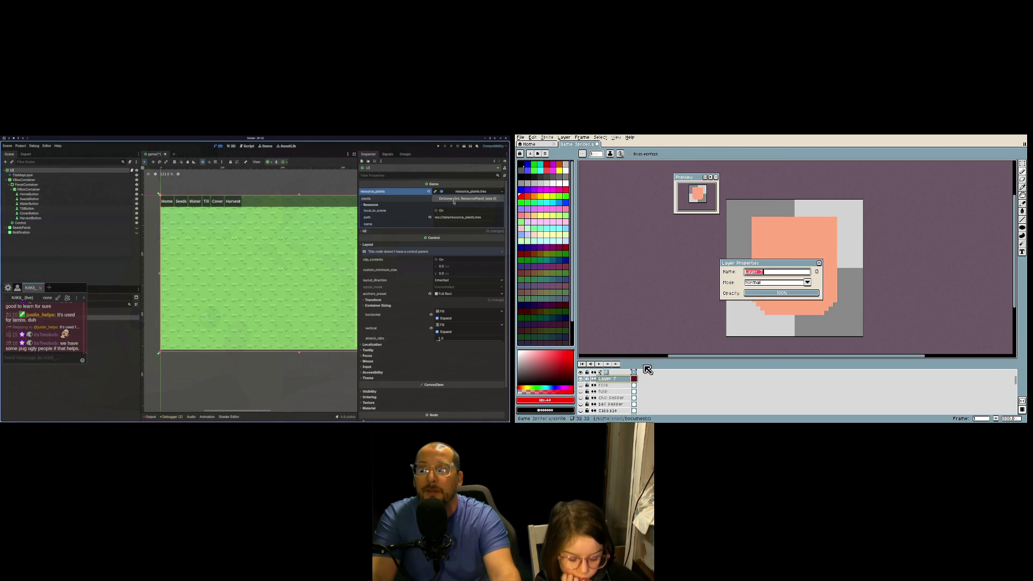
key(BackSpace)
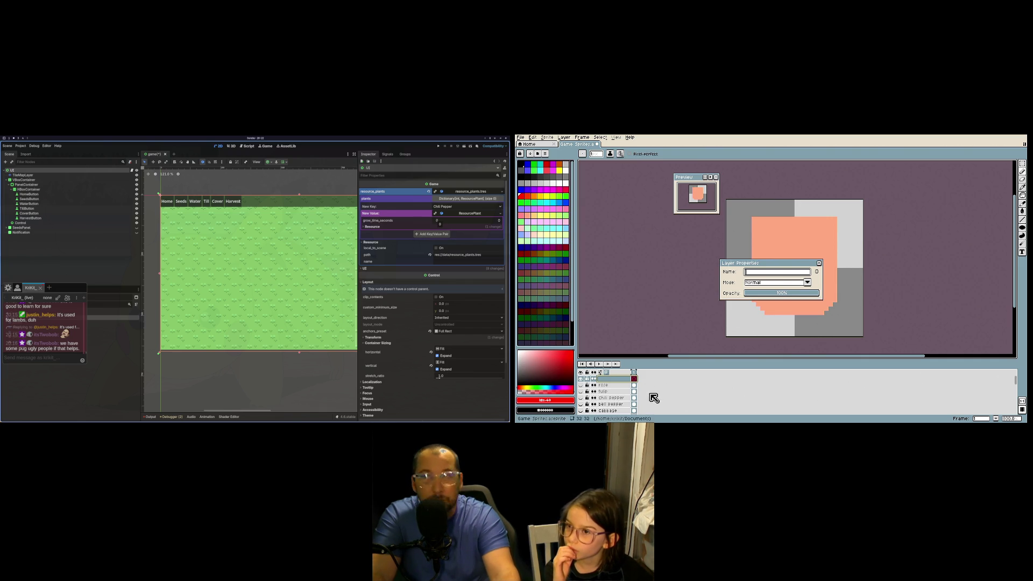
key(alt+Tab)
Go to the Type enum in resource_plant.gd, restoring the brace before CHILI_PEPPER
key(u)
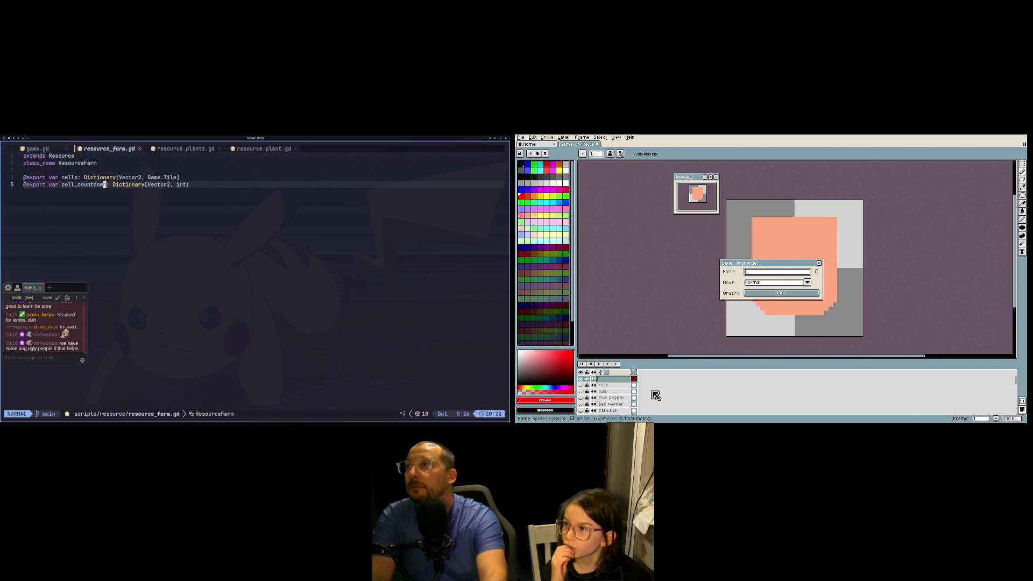
key(shift+l)
key(shift+l)
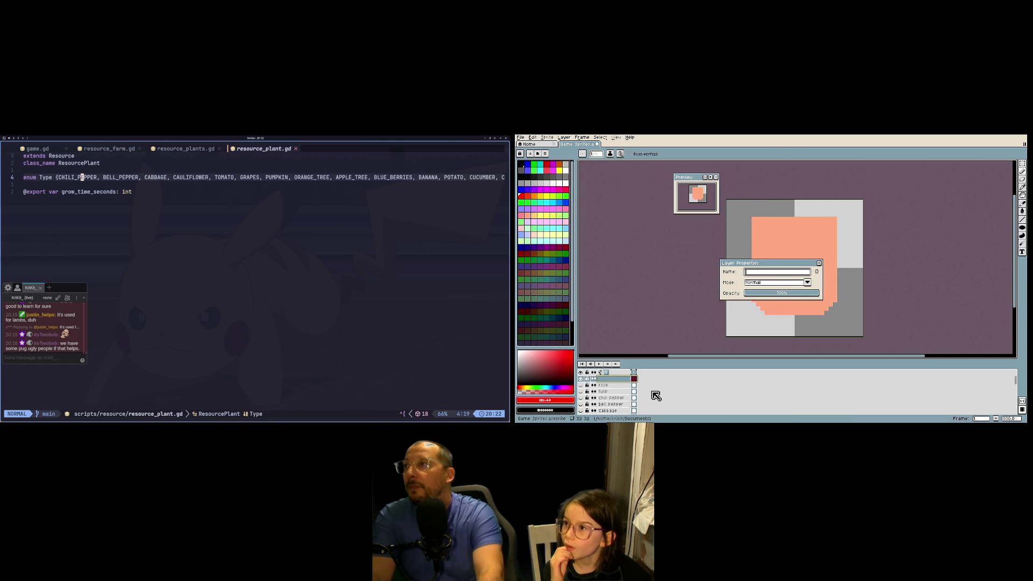
key(h)
key(h)
key(h)
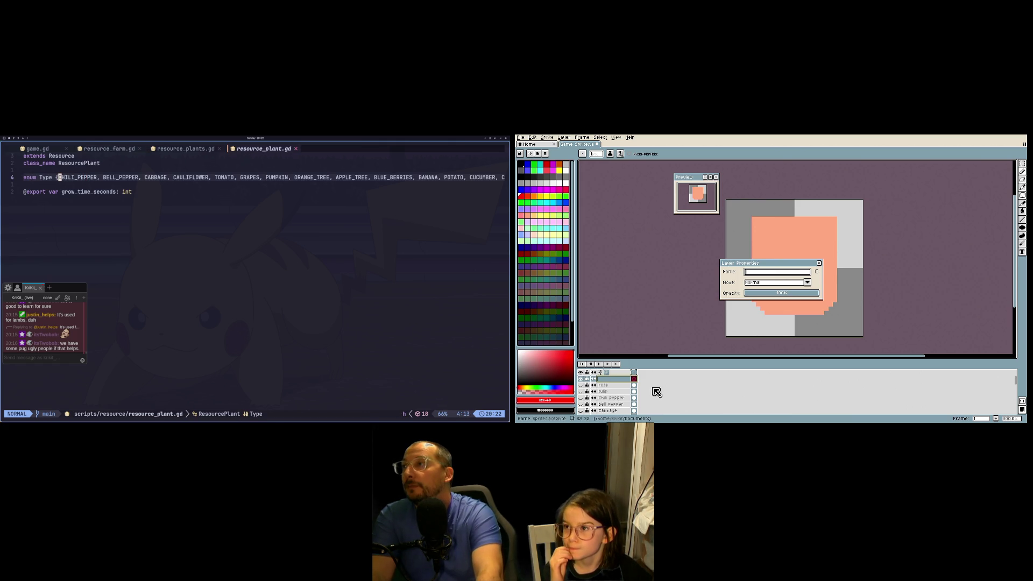
key(h)
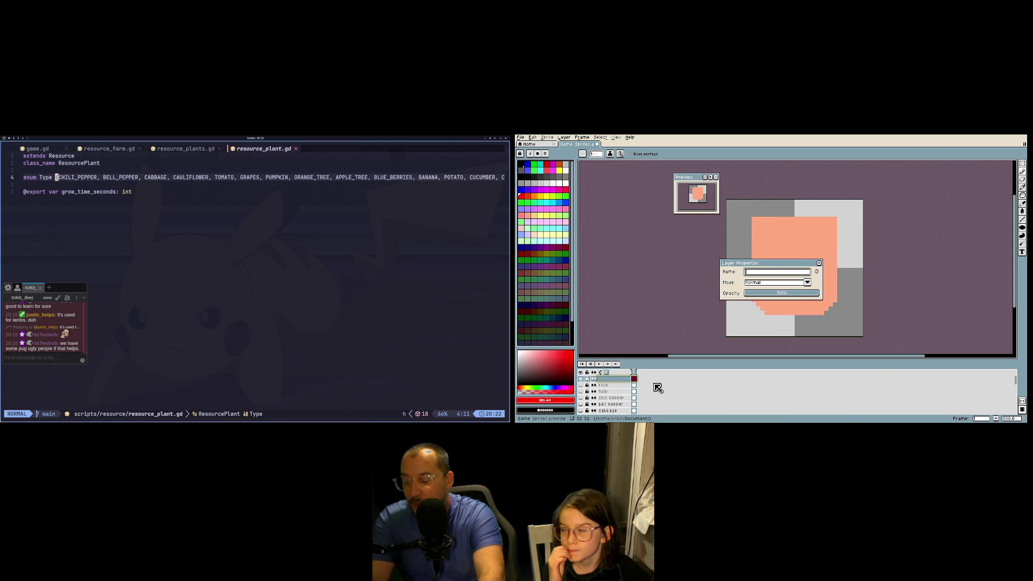
key(j)
key(j)
key(k)
key(g)
key(k)
key(g)
key(k)
key(g)
key(k)
key(g)
key(k)
key(g)
key(j)
key(g)
key(j)
key(g)
key(j)
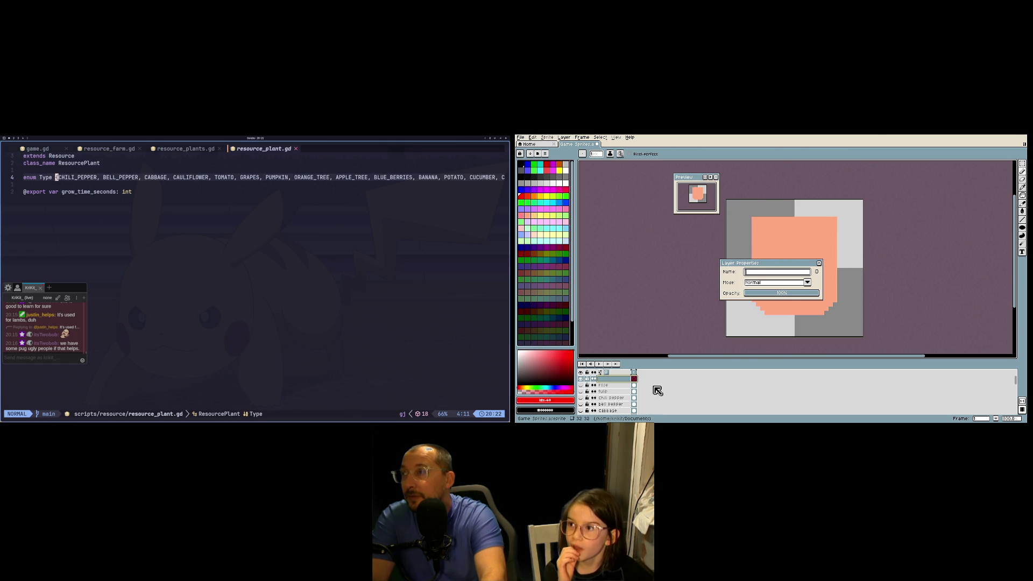
key(i)
key(BackSpace)
key(Escape)
text(i{)
key(Escape)
key(l)
key(l)
key(l)
key(l)
key(l)
key(l)
key(l)
key(l)
Append ', ROSE, TULIP' to the Type enum and save resource_plant.gd
text(ea, )
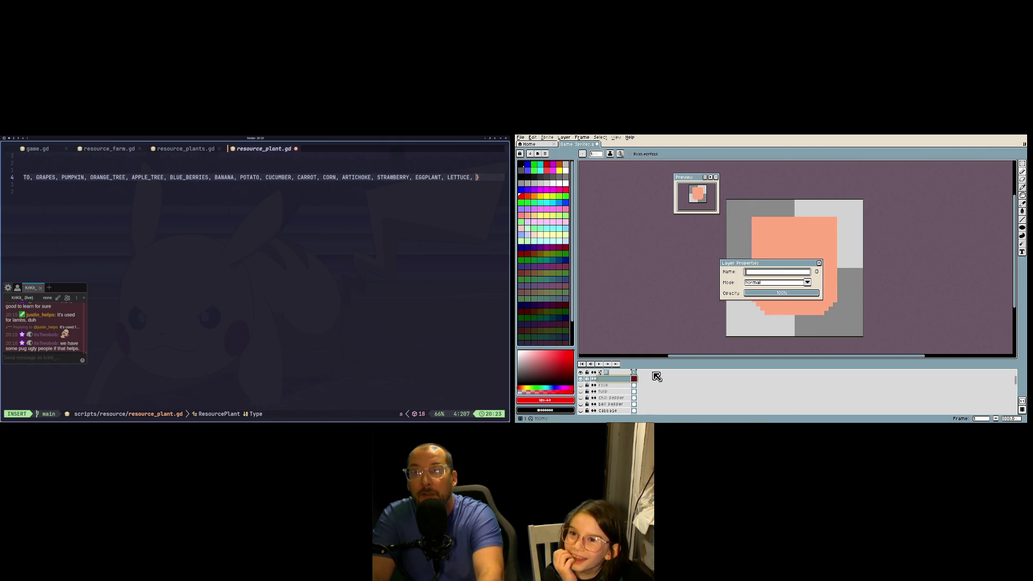
text(R)
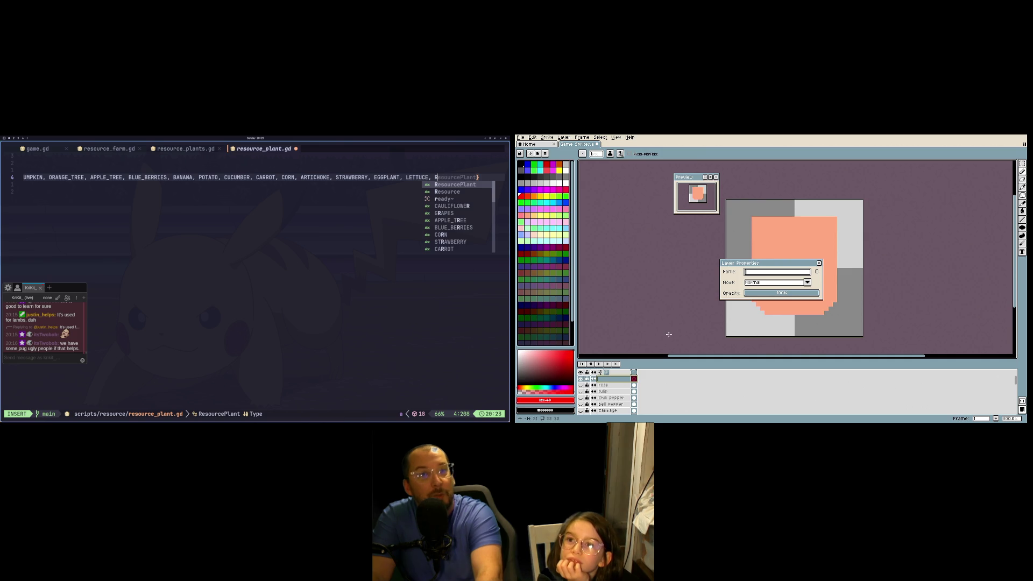
text(OSE, TO)
key(BackSpace)
text(ULI)
text(P)
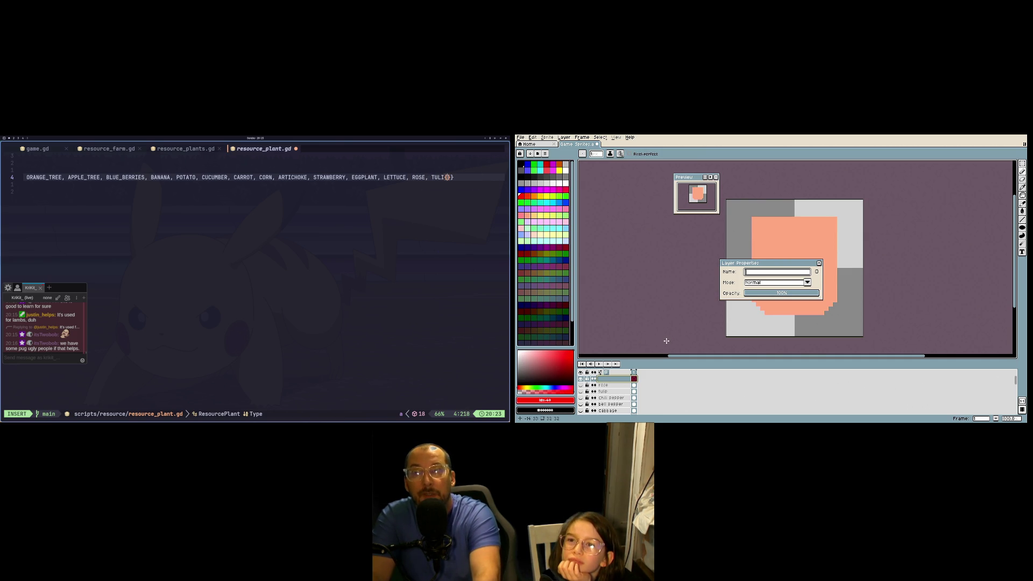
key(Escape)
text(:w)
key(Return)
Look over resource_plant.gd and cycle through the open files toward resource_farm.gd
key(g)
key(j)
key(g)
key(j)
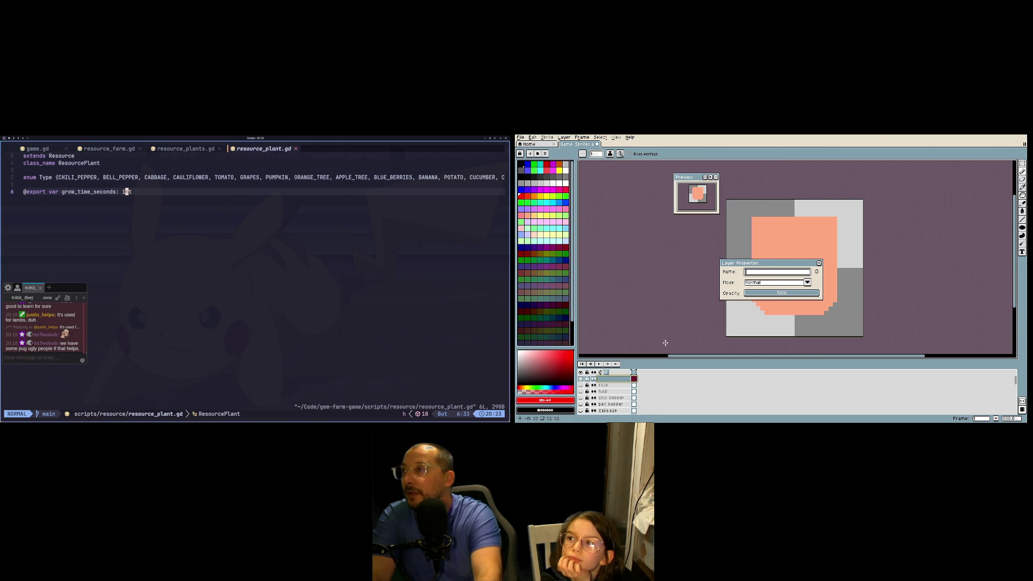
key(H)
key(L)
key(g)
key(k)
key(g)
key(j)
key(g)
key(k)
key(j)
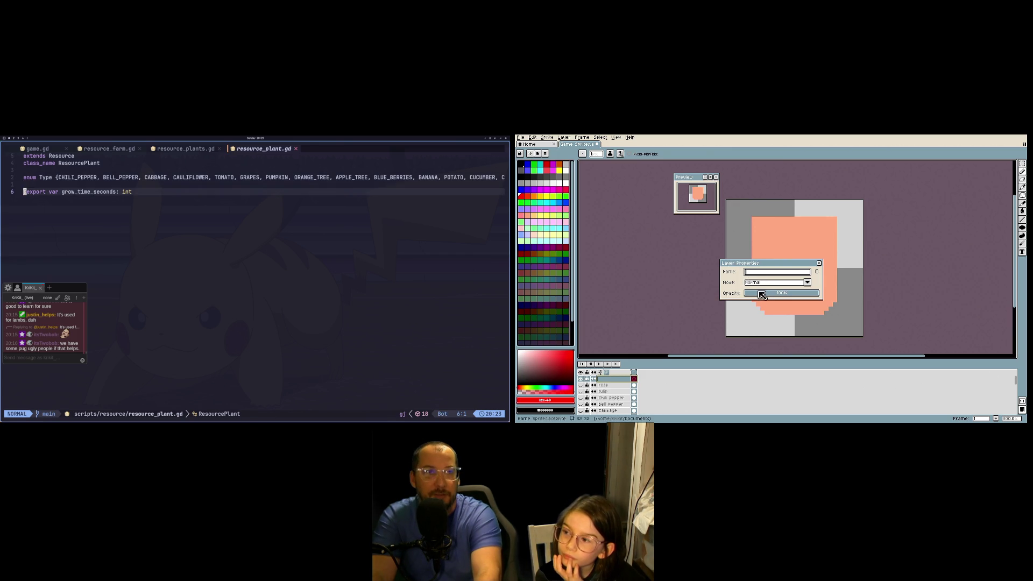
key(g)
key(k)
key(shift+h)
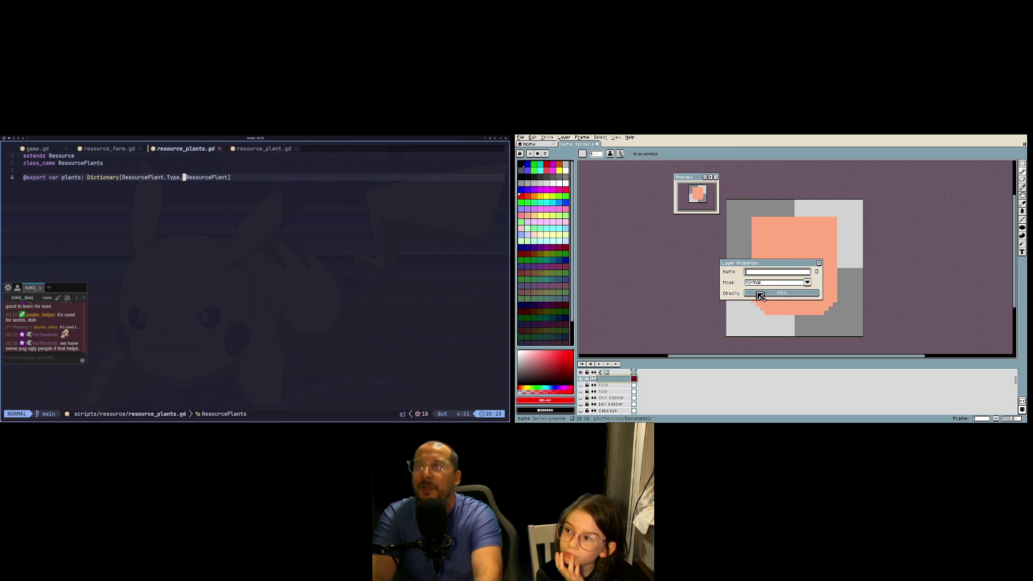
key(shift+h)
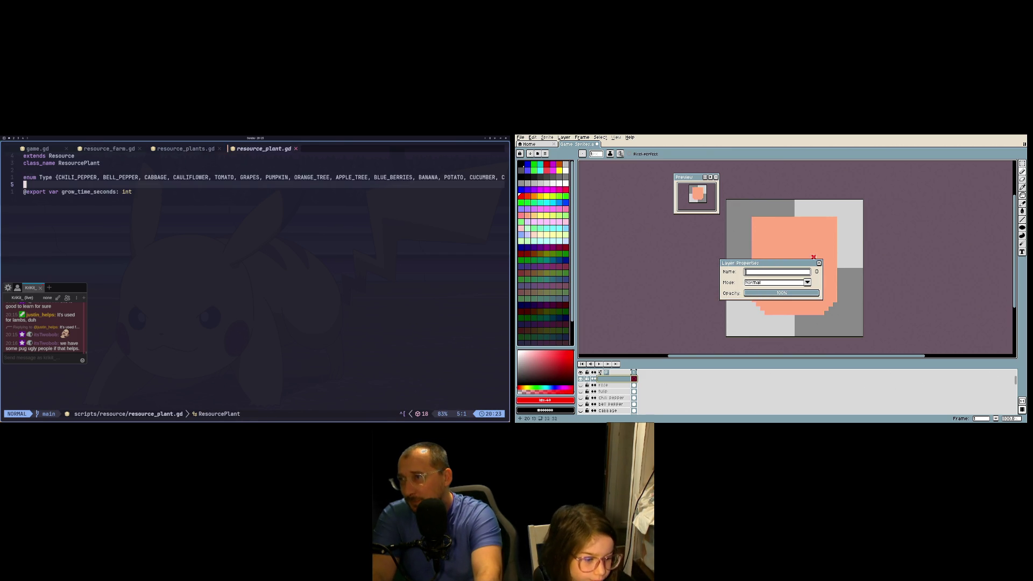
Close Aseprite's Layer Properties without renaming and save resource_plant.gd again
click(820, 263)
key(shift+l)
key(shift+l)
text(j:w)
key(Return)
key(alt+Tab)
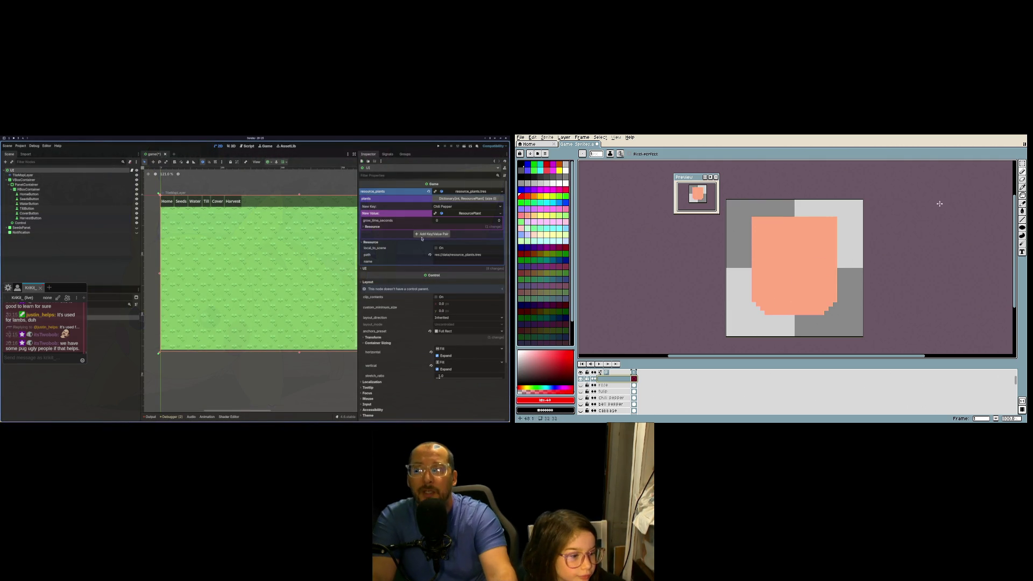
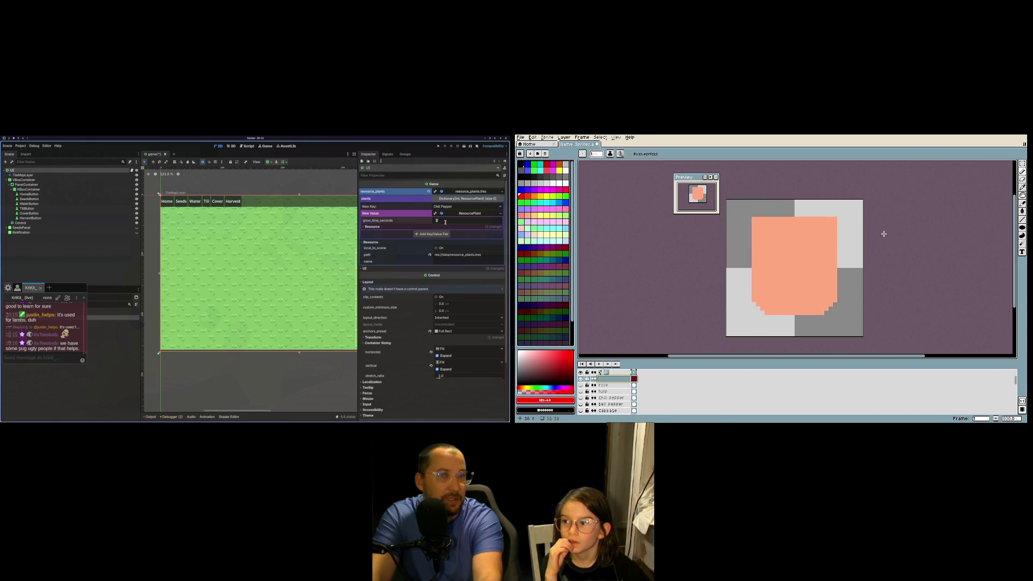
Set the Chili Pepper plant's grow_time_seconds to 60 and bring up resource_plant.gd
text(60)
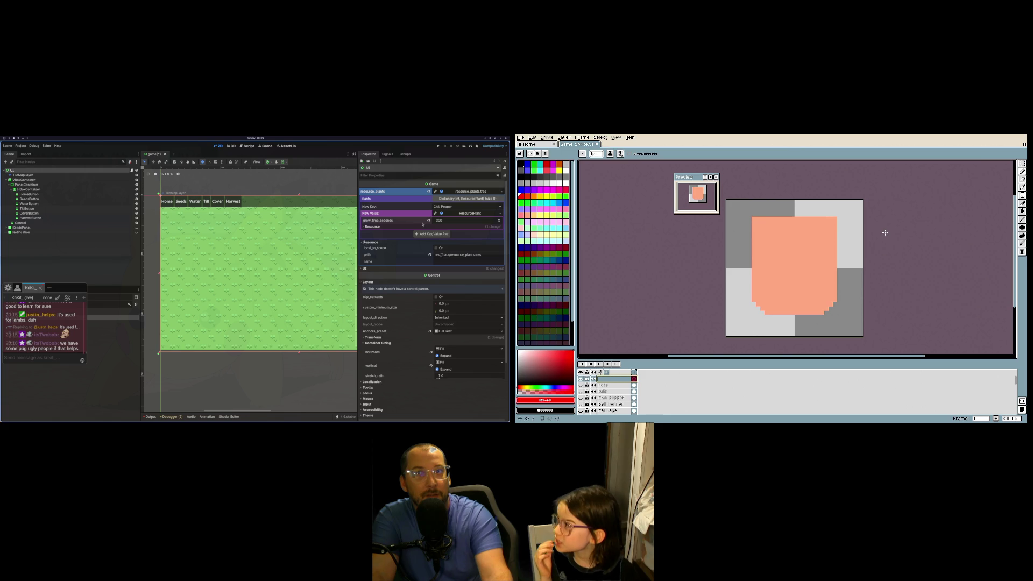
ctrl+click(426, 222)
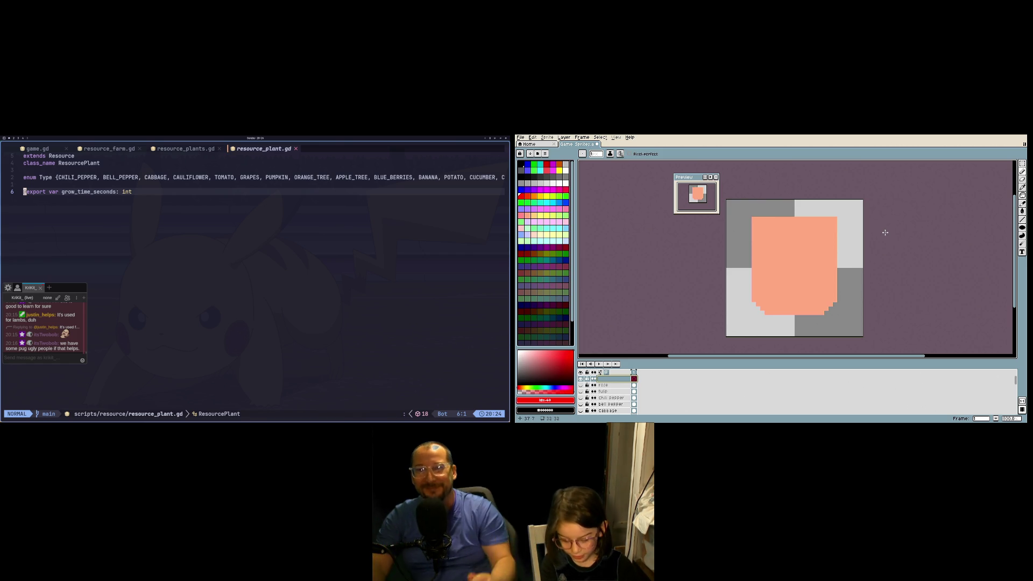
Jump between the plant scripts and look over the top of game.gd
key(alt+Tab)
key(alt+Tab)
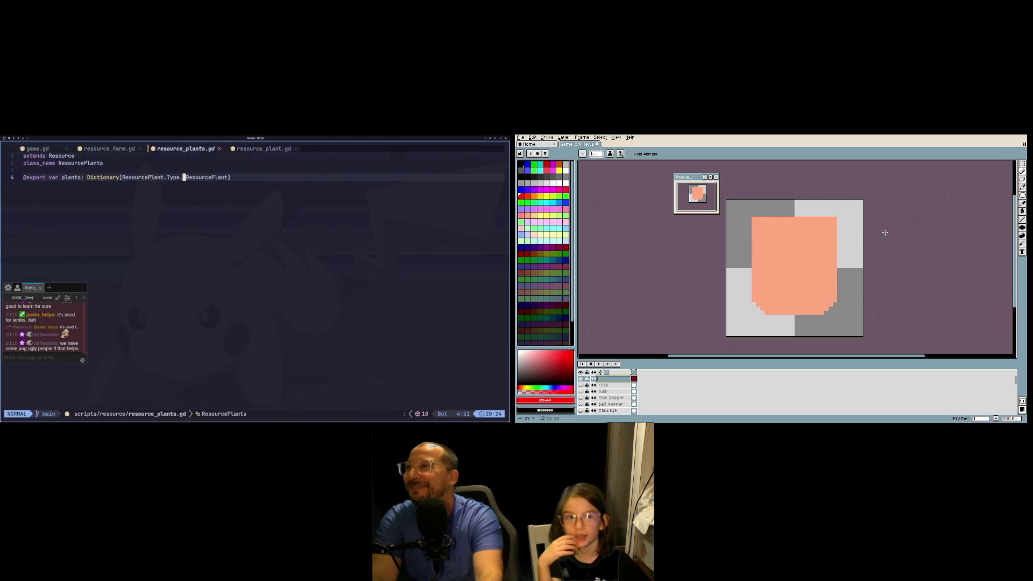
key(ctrl+o)
key(ctrl+o)
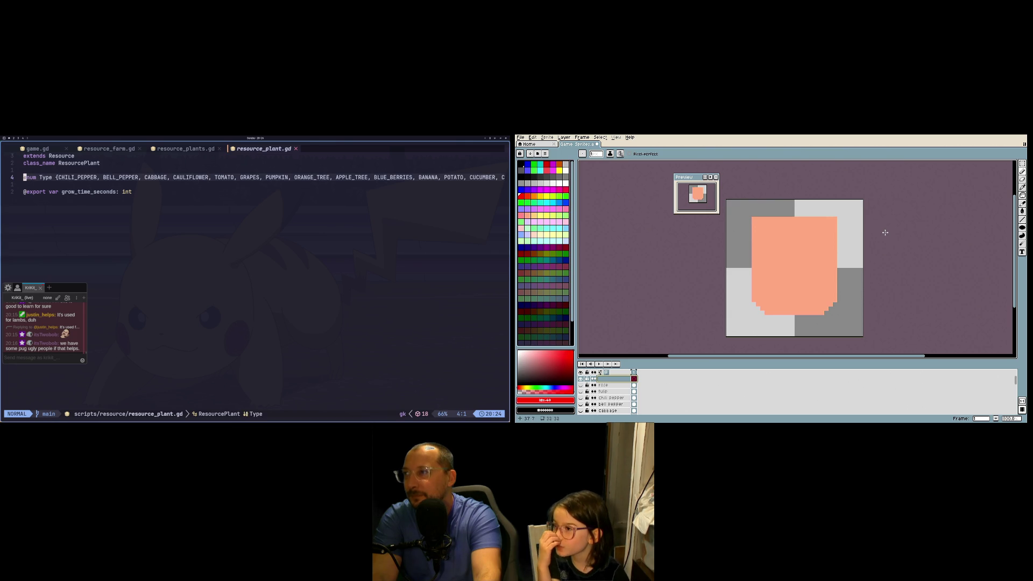
key(ctrl+o)
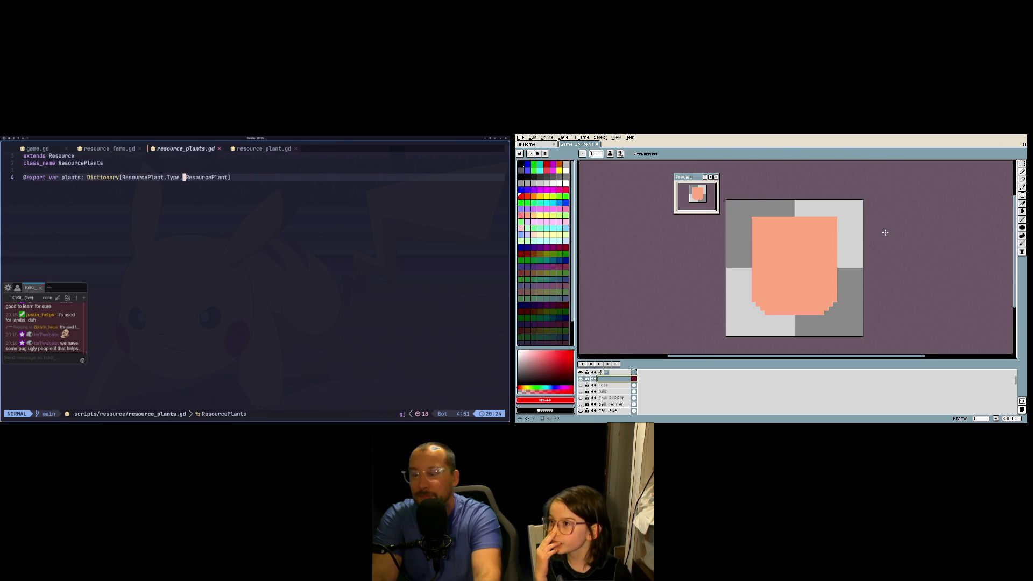
key(ctrl+o)
key(shift+h)
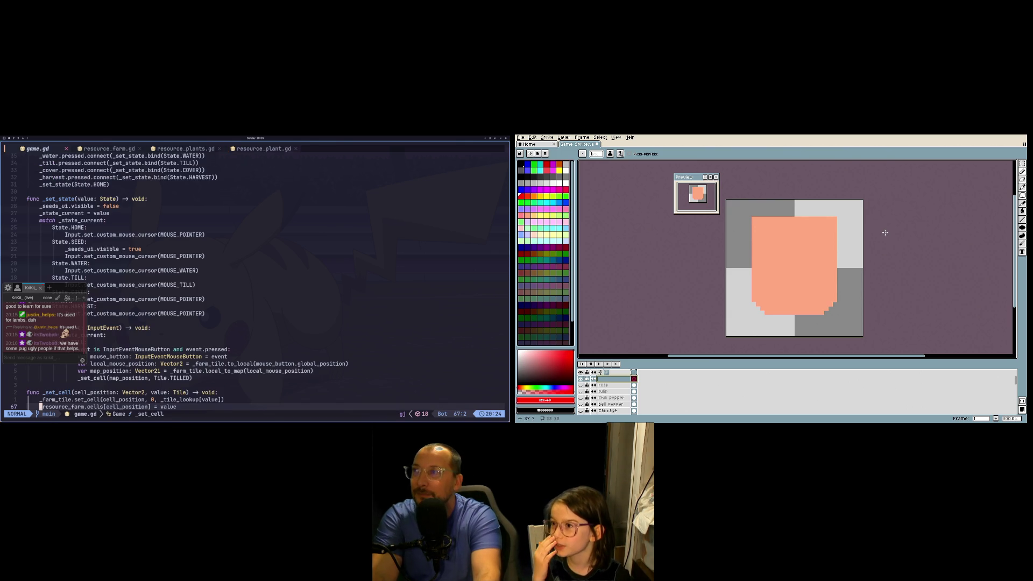
key(k)
key(k)
key(k)
key(k)
key(k)
key(k)
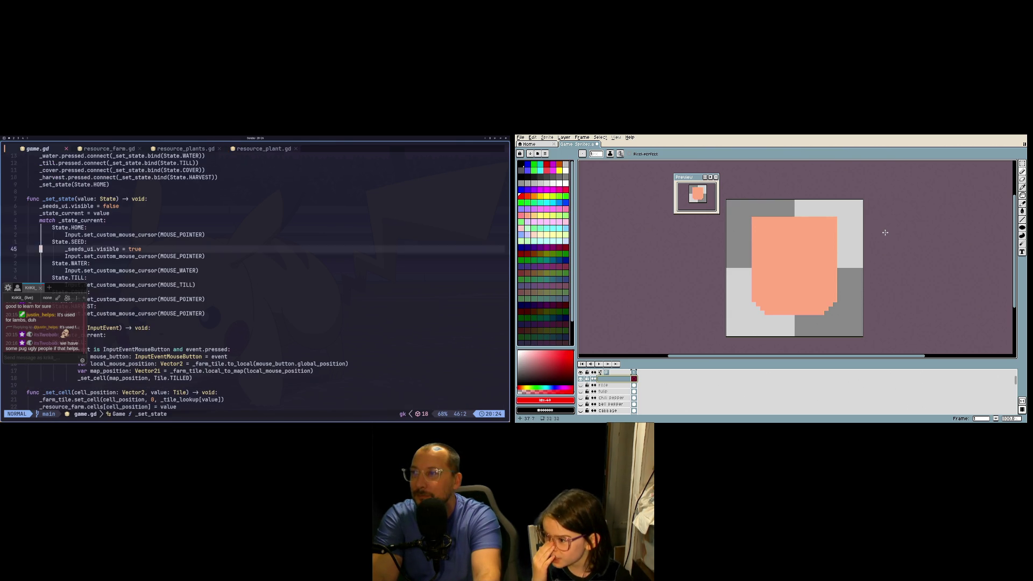
key(j)
key(j)
key(j)
key(k)
key(k)
key(k)
key(k)
key(k)
key(ctrl+g)
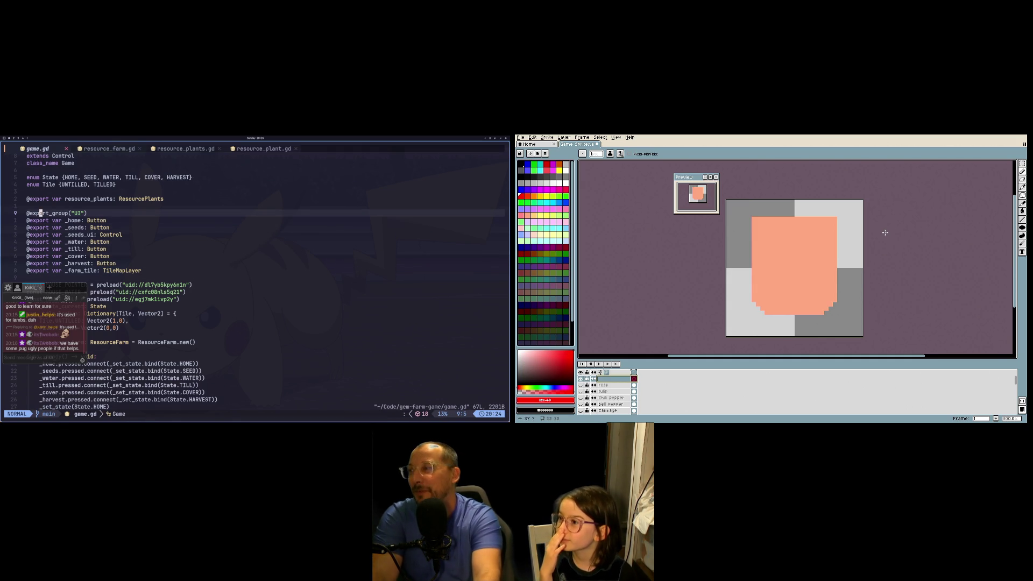
Cycle through resource_plants.gd and resource_plant.gd, ending on resource_farm.gd
key(L)
key(L)
key(L)
key(H)
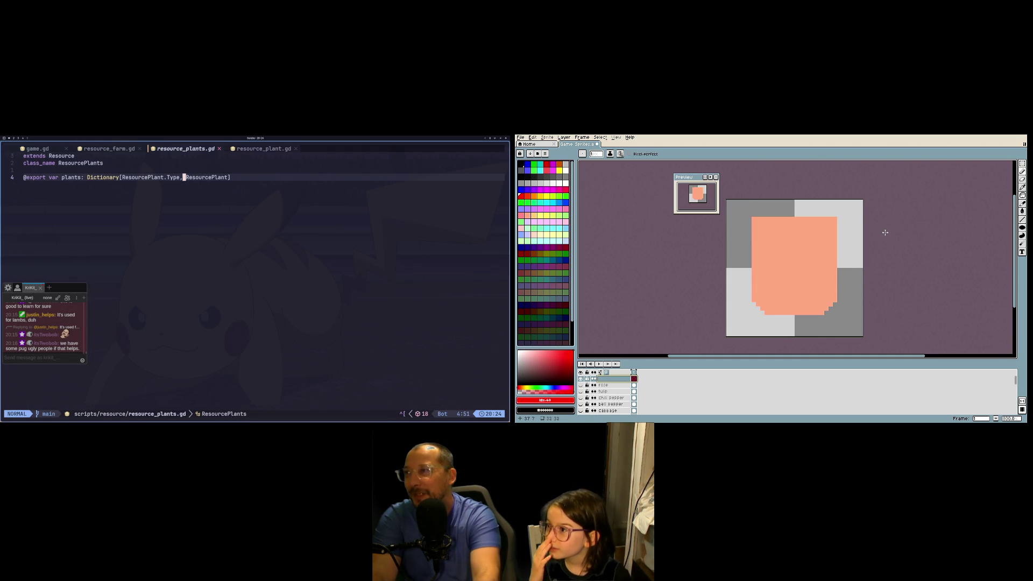
key(L)
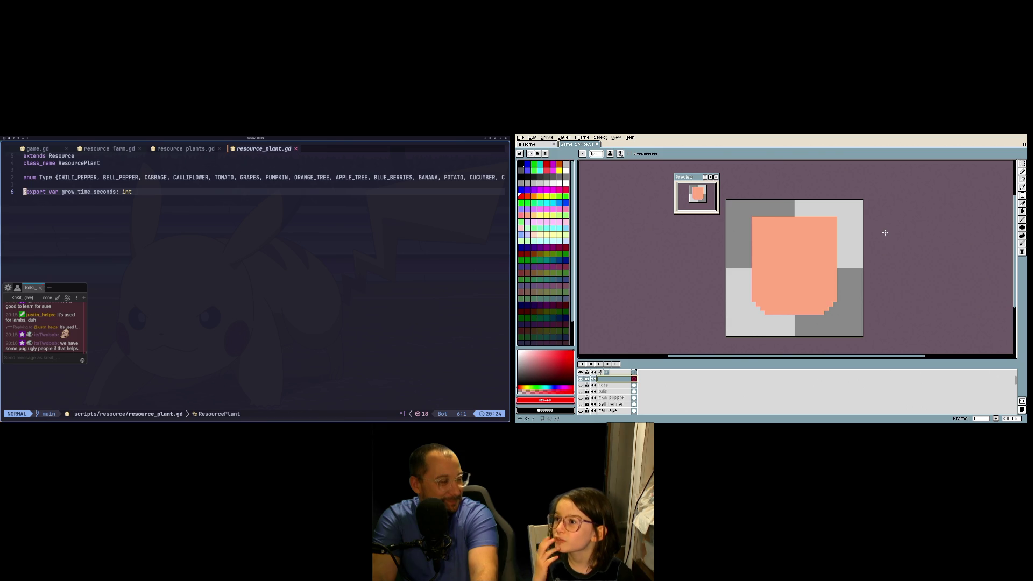
key(H)
key(H)
key(L)
key(L)
key(H)
key(L)
key(H)
key(H)
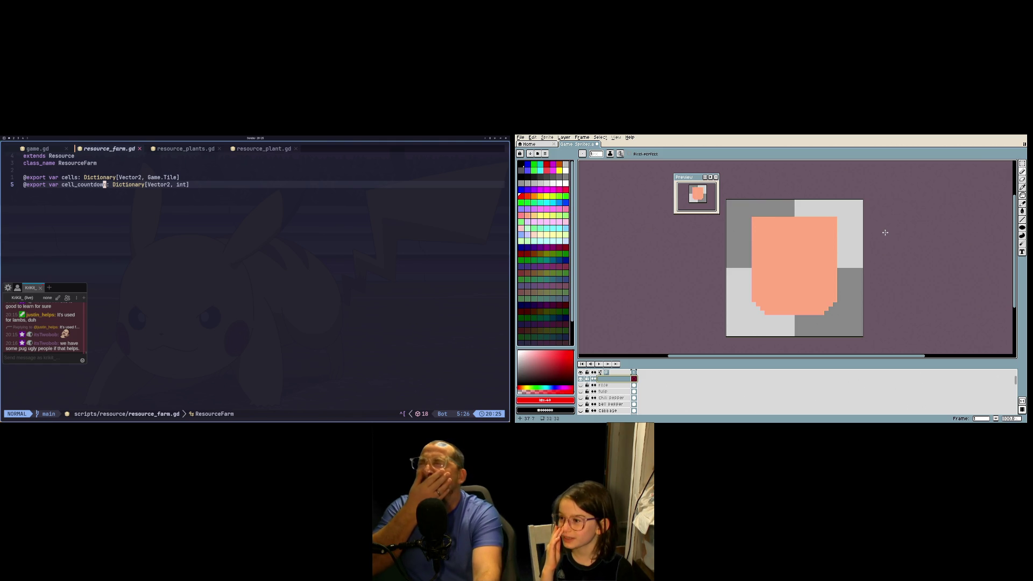
Flip through resource_plant.gd, game.gd, resource_plants.gd and resource_farm.gd, then return to Godot
key(L)
key(L)
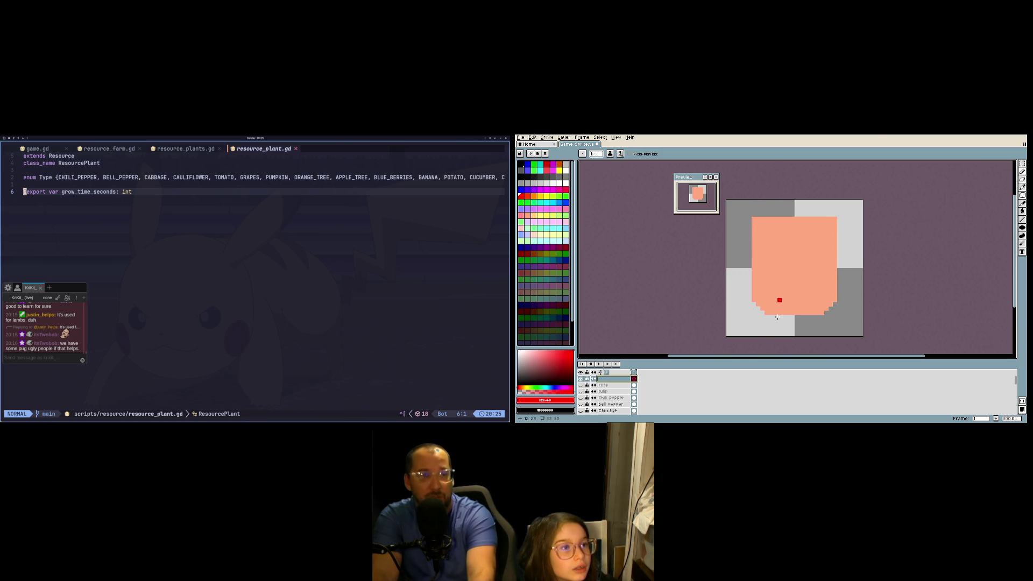
key(ctrl+6)
key(ctrl+6)
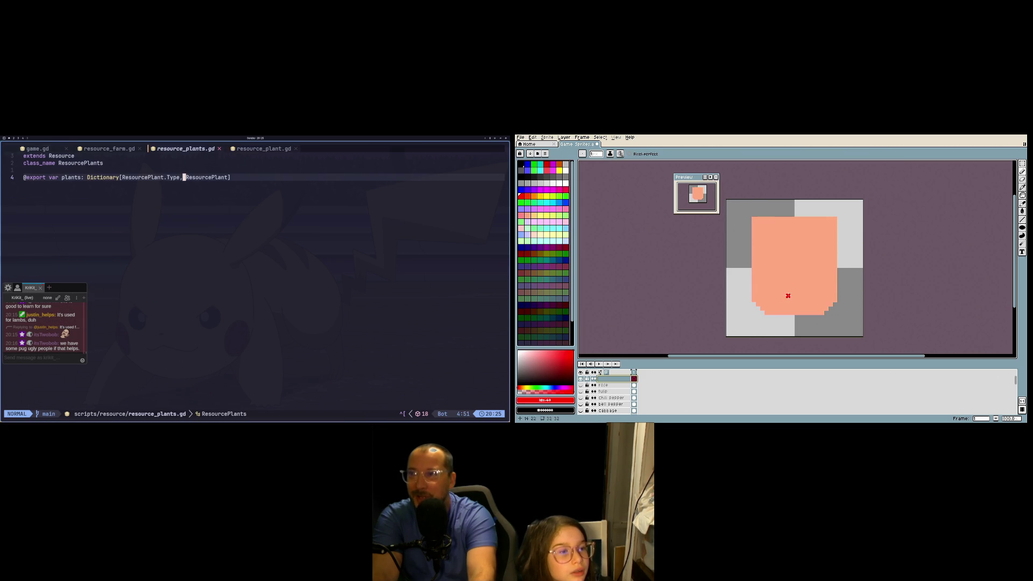
key(ctrl+6)
key(ctrl+6)
key(shift+h)
key(ctrl+6)
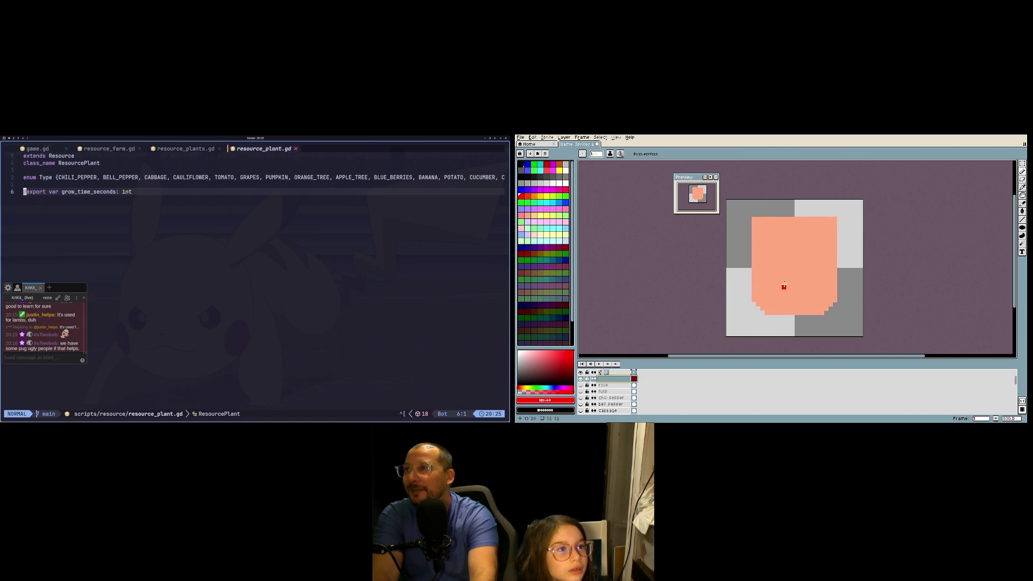
key(ctrl+6)
key(alt+Tab)
key(alt+Tab)
key(alt+Tab)
key(alt+Tab)
key(alt+Tab)
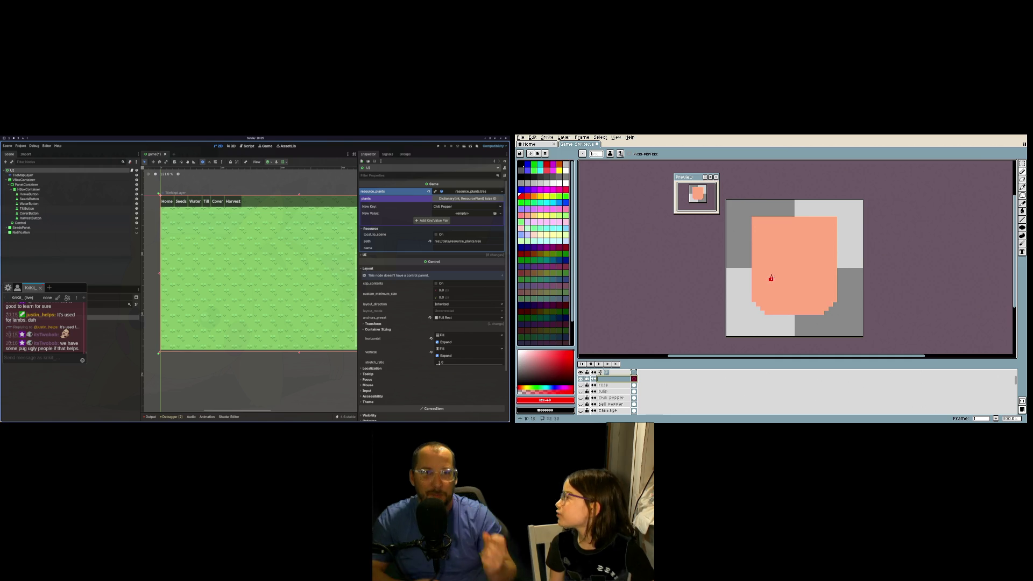
key(alt+Tab)
key(alt+Tab)
key(alt+Tab)
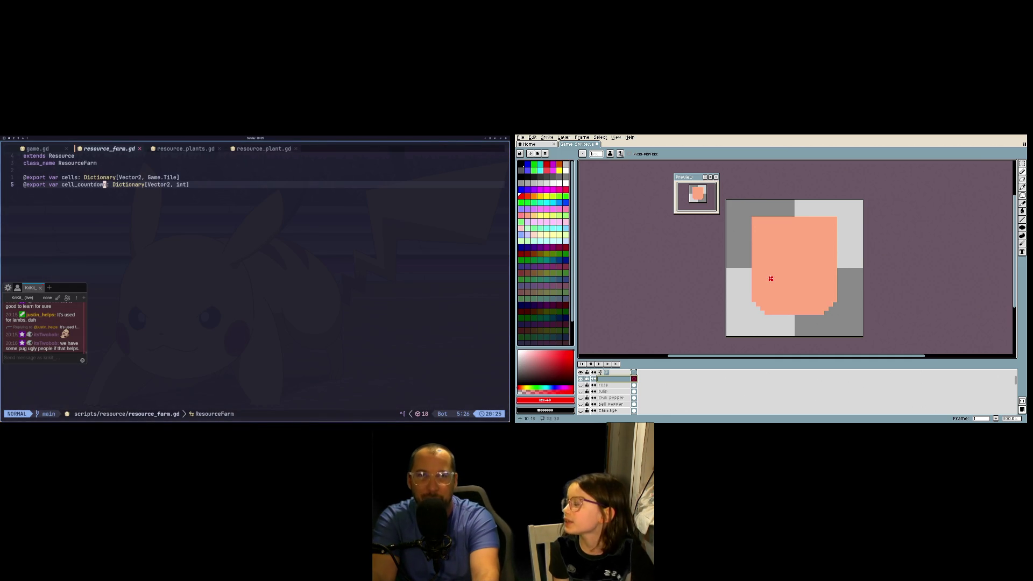
key(alt+Tab)
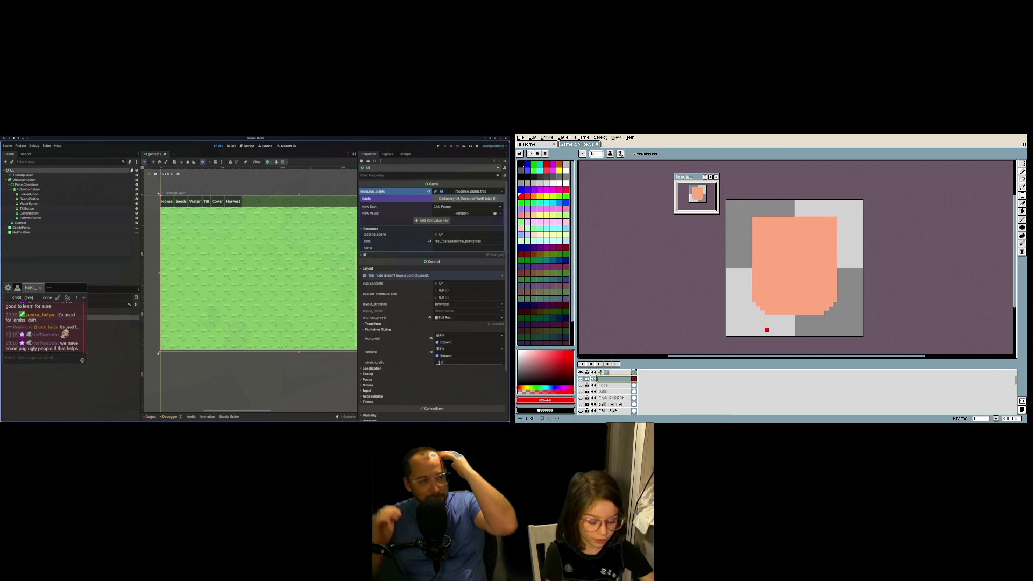
key(super+1)
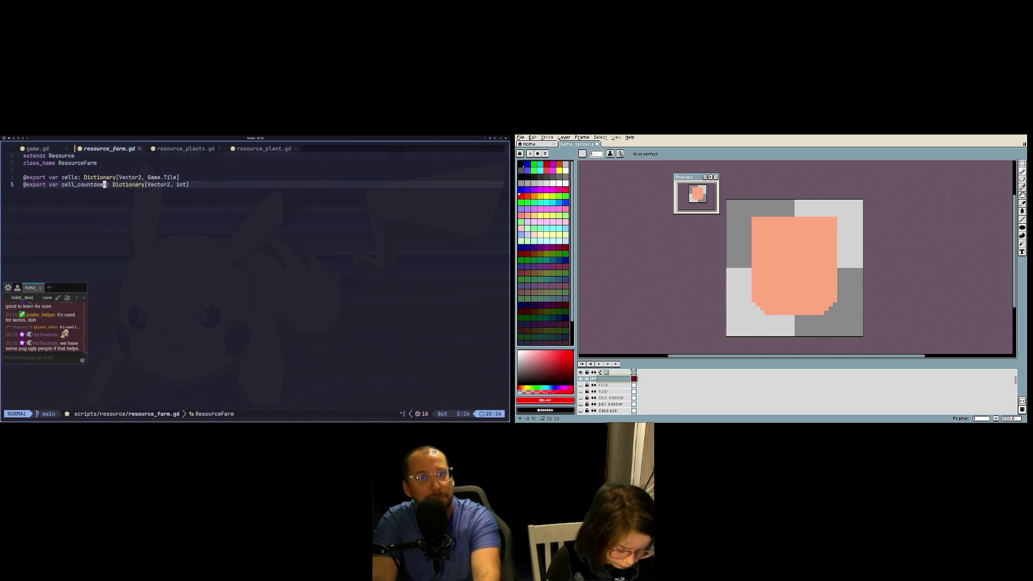
key(super+2)
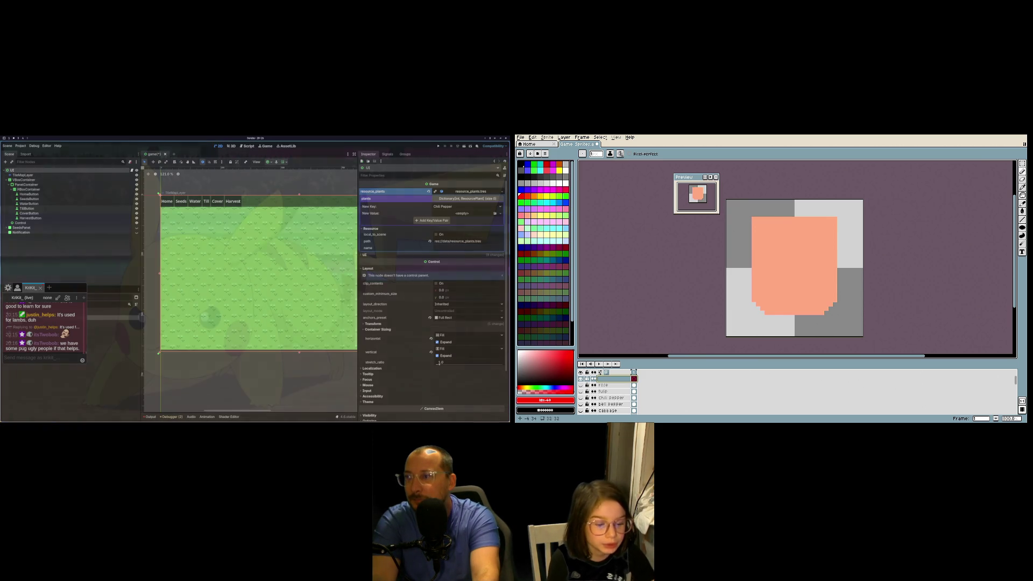
key(super+3)
key(super+2)
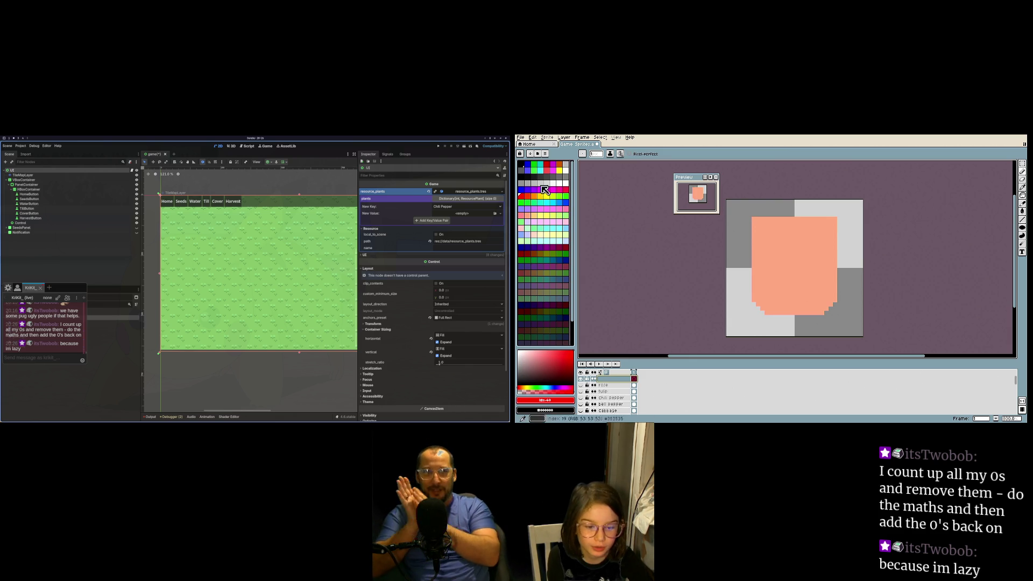
Paint a green leaf onto the peach plant sprite
click(534, 164)
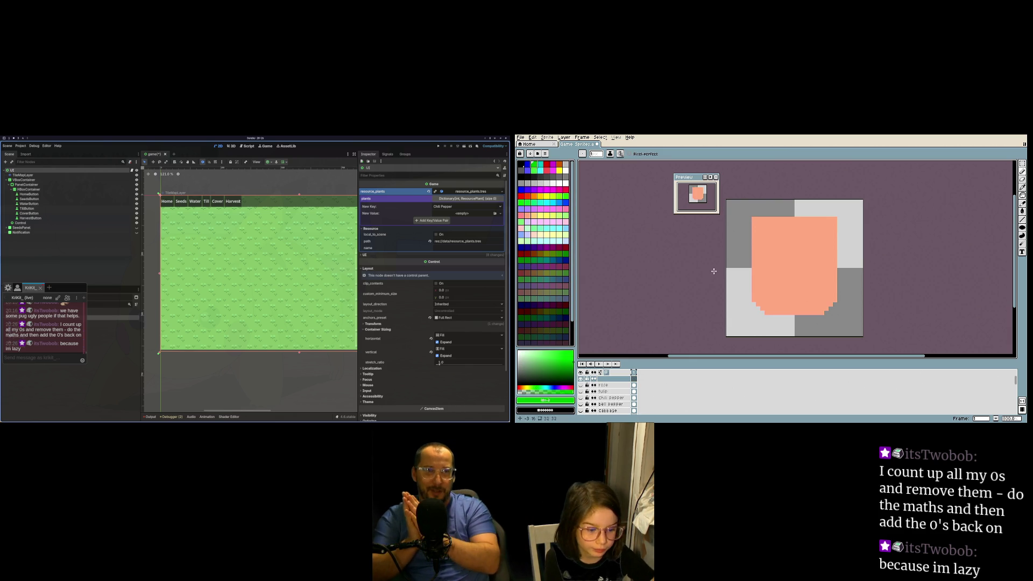
mouse_move(779, 296)
mouse_down()
mouse_move(767, 279)
mouse_move(784, 269)
mouse_move(805, 277)
mouse_move(780, 294)
mouse_move(775, 285)
mouse_move(795, 273)
mouse_move(803, 299)
mouse_up()
key(super+Right)
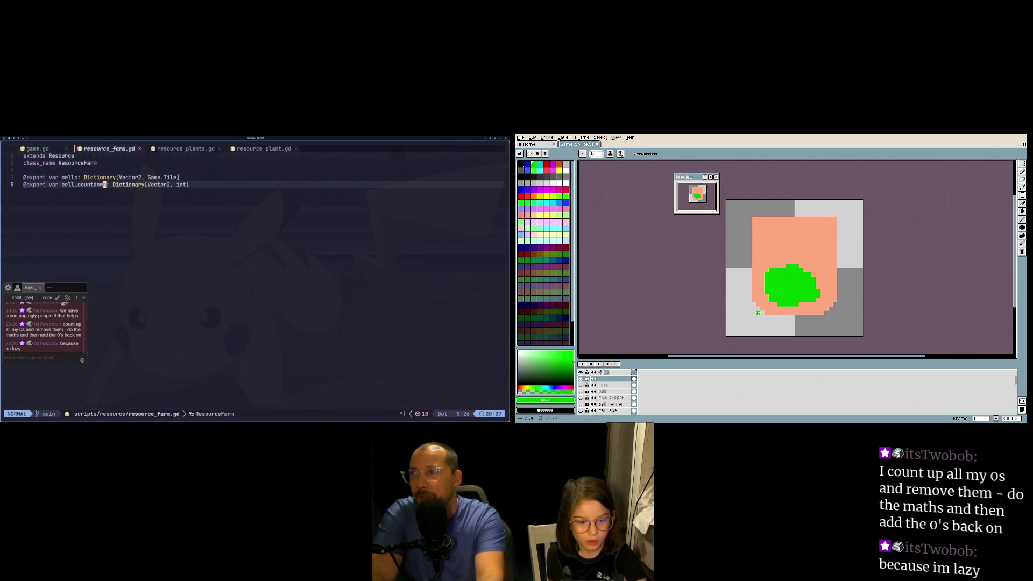
key(super+Right)
Draw a yellow stem above the green leaf
click(562, 172)
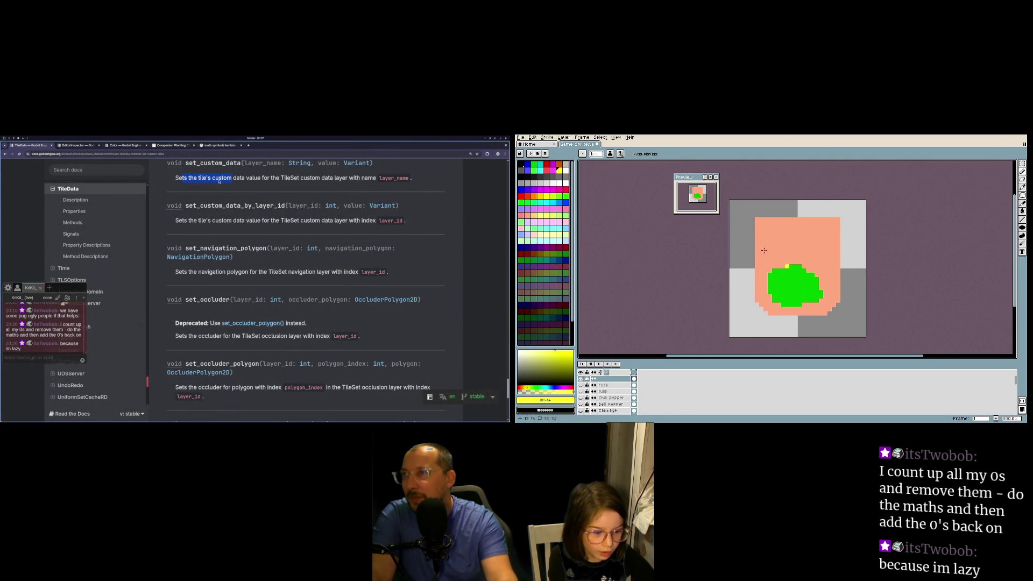
click(215, 145)
key(super+Left)
key(super+Left)
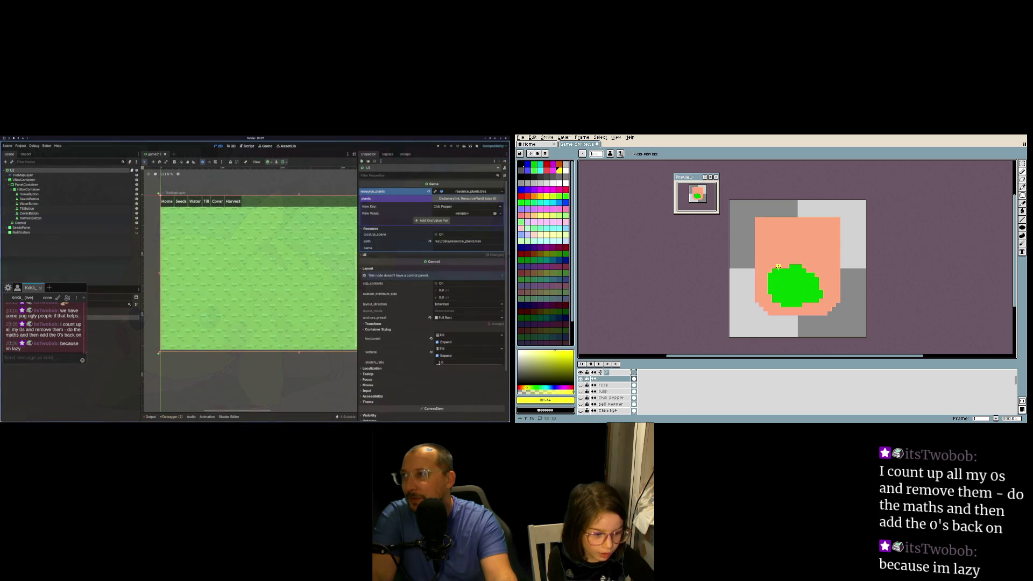
drag(781, 265, 778, 259)
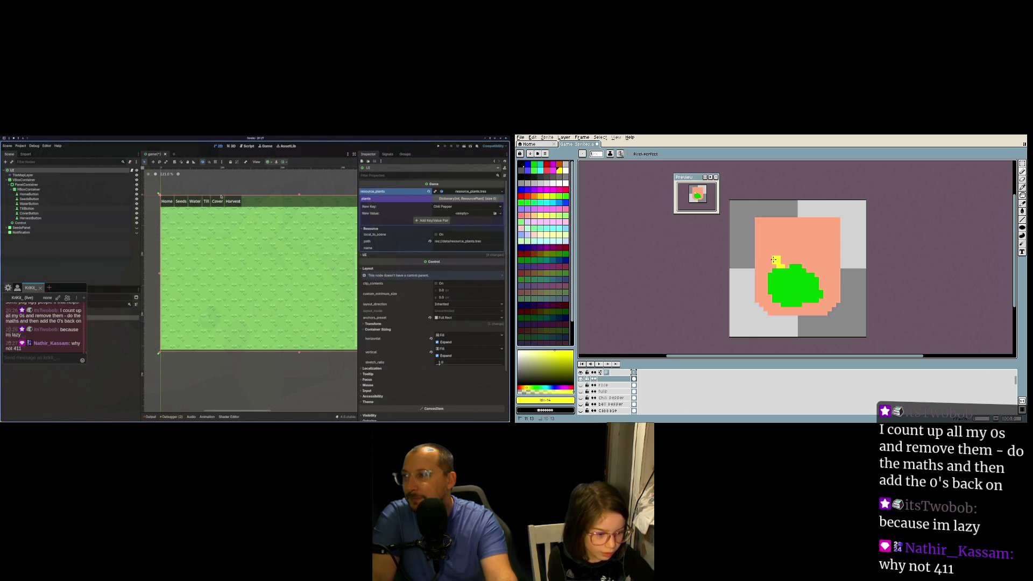
Switch to the eraser and review the plant type options for the new key
key(e)
click(444, 207)
click(454, 213)
click(453, 214)
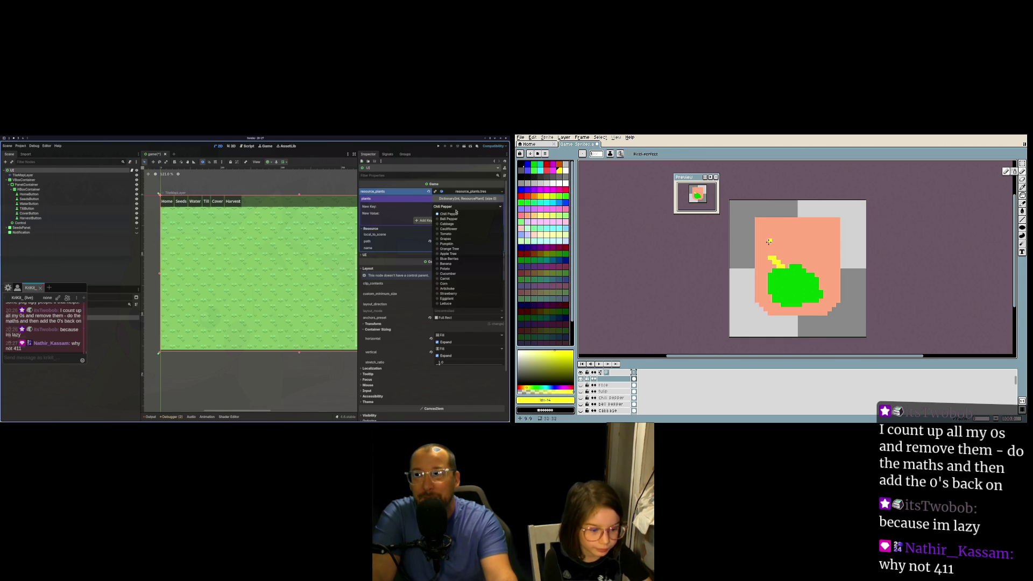
click(454, 212)
click(454, 211)
Set the new dictionary key's plant type to Bell Pepper
click(454, 212)
click(455, 210)
click(456, 210)
click(455, 210)
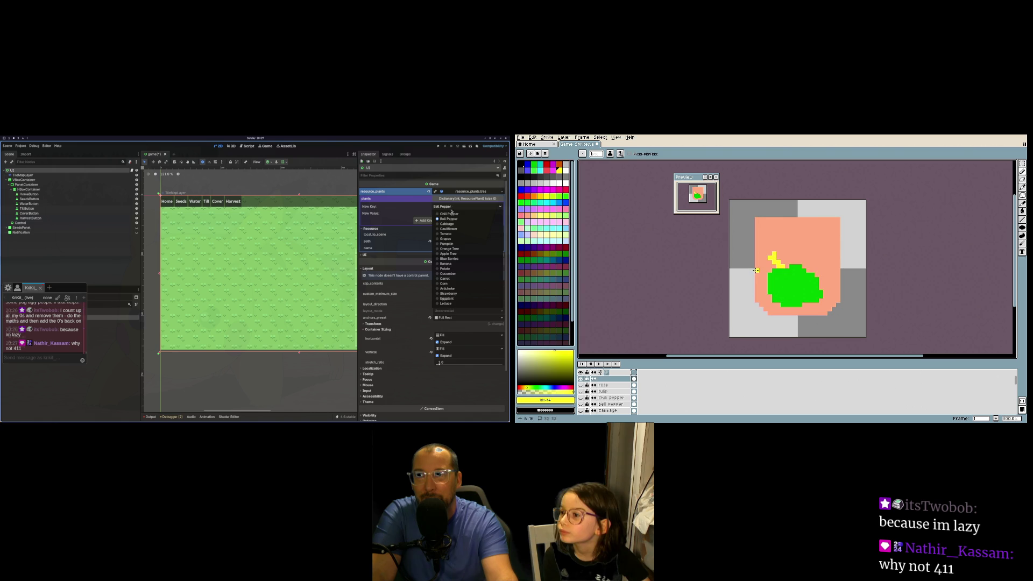
click(455, 211)
key(alt+Tab)
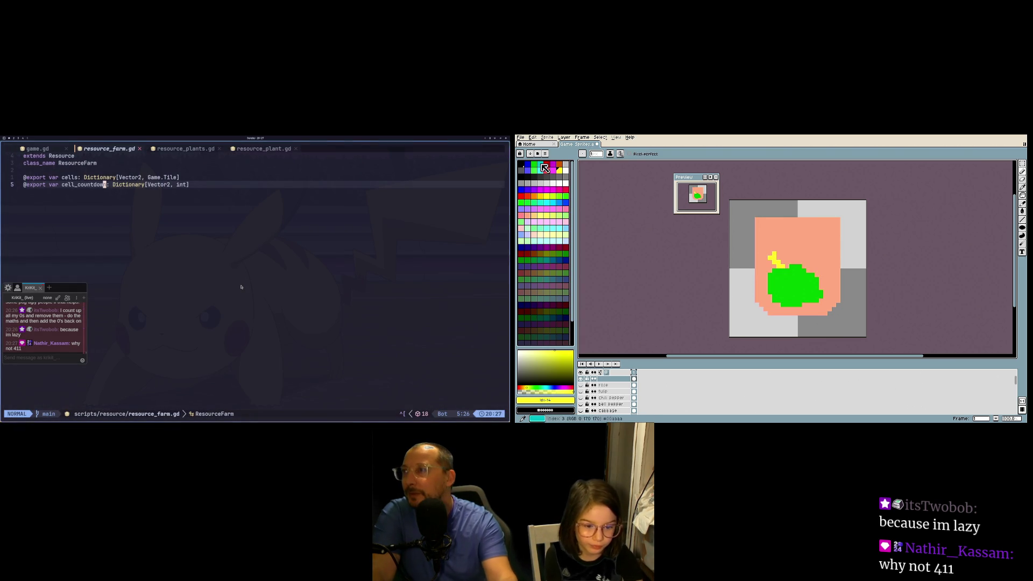
Mark the tip of the yellow stem with a black pixel
click(520, 164)
key(ctrl+6)
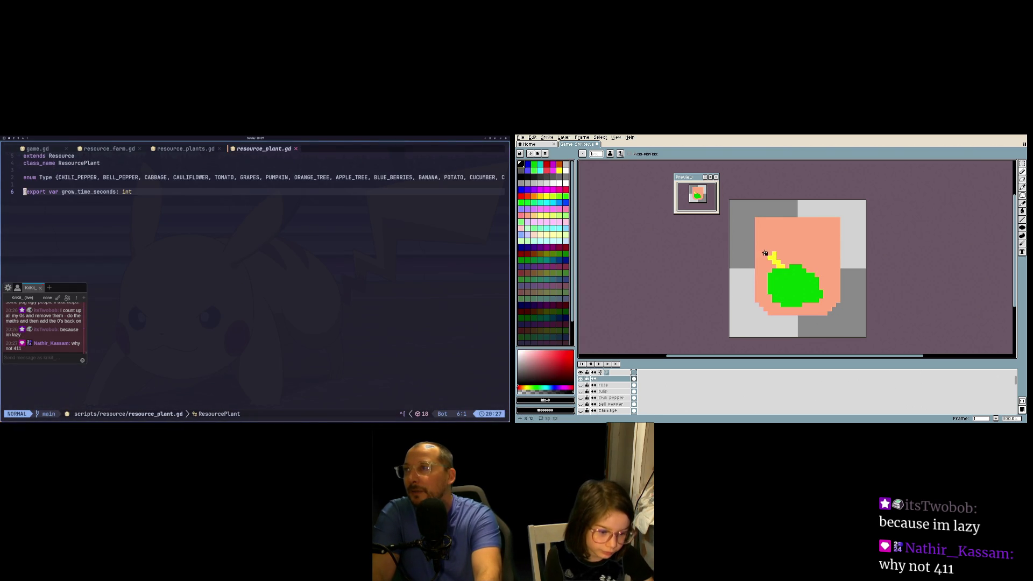
key(shift+h)
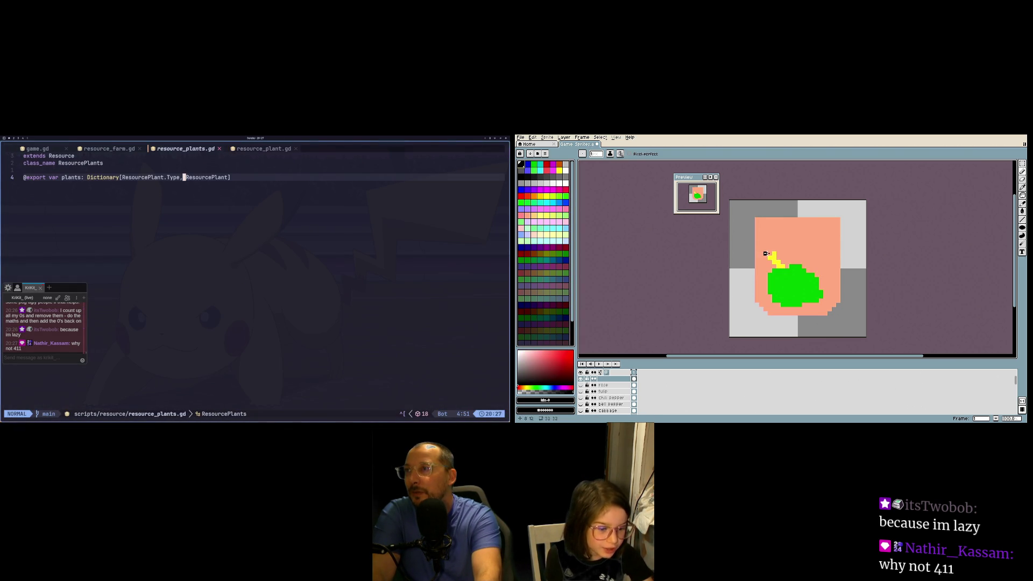
click(766, 253)
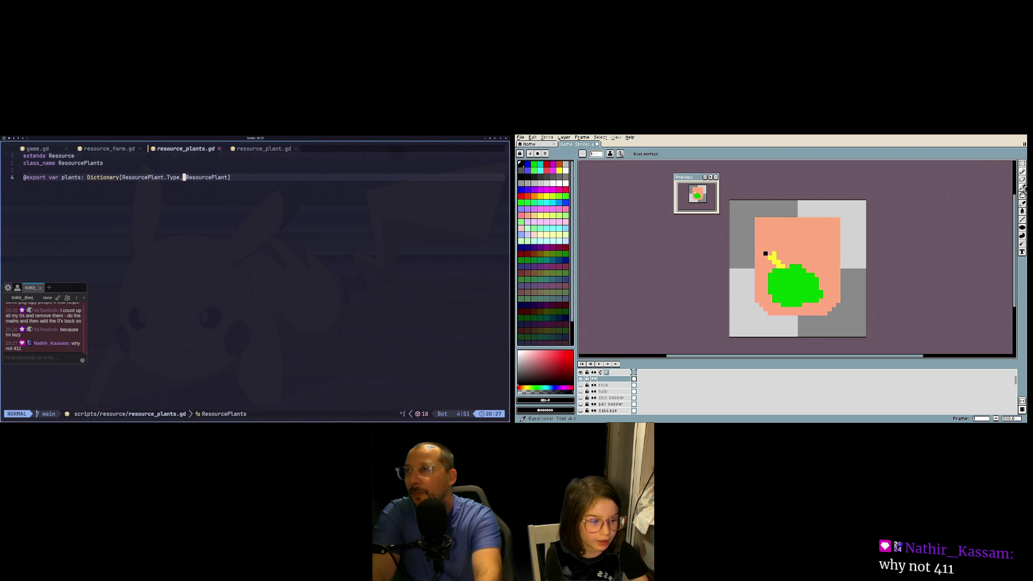
key(alt+Tab)
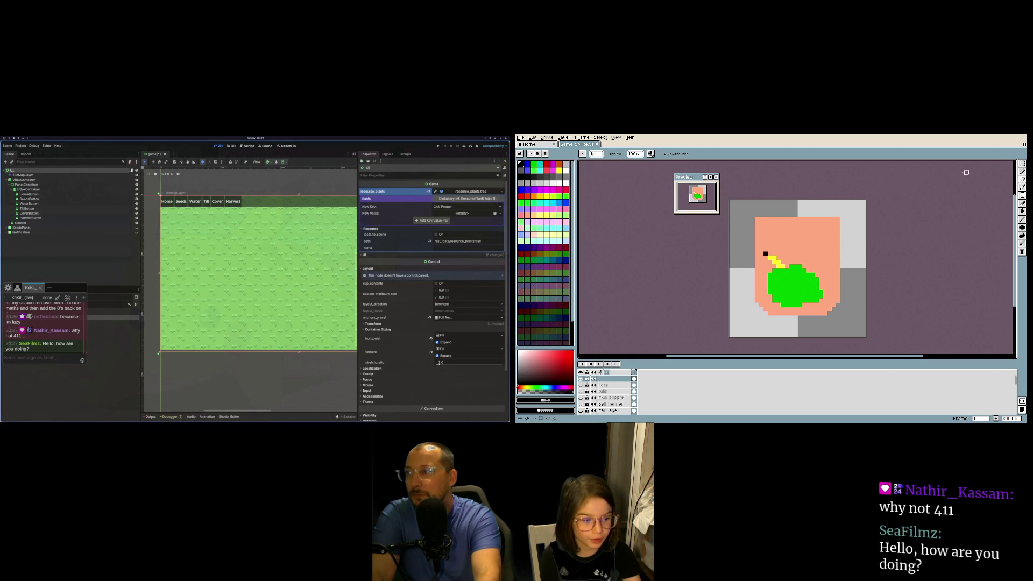
key(alt+Tab)
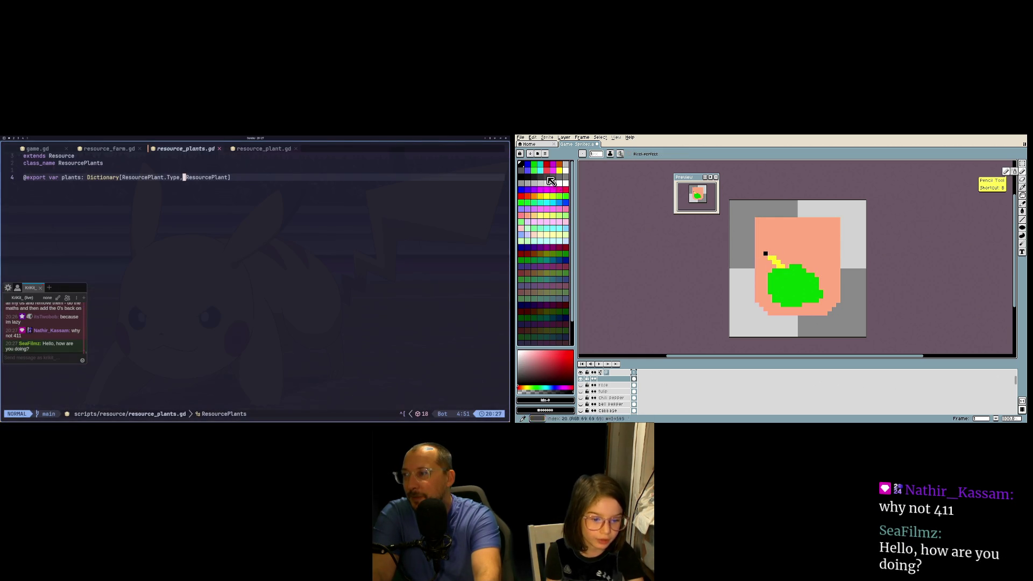
Move through game.gd's export lines and add a black block at the stem tip
key(H)
key(H)
click(560, 170)
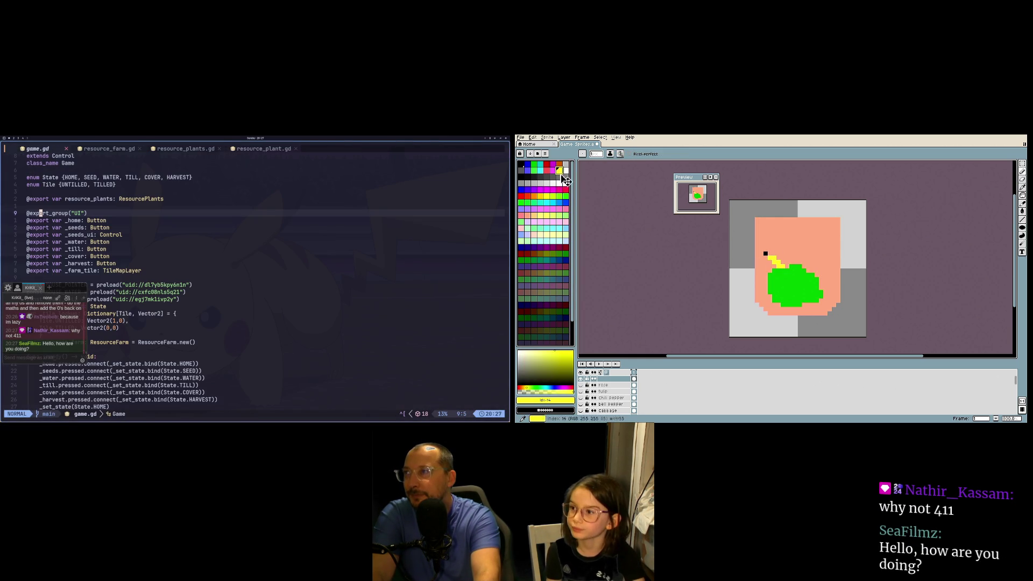
key(j)
key(j)
key(j)
key(j)
key(j)
key(k)
key(k)
key(k)
click(526, 167)
key(j)
key(j)
key(j)
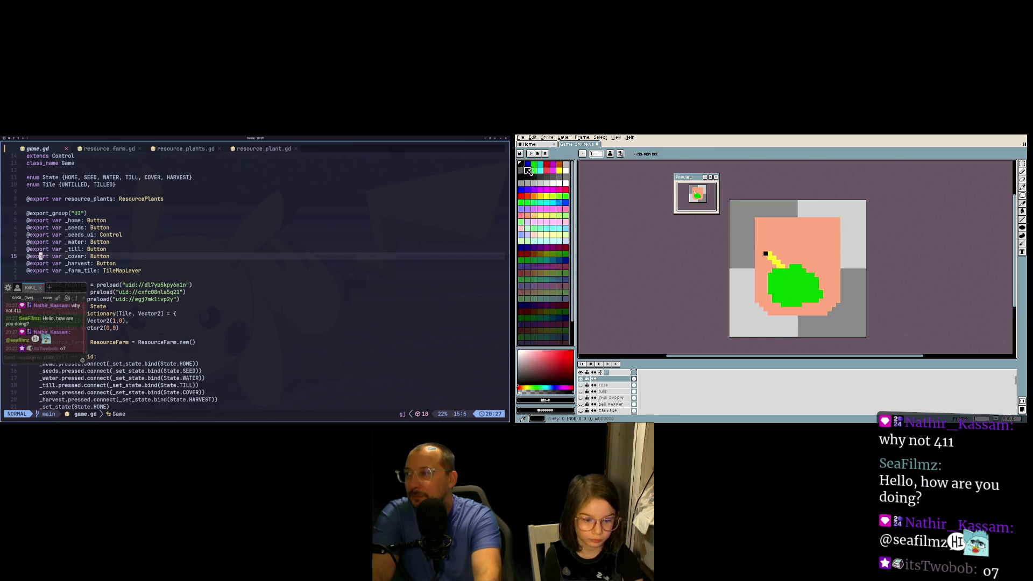
Replace the resource_plants variable name on game.gd's export line with plants
key(j)
key(j)
click(763, 251)
key(j)
key(j)
key(j)
key(k)
key(k)
key(k)
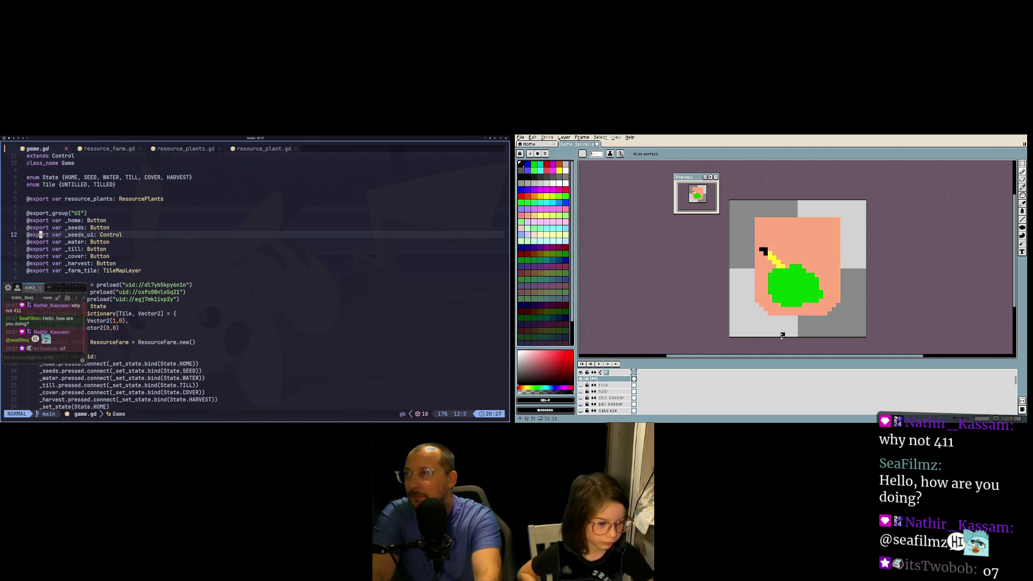
key(k)
key(k)
key(k)
key(l)
key(l)
key(l)
key(w)
key(w)
key(d)
key(w)
text(iplants)
Save game.gd with :w
key(Escape)
key(colon)
text(w)
key(Return)
key(alt+Tab)
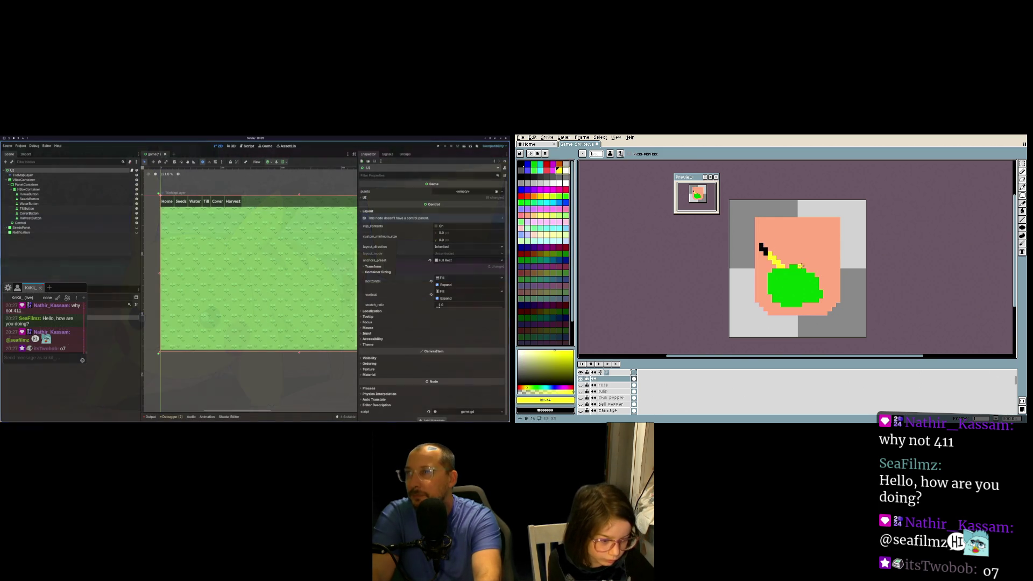
key(alt+Tab)
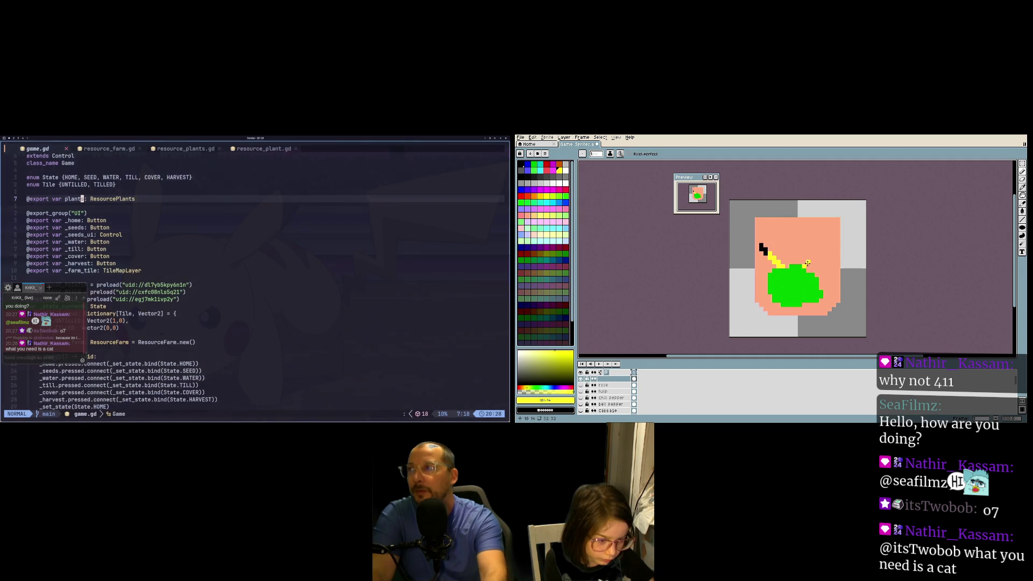
Back in Godot, open the resource options for the UI node's plants property
key(alt+Tab)
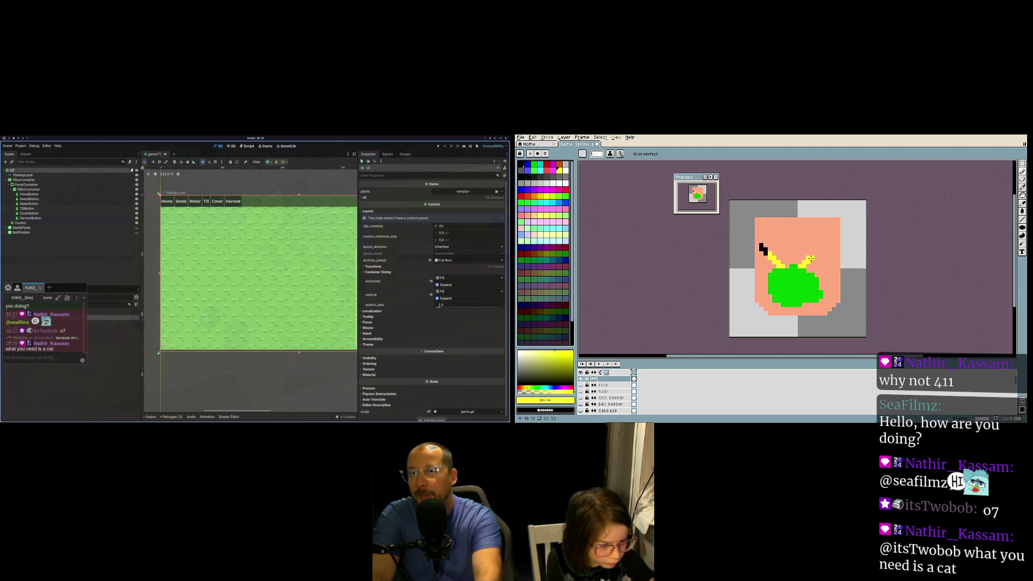
key(alt+Tab)
key(alt+Tab)
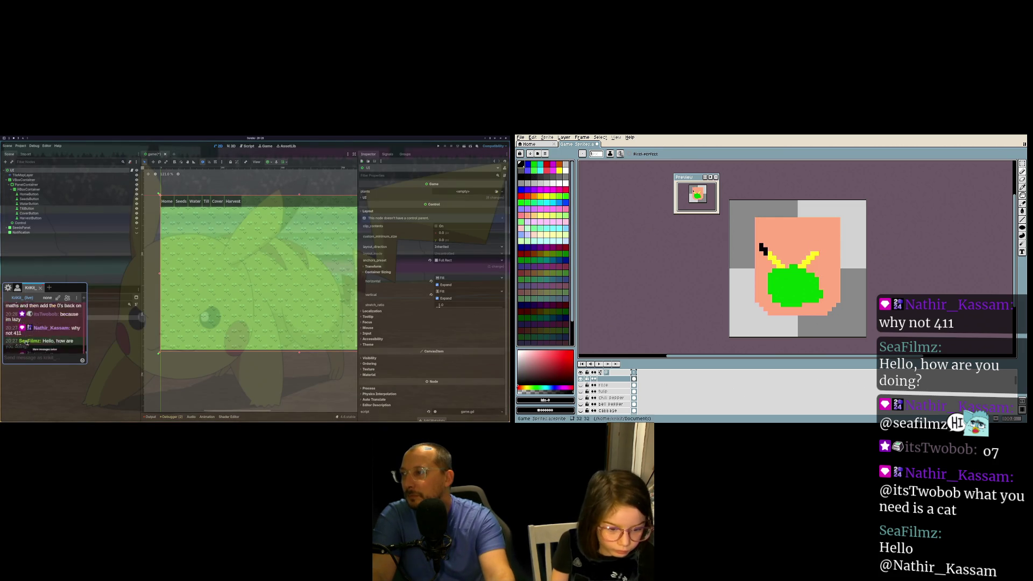
scroll(49, 329, up, 10)
scroll(49, 329, down, 10)
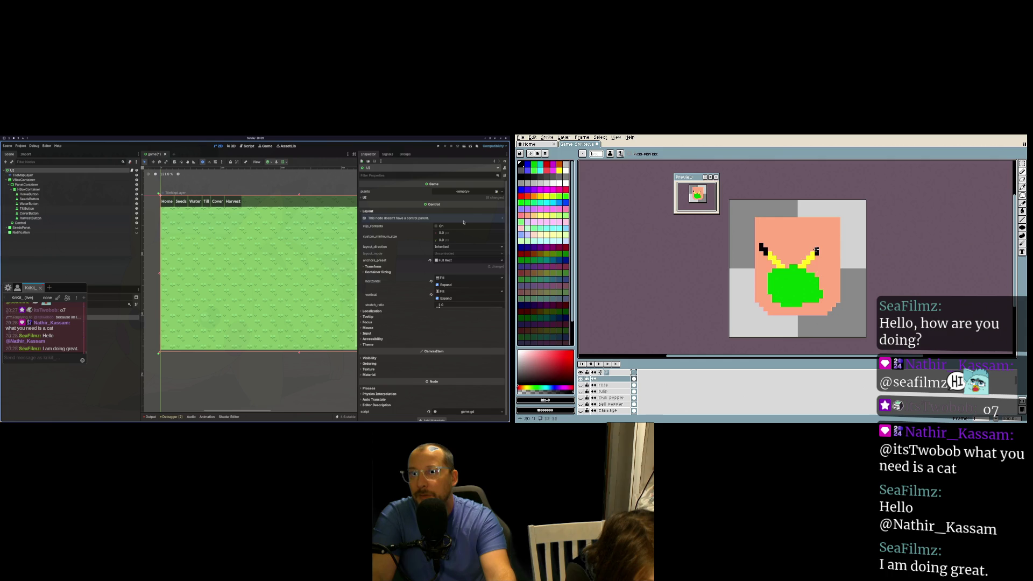
click(470, 193)
Load resource_plants.tres into plants and expand it to show its dictionary
click(476, 216)
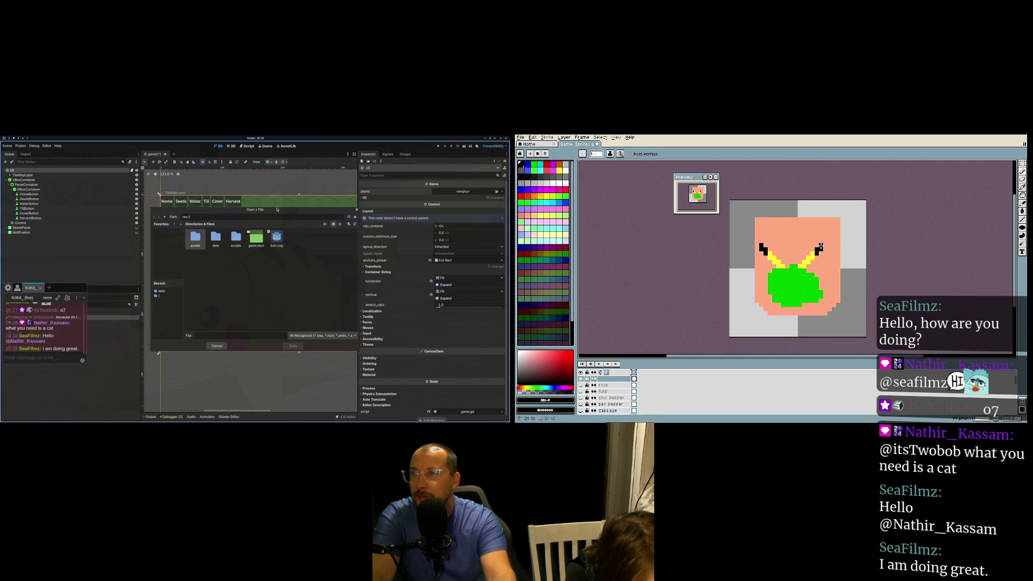
double_click(200, 240)
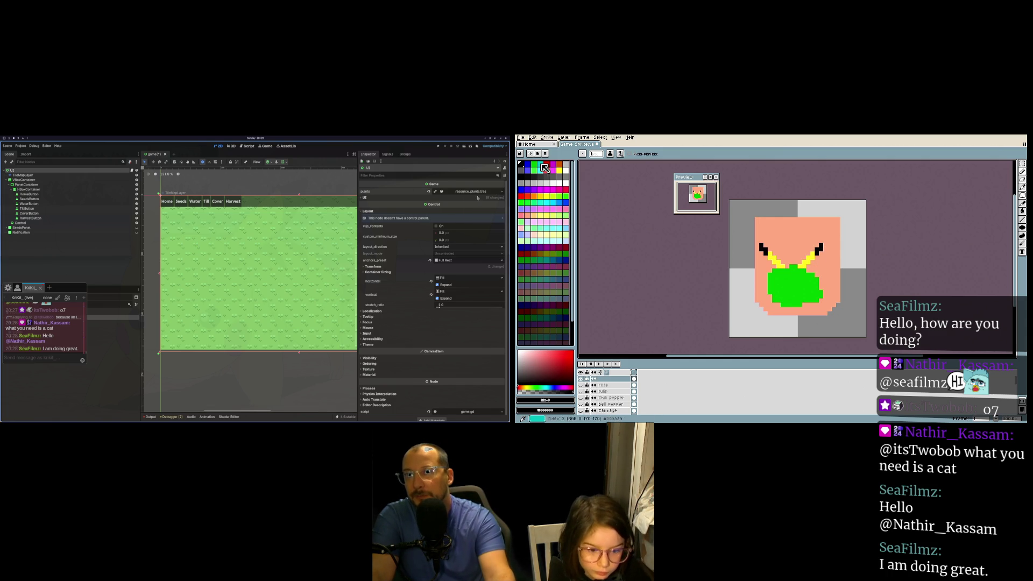
click(555, 204)
click(479, 192)
Shade the green leaf with darker green pixels, leaving the key's plant type unchanged
click(572, 360)
click(731, 322)
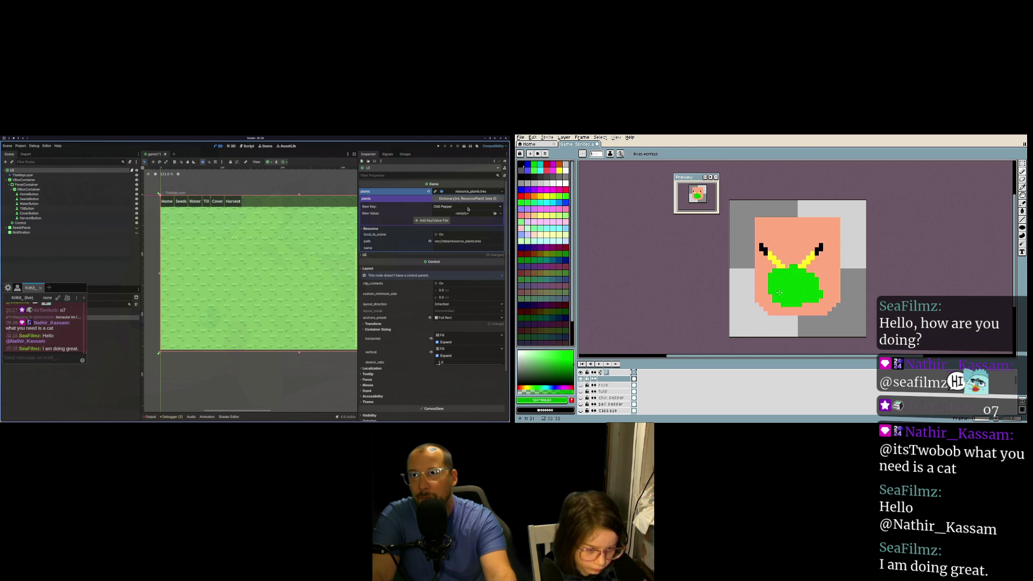
click(468, 208)
drag(786, 295, 802, 288)
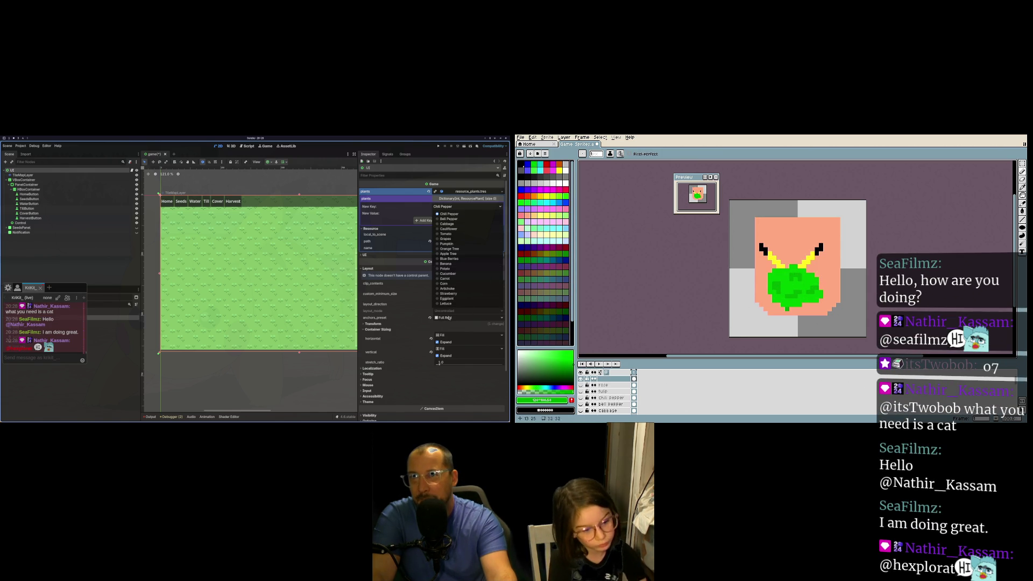
click(395, 208)
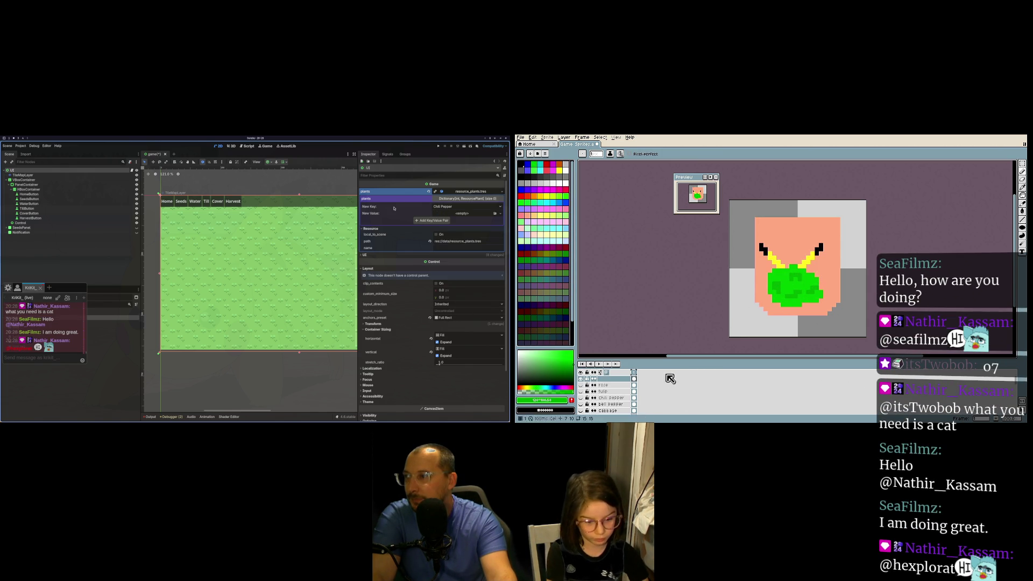
Open the top layer's properties and start typing pikapikabush as its name
double_click(618, 380)
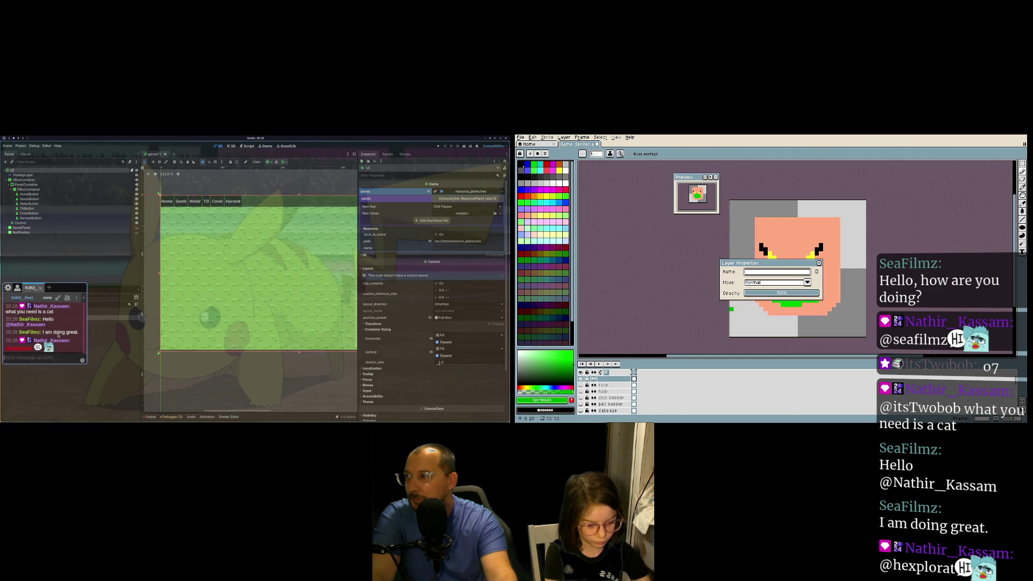
scroll(56, 333, up, 3)
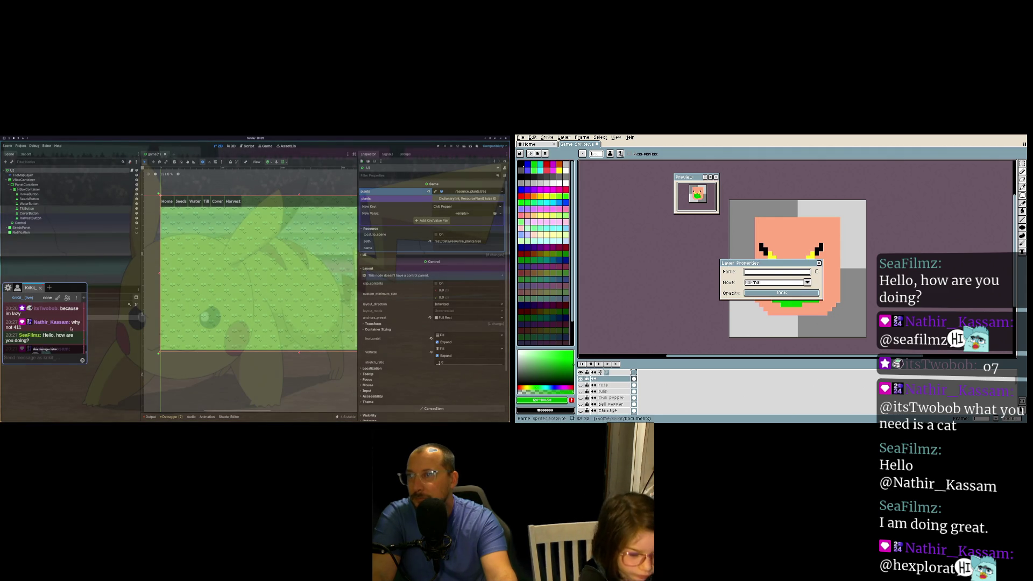
click(440, 214)
click(414, 214)
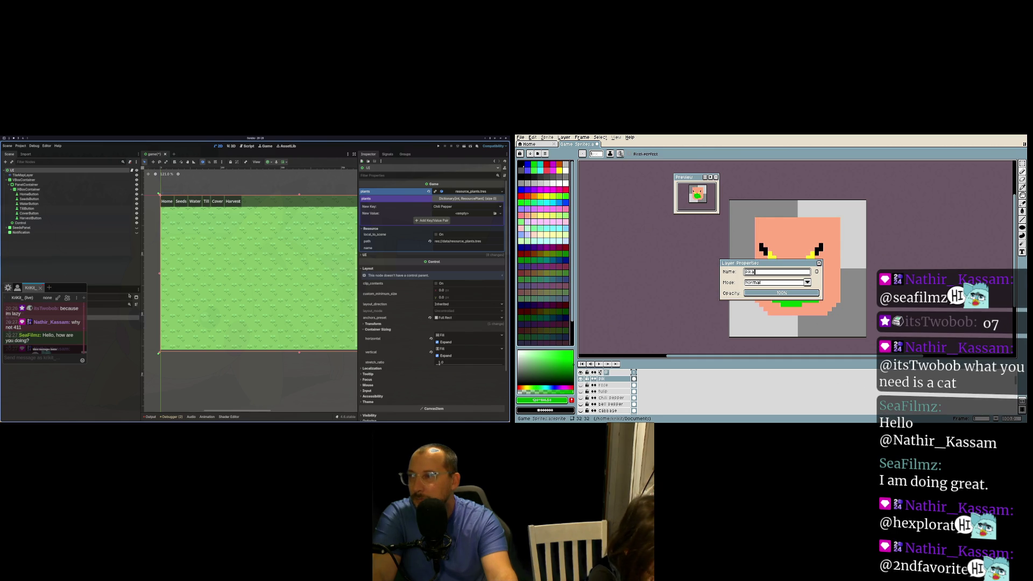
text(pika)
click(114, 263)
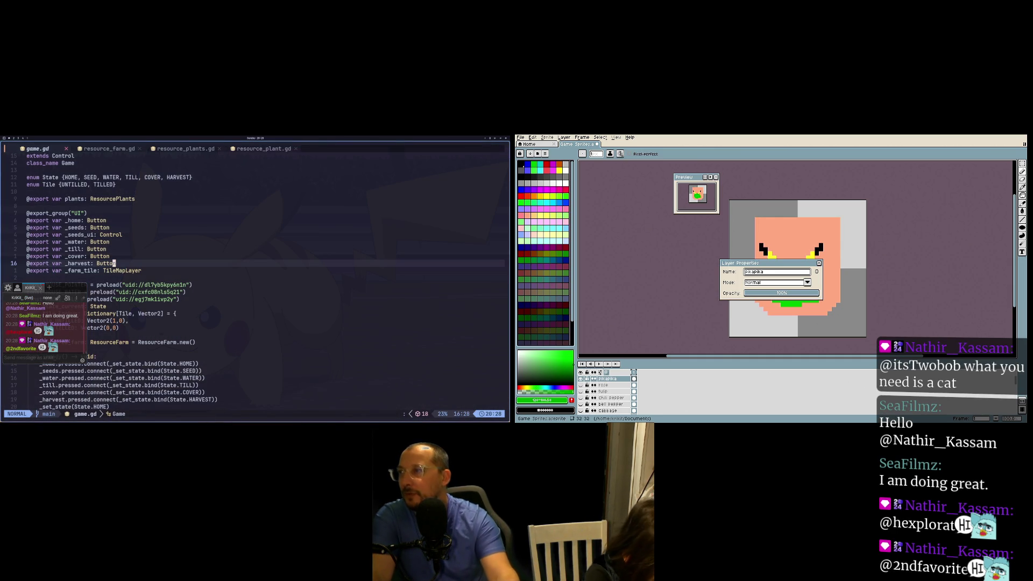
text(b)
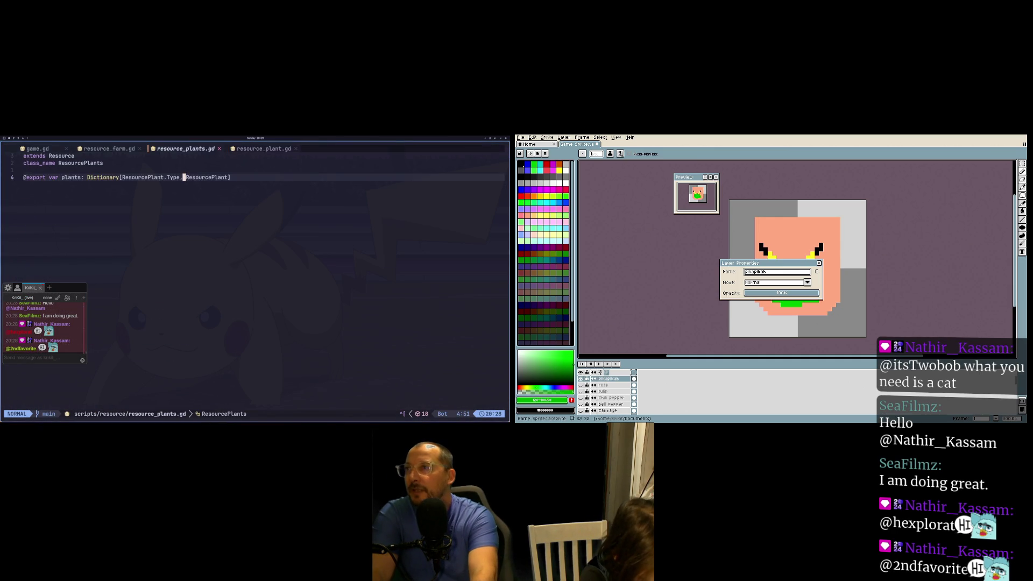
text(ush)
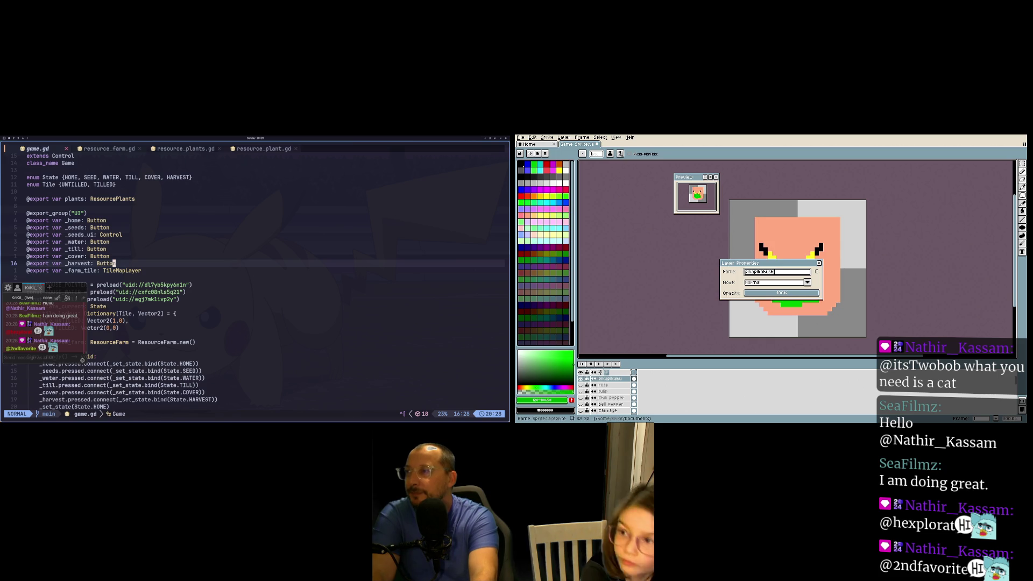
key(j)
key(j)
key(j)
key(j)
key(j)
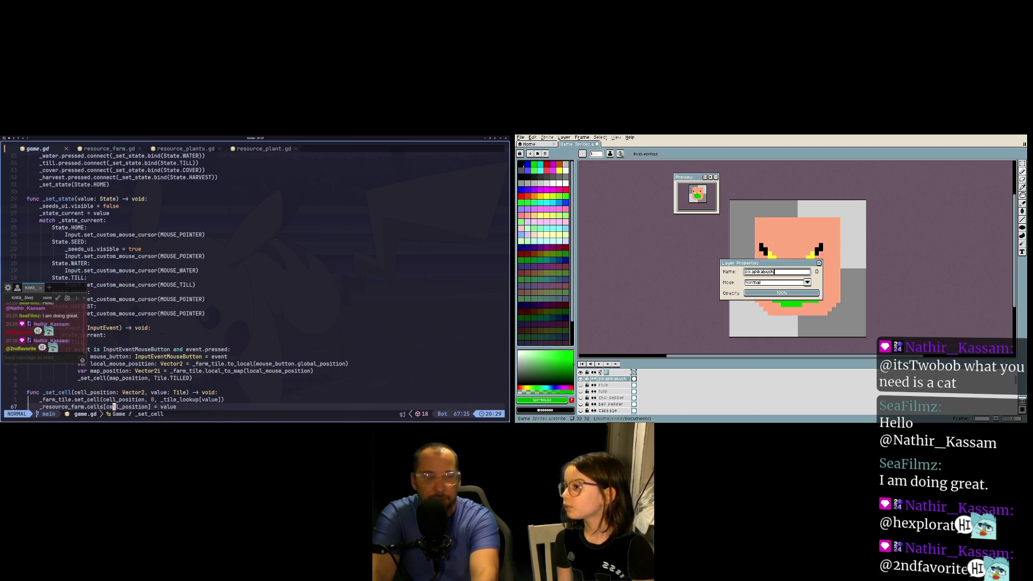